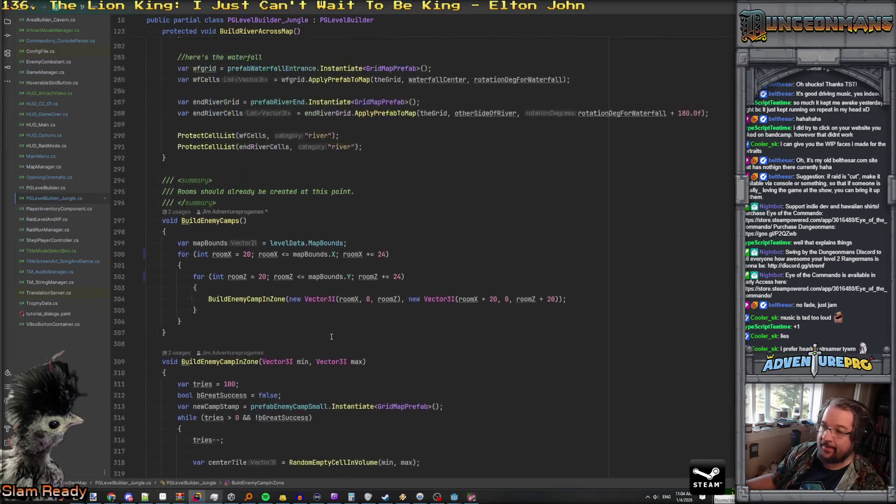
Scroll PGLevelBuilder_Jungle to BuildEnemyCamps and bring Aseprite to the front.
scroll(332, 336, down, 4)
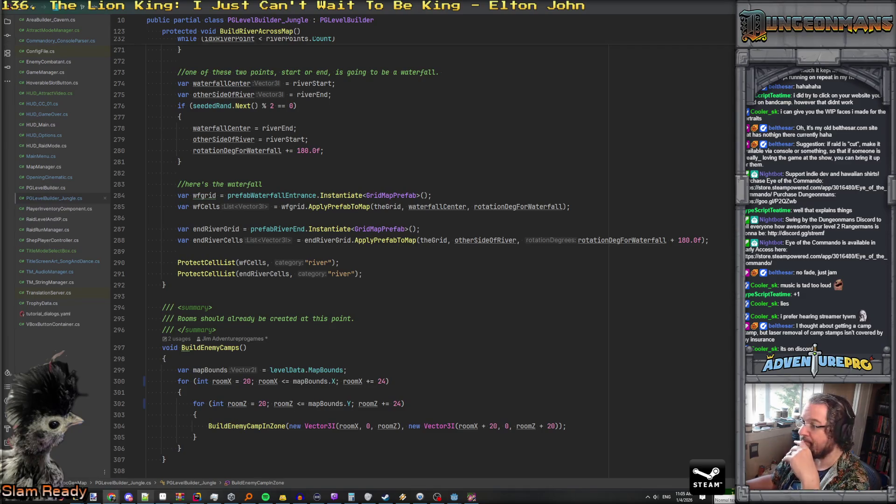
click(162, 497)
click(327, 339)
click(336, 339)
click(345, 337)
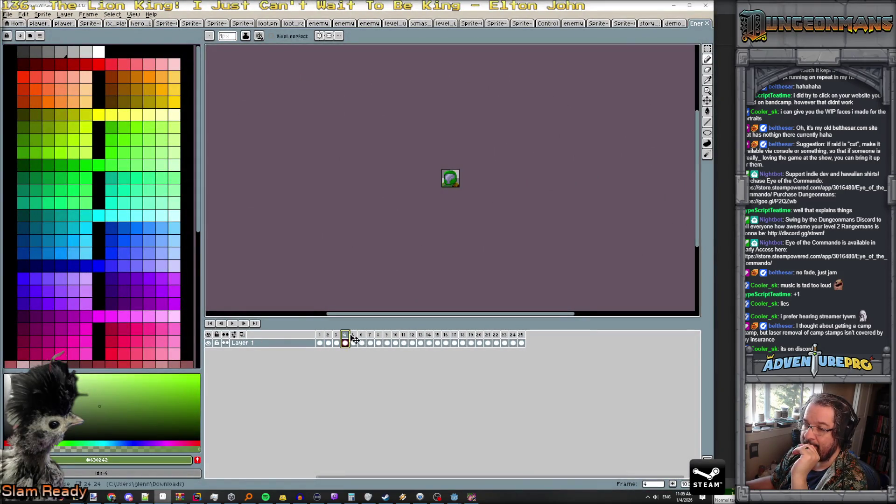
click(353, 338)
click(362, 339)
click(370, 338)
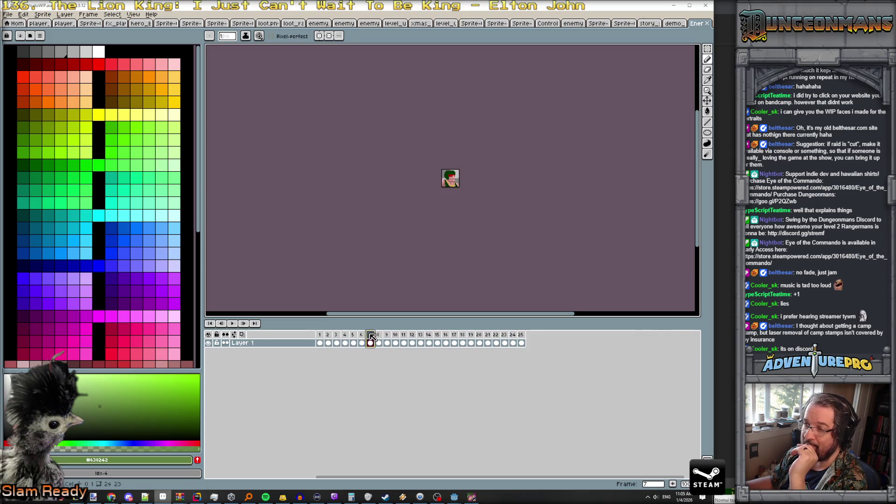
scroll(456, 226, up, 3)
drag(453, 224, 444, 242)
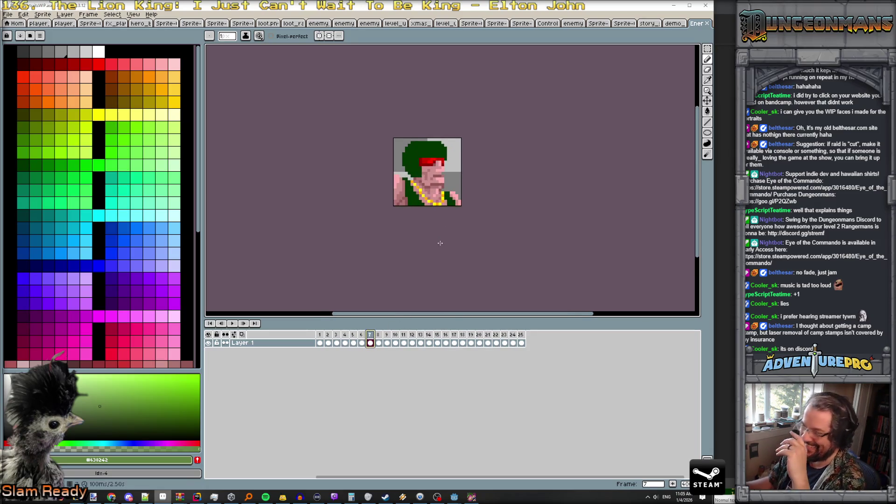
click(379, 337)
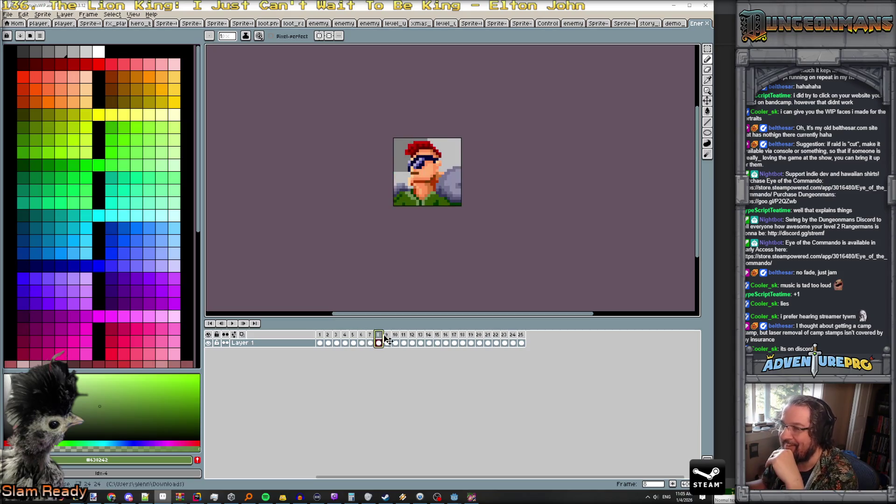
click(388, 340)
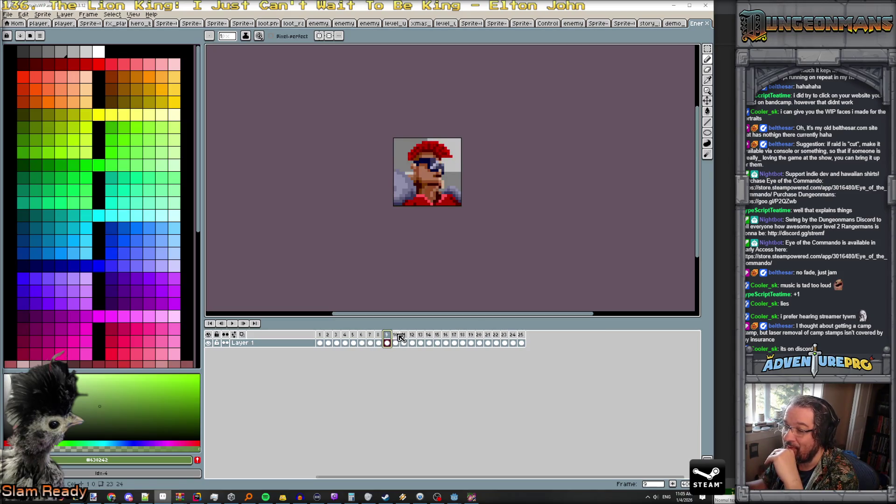
click(378, 337)
click(386, 336)
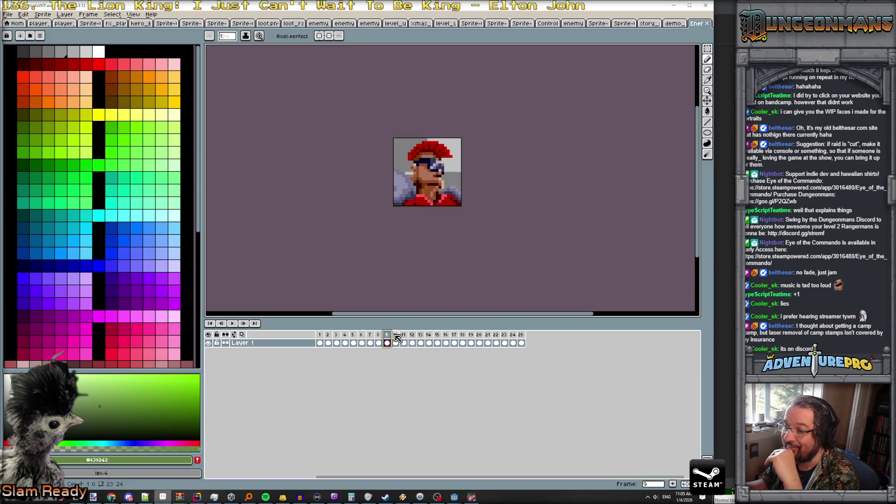
click(396, 337)
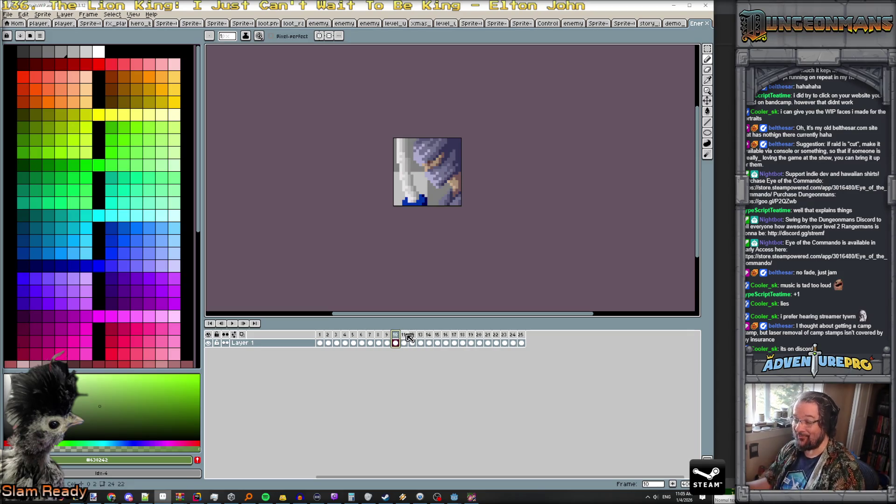
click(406, 336)
click(410, 336)
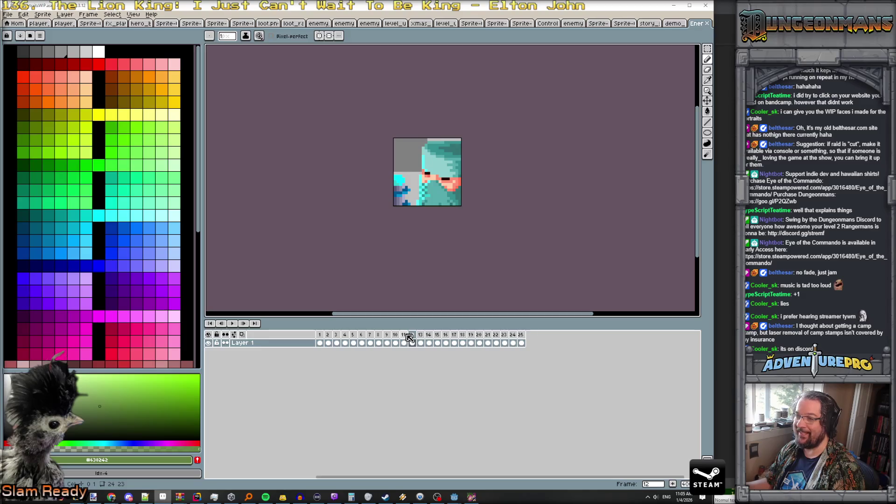
key(Right)
key(Right)
key(Right)
key(Right)
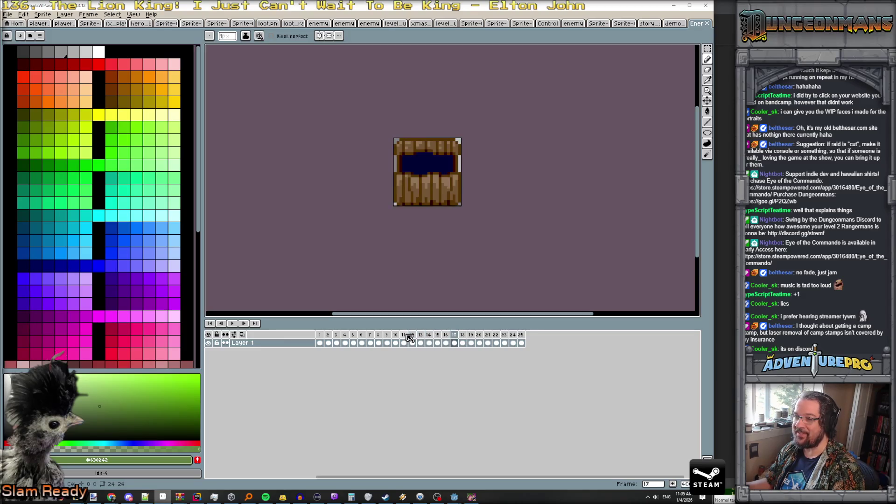
key(Left)
key(Right)
key(Right)
key(Left)
key(Right)
key(Right)
key(Right)
key(Right)
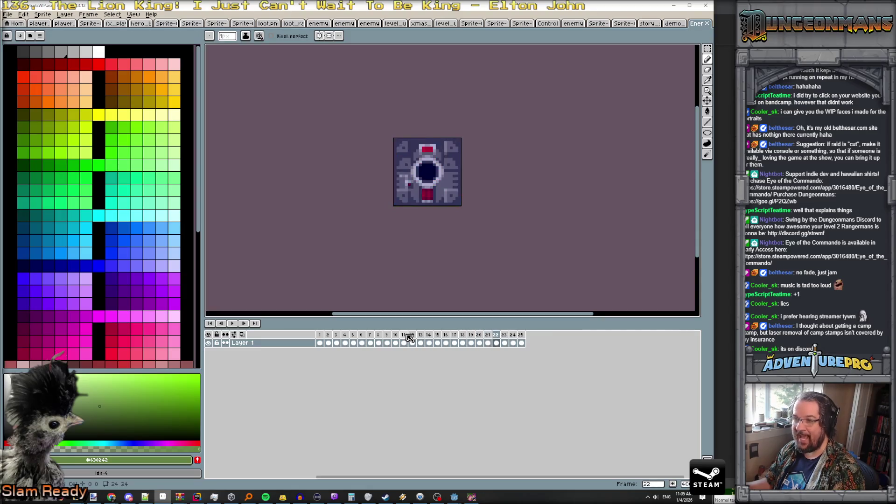
key(Left)
key(Left)
key(Left)
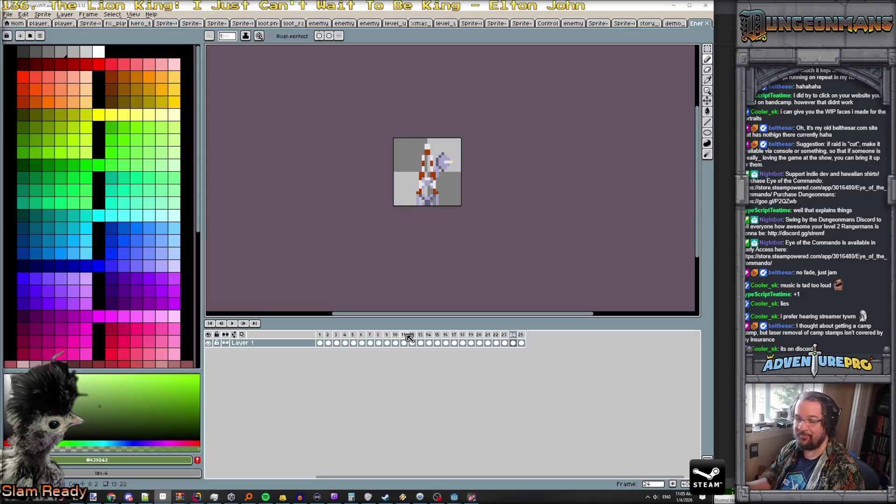
key(Right)
key(Left)
key(Left)
key(Left)
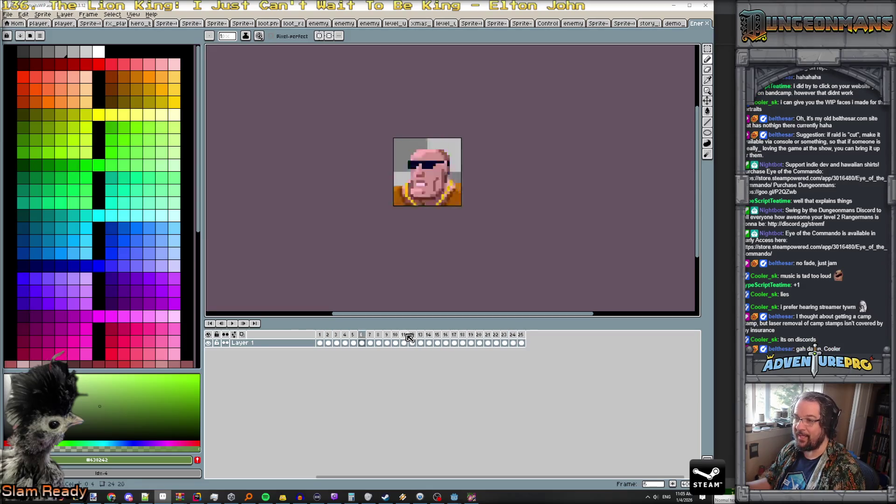
key(Right)
key(Left)
key(Right)
key(Right)
key(Right)
key(Right)
key(Left)
key(Left)
key(Left)
key(Left)
key(Left)
key(Left)
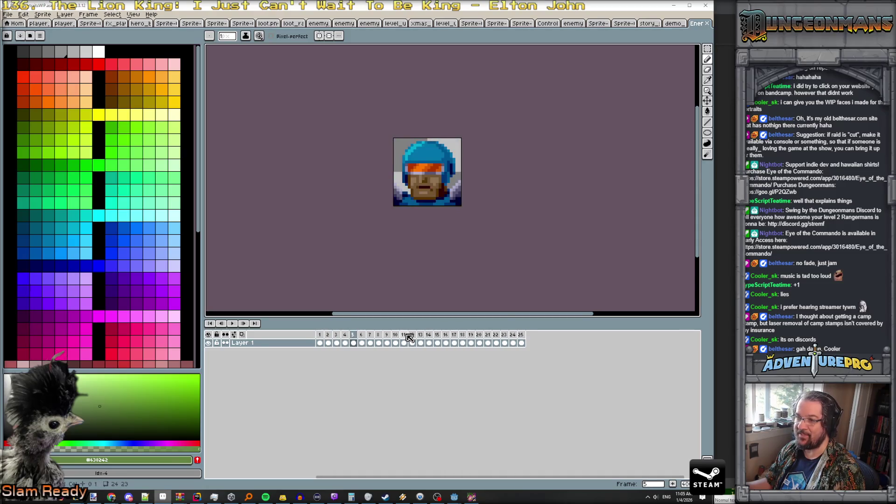
key(Right)
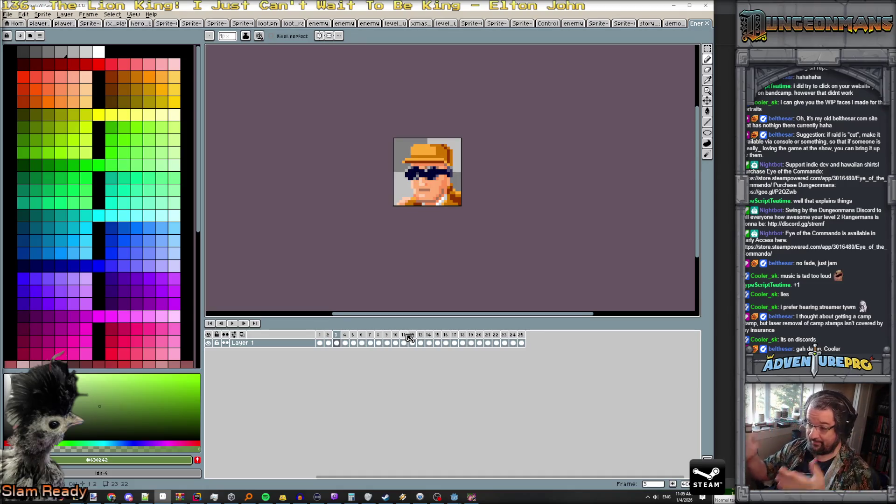
key(Left)
key(Left)
key(Right)
key(Left)
key(Right)
key(Right)
key(Right)
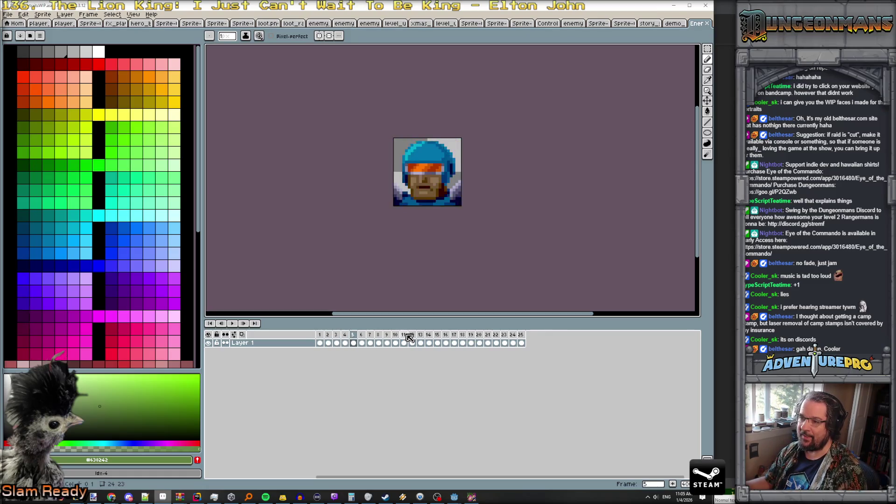
key(Right)
key(Right)
key(Right)
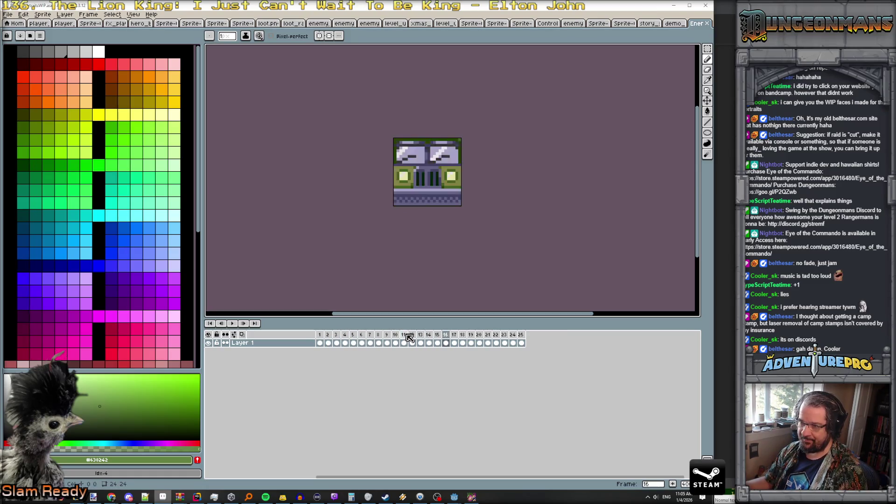
key(Right)
key(Right)
key(Right)
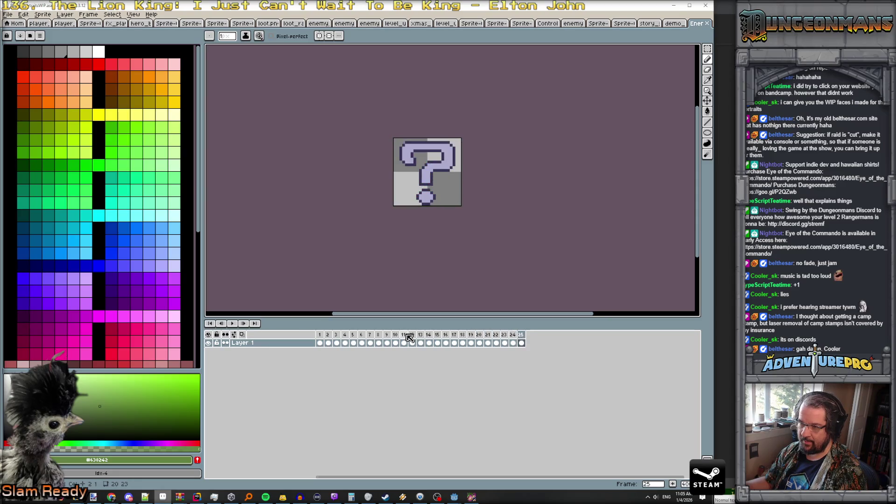
key(Right)
key(Right)
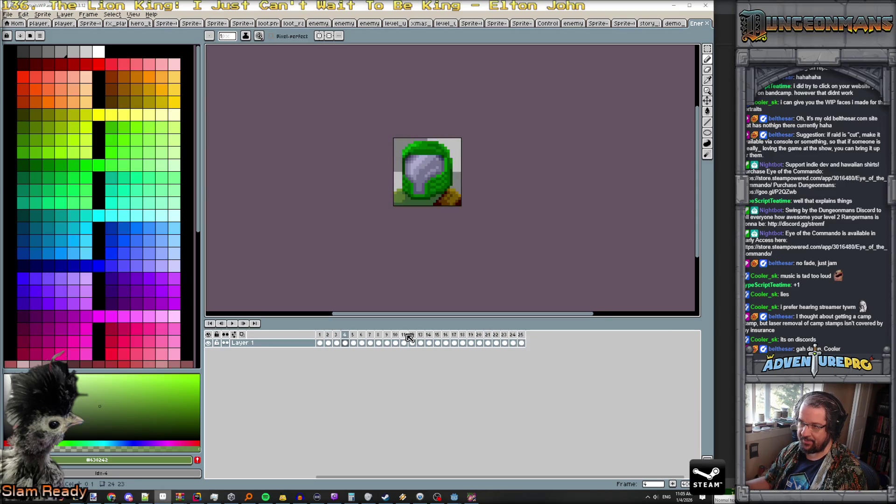
key(Left)
key(Left)
key(Left)
key(Right)
key(Left)
key(Right)
key(Left)
key(Right)
key(Right)
key(Right)
key(Right)
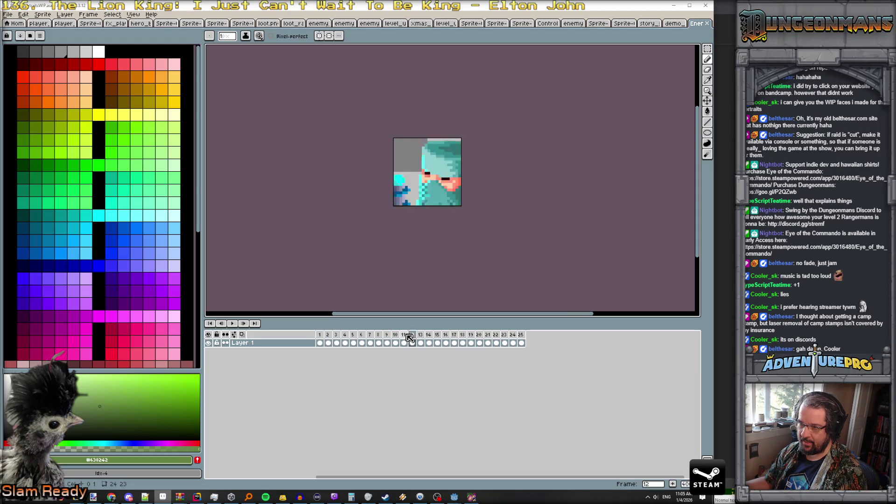
key(Right)
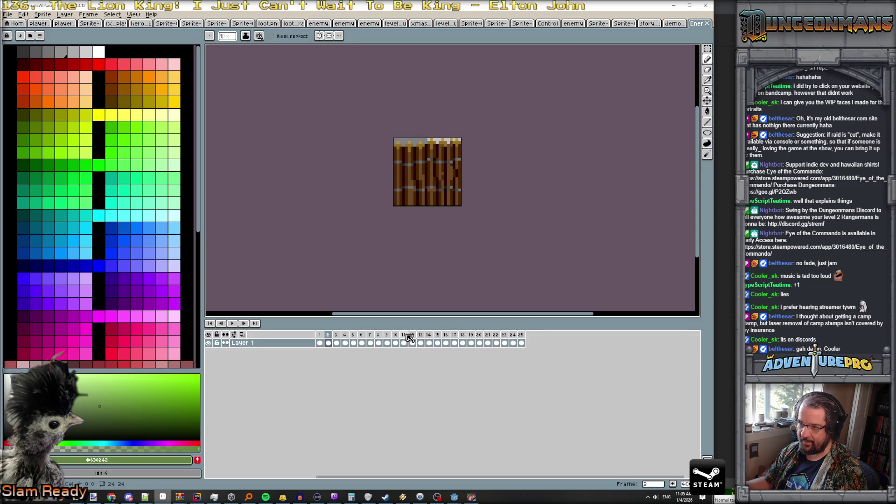
key(Right)
key(Left)
key(Right)
key(Right)
key(Right)
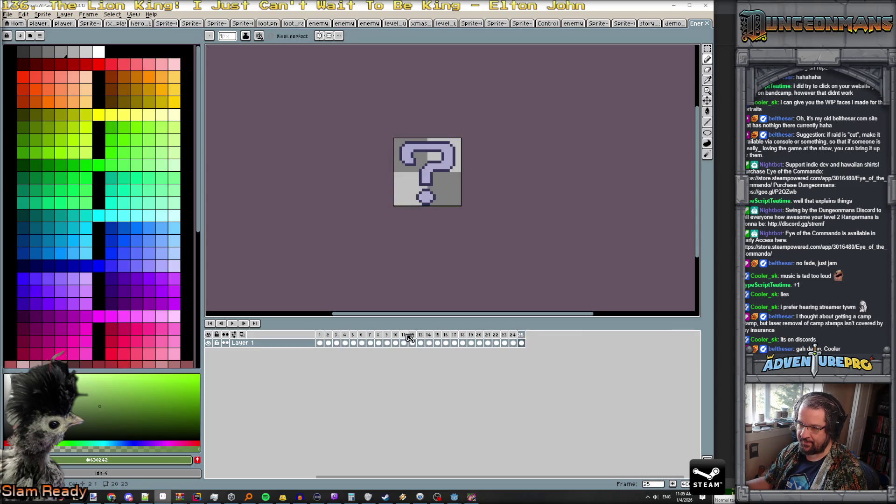
key(Right)
key(Right)
key(Right)
key(Right)
key(Right)
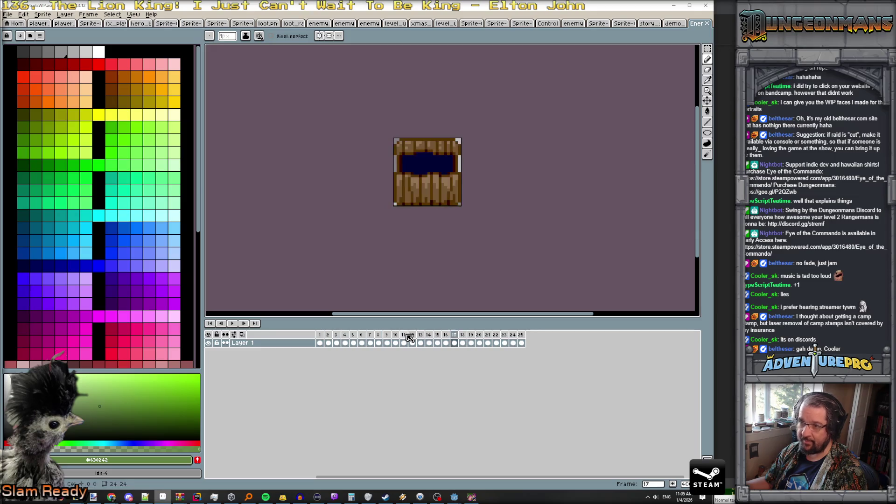
key(Right)
key(Right)
key(Right)
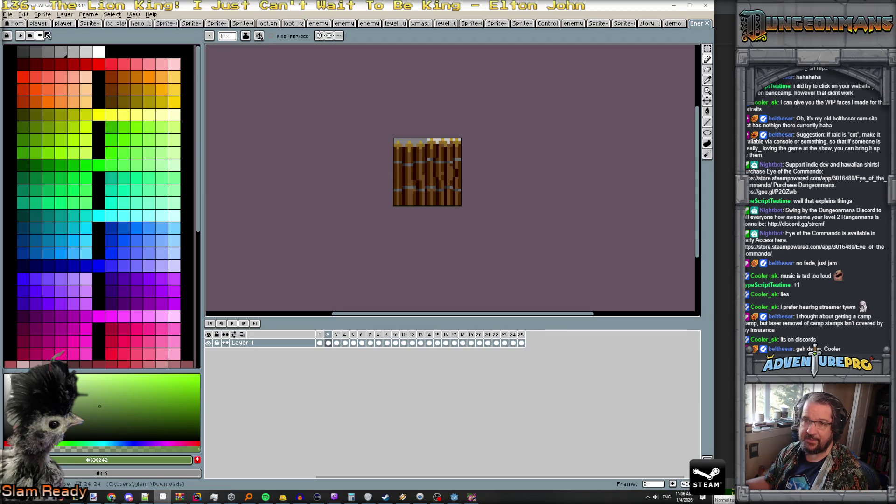
Inspect timeline frames 1–25 for the portraits, then switch to the stremf document.
click(322, 343)
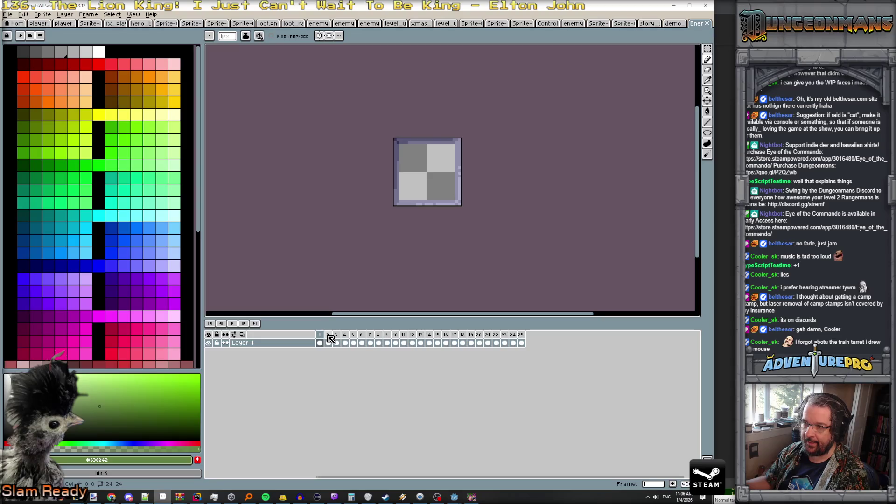
drag(328, 336, 530, 343)
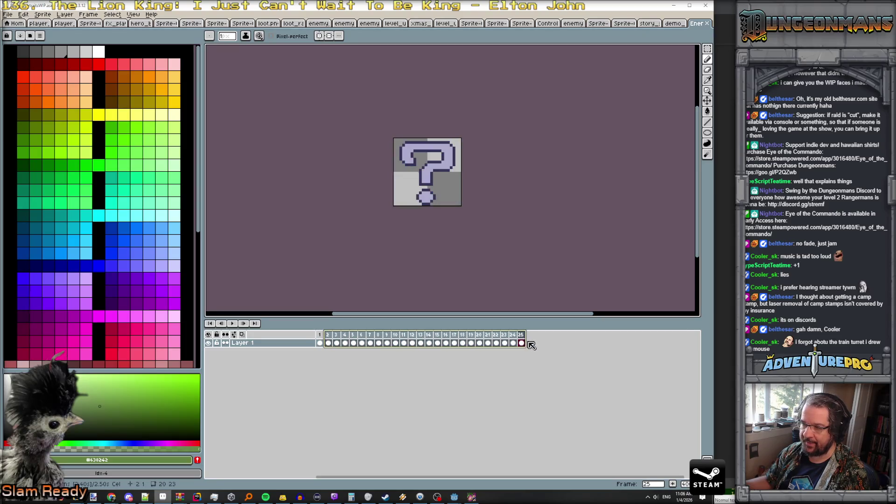
click(321, 335)
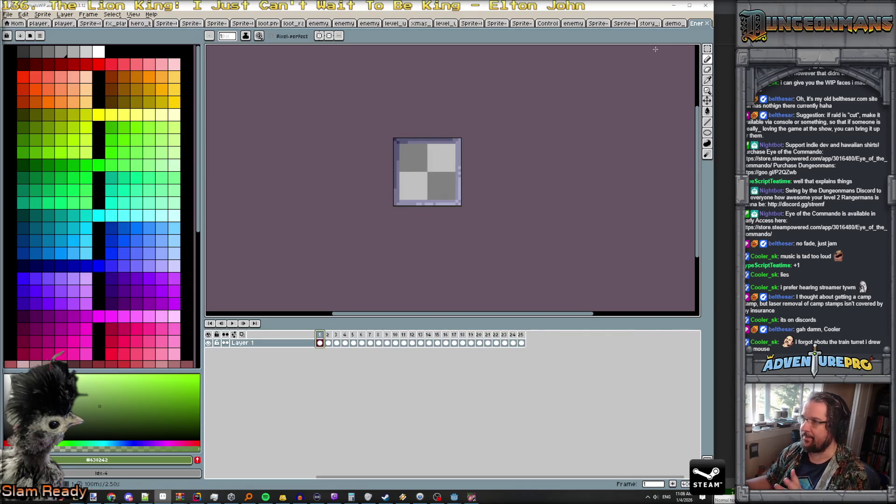
click(674, 27)
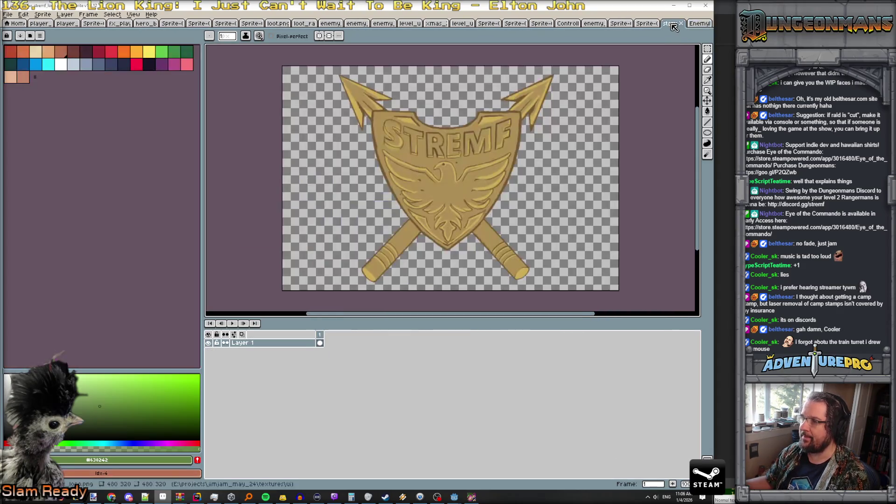
Browse the open documents and settle on the enemy sprite sheet with the danger row.
click(680, 24)
click(674, 26)
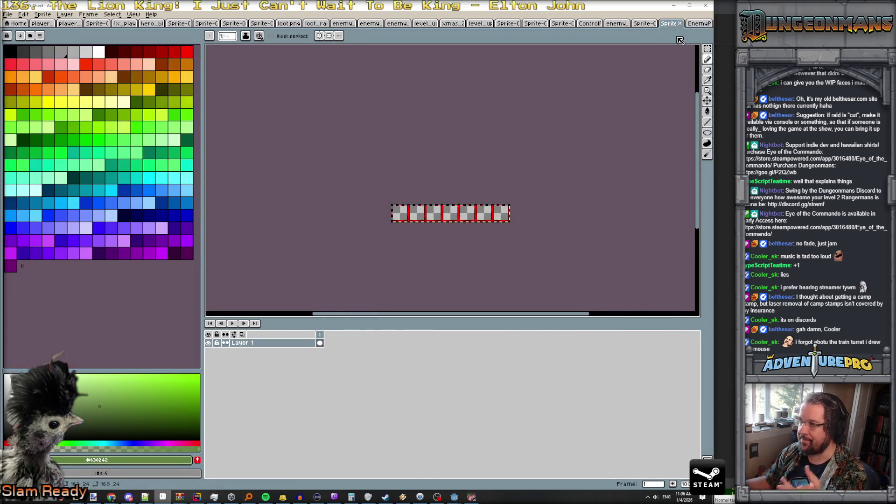
click(646, 24)
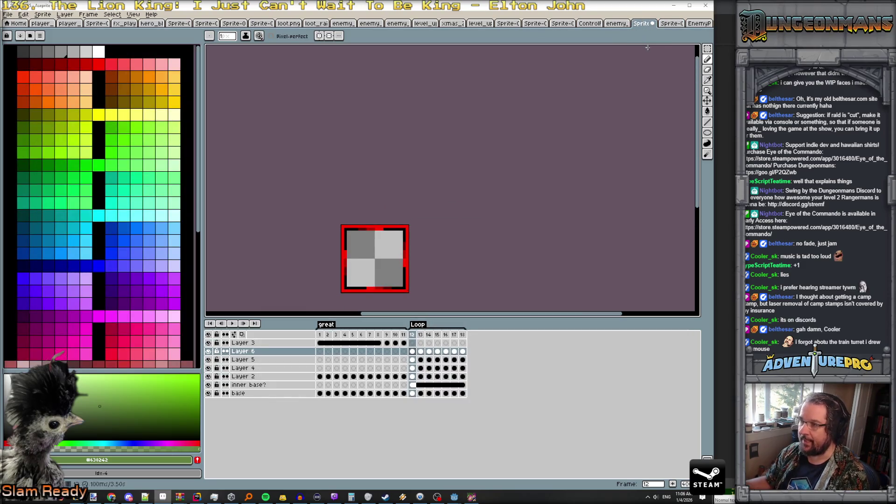
click(616, 23)
scroll(441, 206, up, 1)
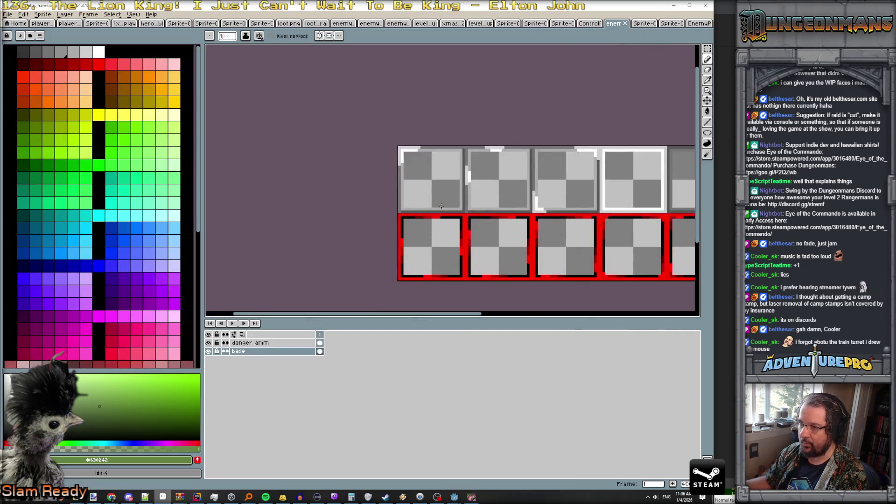
scroll(429, 206, down, 1)
drag(429, 205, 370, 207)
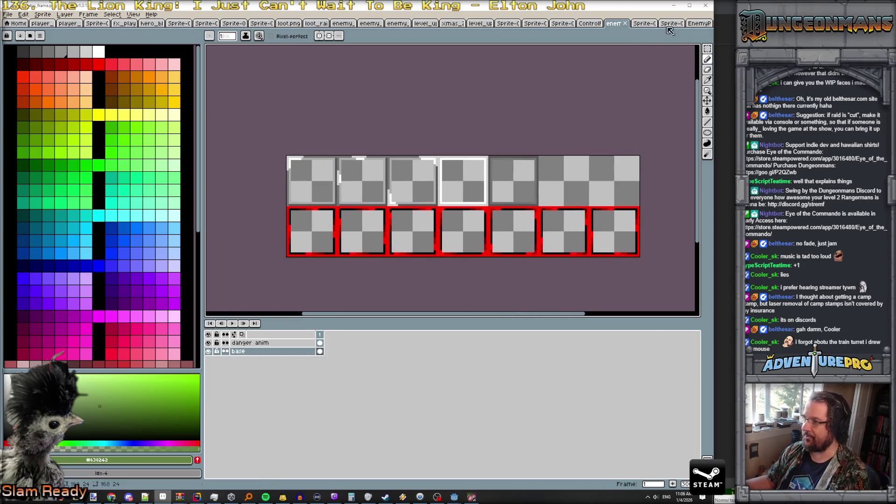
click(697, 24)
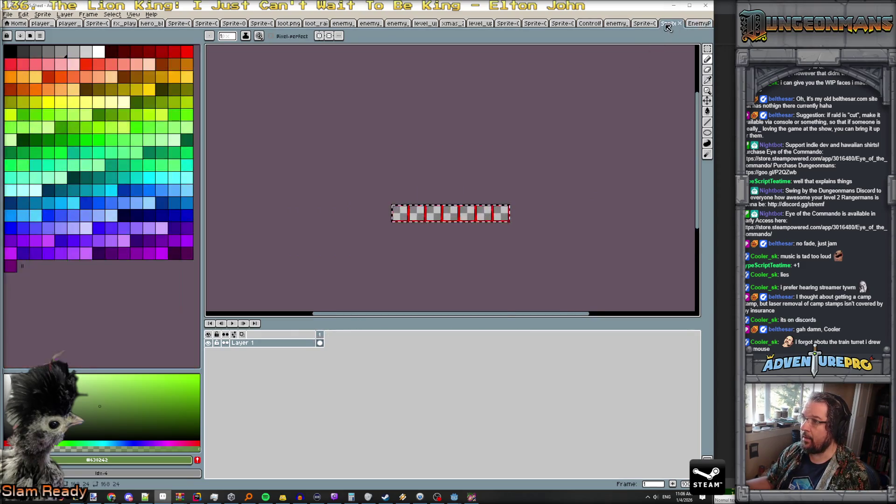
key(ctrl+shift+Tab)
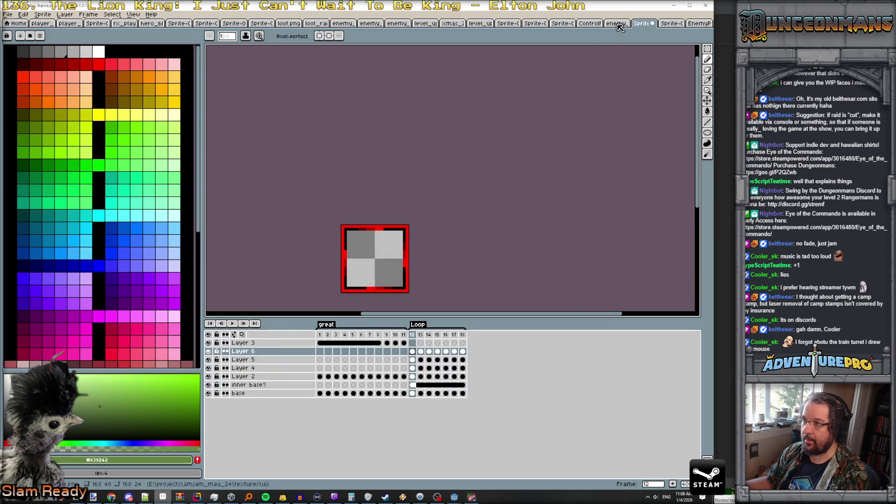
key(ctrl+shift+Tab)
Toggle the danger anim layer off and back on, then pick the Rectangular Marquee tool.
click(208, 344)
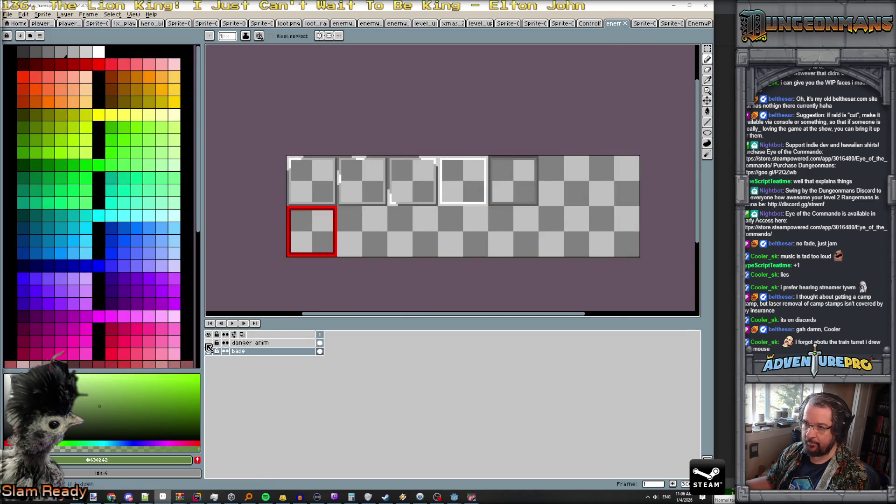
click(208, 344)
scroll(308, 175, up, 1)
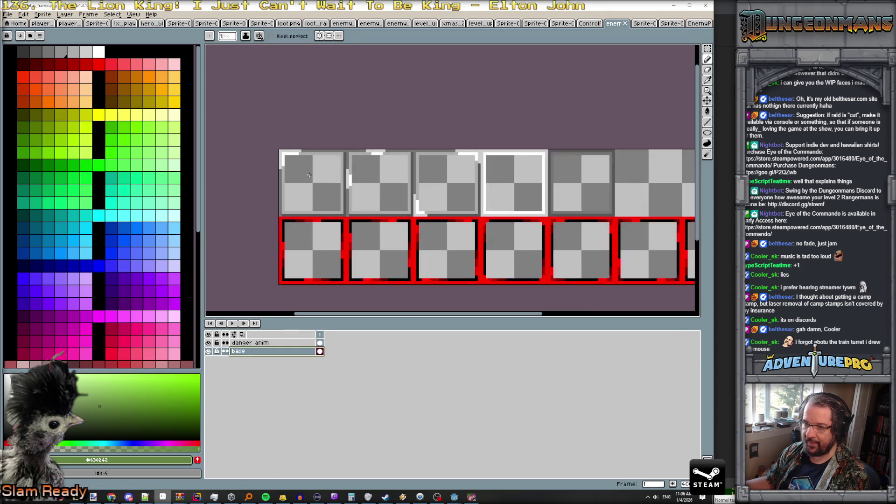
click(707, 48)
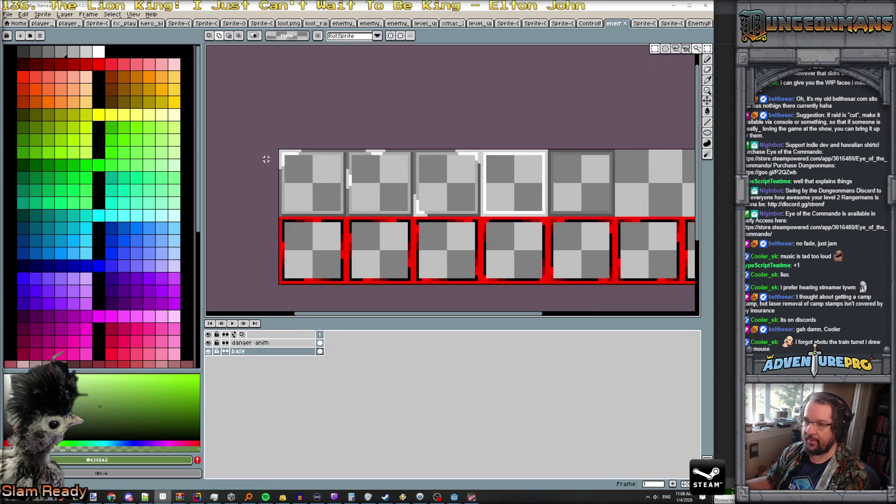
Marquee-select the upper row of outlined frames, then search Windows for Firebot with 'fi'.
mouse_move(280, 147)
mouse_down()
mouse_move(448, 201)
mouse_move(451, 211)
mouse_move(616, 214)
mouse_up()
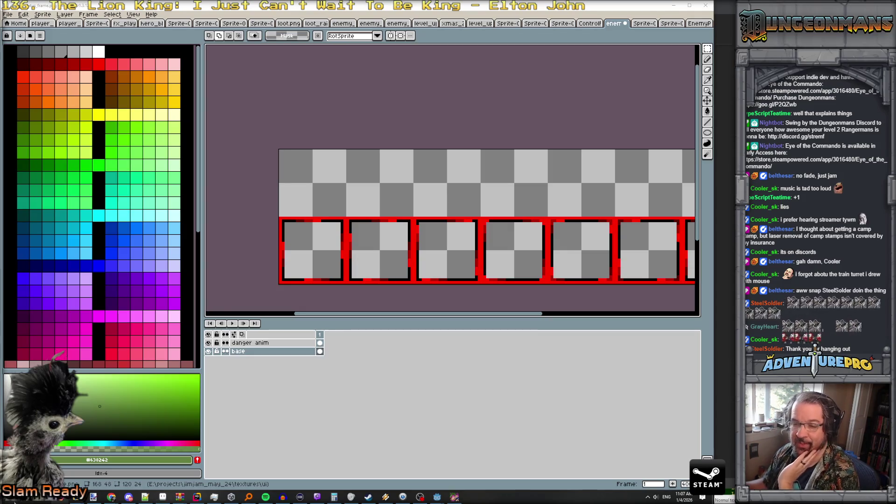
key(super)
text(firebot)
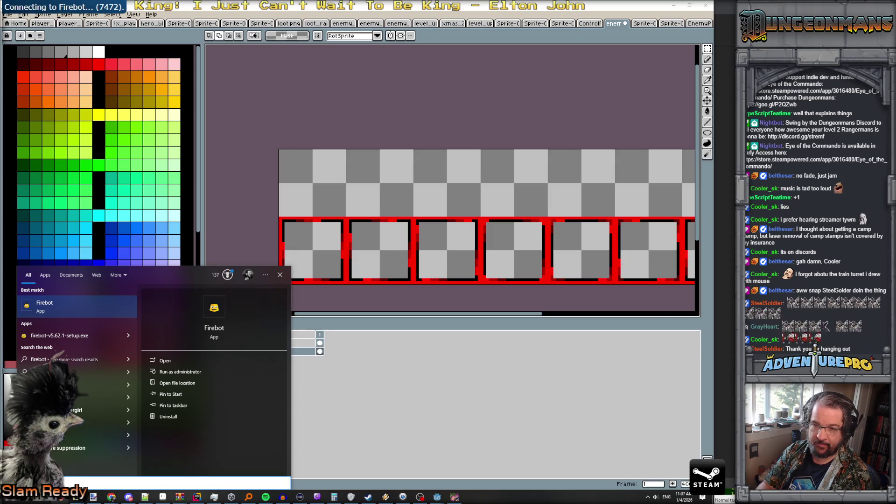
Dismiss the Firebot search and show the Windows desktop with Win+D.
key(Return)
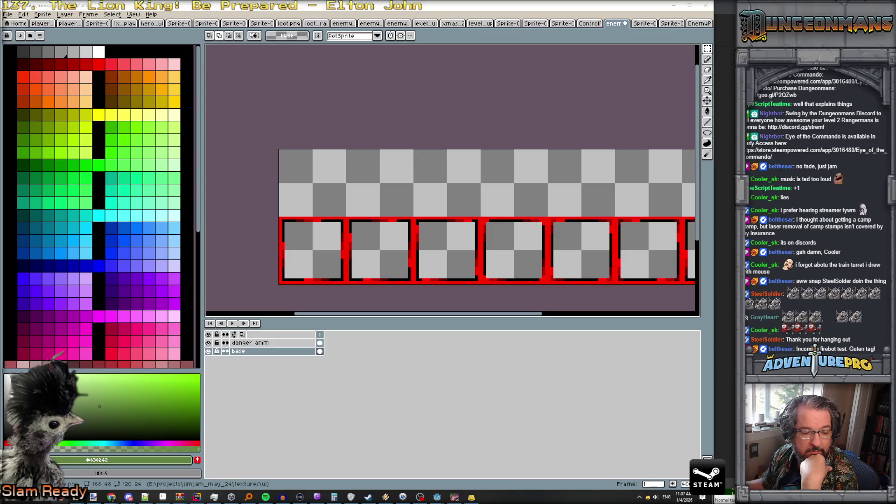
key(super+d)
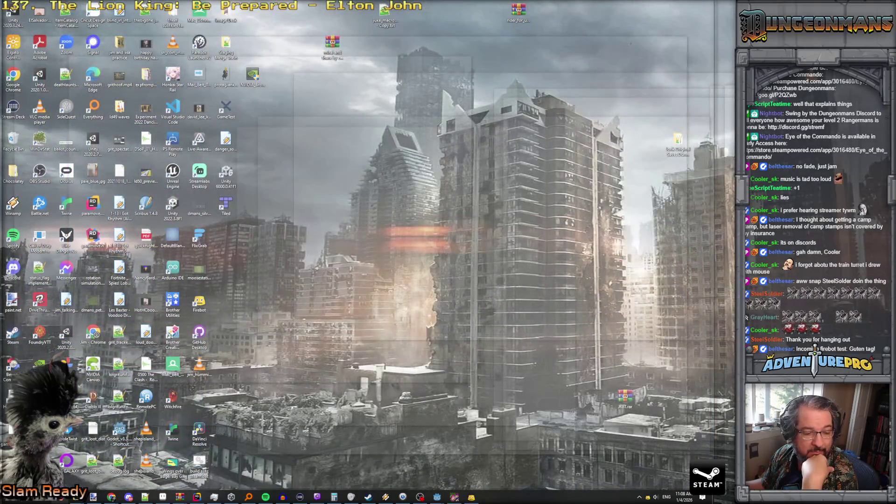
Restore Aseprite and place the lavender frame in the first upper-row cell.
key(super+d)
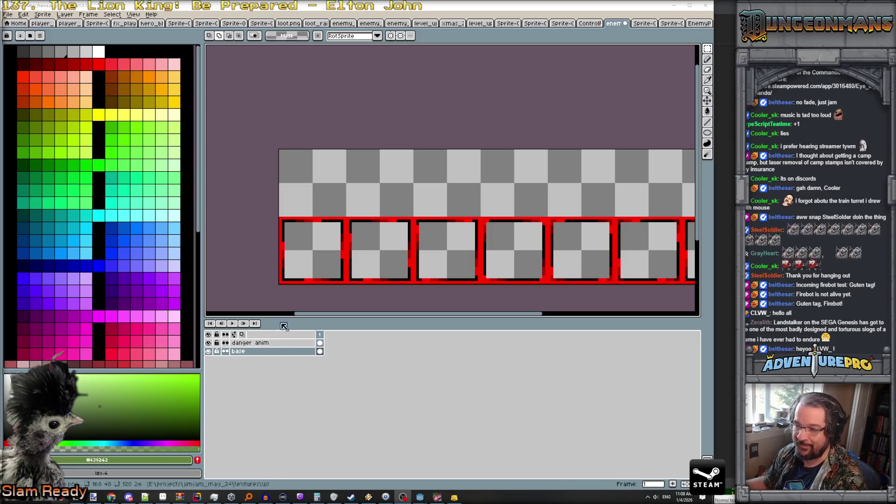
click(322, 173)
scroll(325, 176, up, 1)
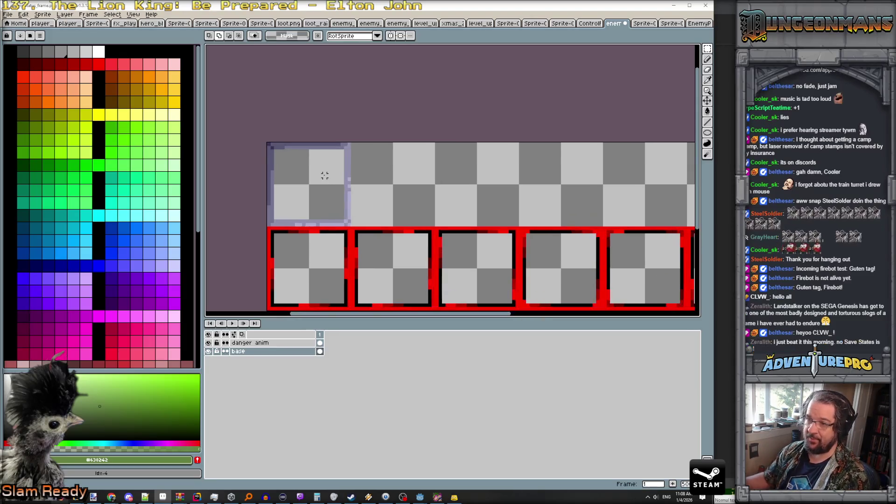
Lift the lavender frame from the first cell and restore the five original outlined frames.
drag(269, 144, 352, 228)
scroll(422, 214, down, 2)
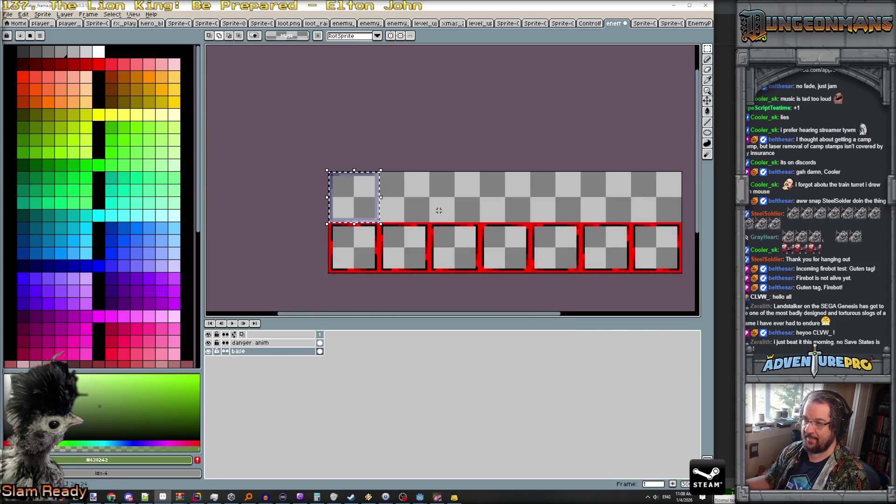
key(ctrl+d)
key(ctrl+v)
key(ctrl+d)
Add a new empty layer and paste the lavender frame onto it.
click(65, 15)
mouse_move(89, 58)
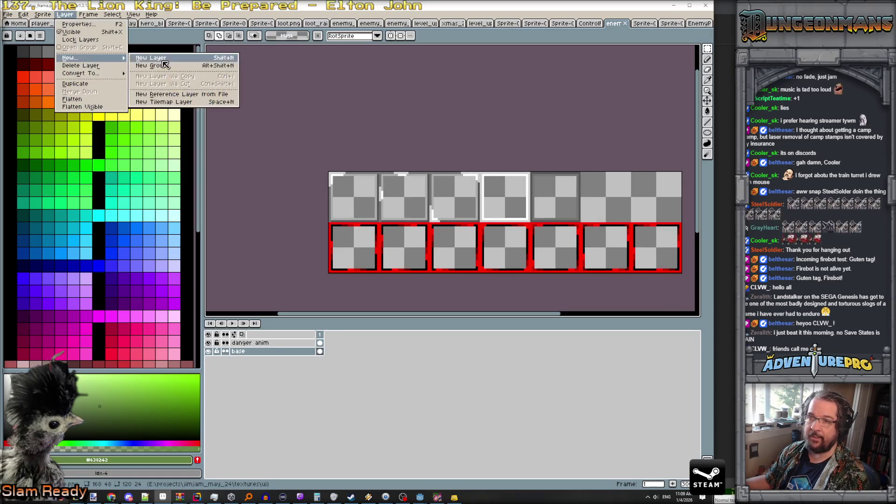
click(145, 58)
scroll(330, 138, up, 1)
key(ctrl+v)
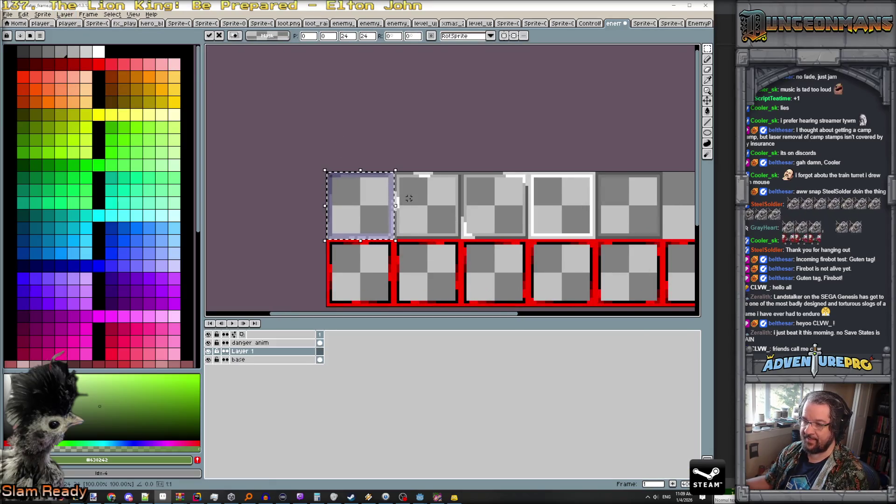
key(ctrl+d)
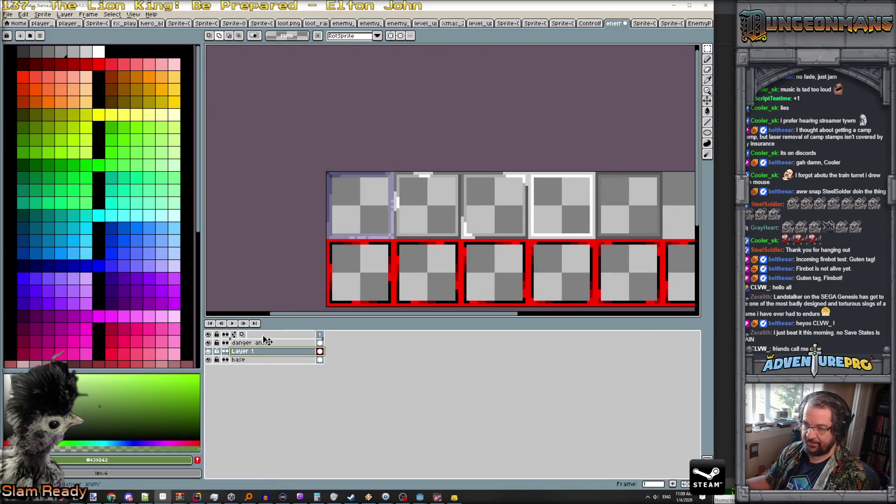
Move the new layer above danger anim and rename it 'new frame'.
drag(263, 354, 266, 344)
double_click(266, 343)
text(new frame)
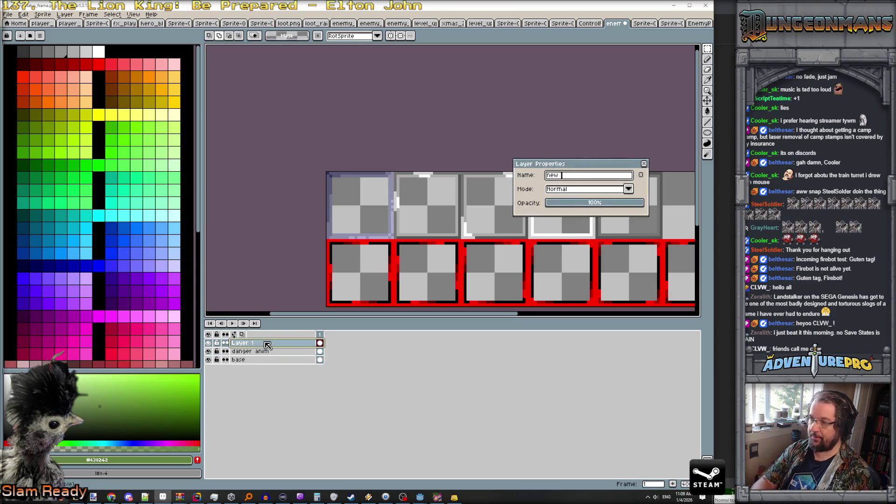
key(Return)
Copy the lavender frame into upper-row cells two, three, four and five on the new frame layer.
drag(433, 204, 405, 198)
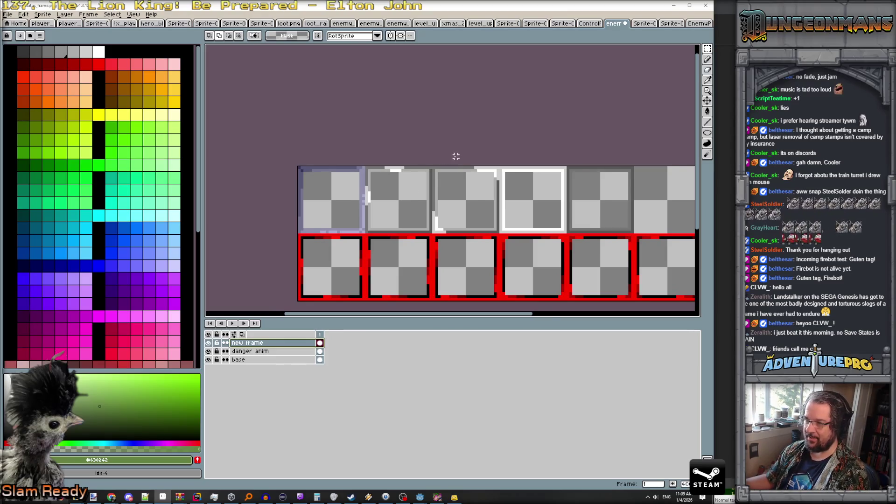
drag(351, 214, 417, 217)
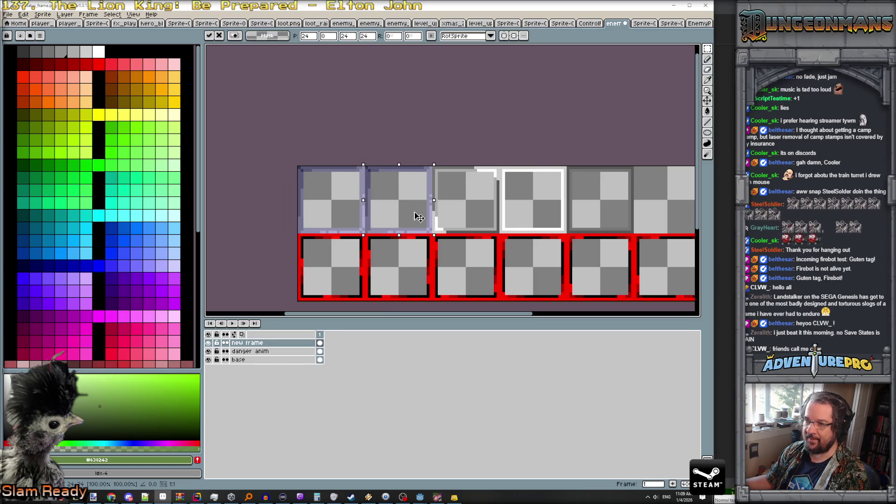
key(Escape)
drag(341, 212, 462, 215)
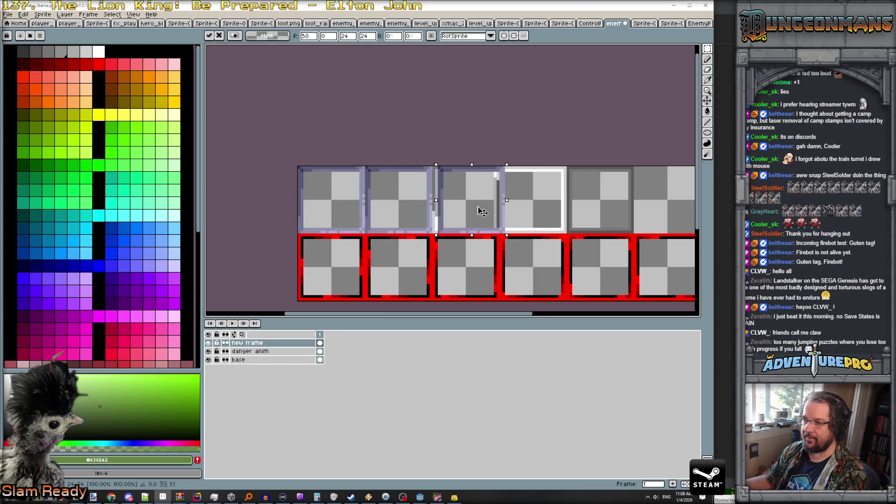
key(Escape)
drag(344, 217, 544, 214)
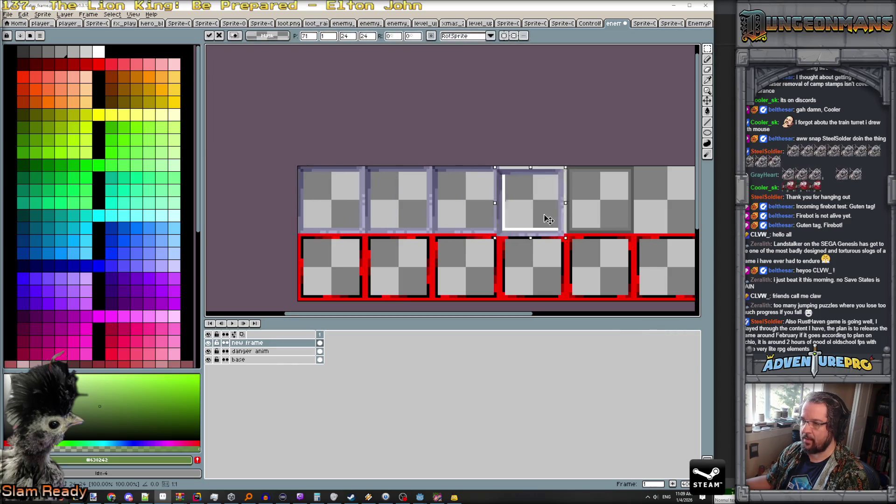
key(Escape)
mouse_move(342, 214)
mouse_down()
mouse_move(622, 214)
mouse_move(533, 216)
mouse_up()
scroll(612, 215, up, 1)
scroll(533, 216, up, 1)
key(g)
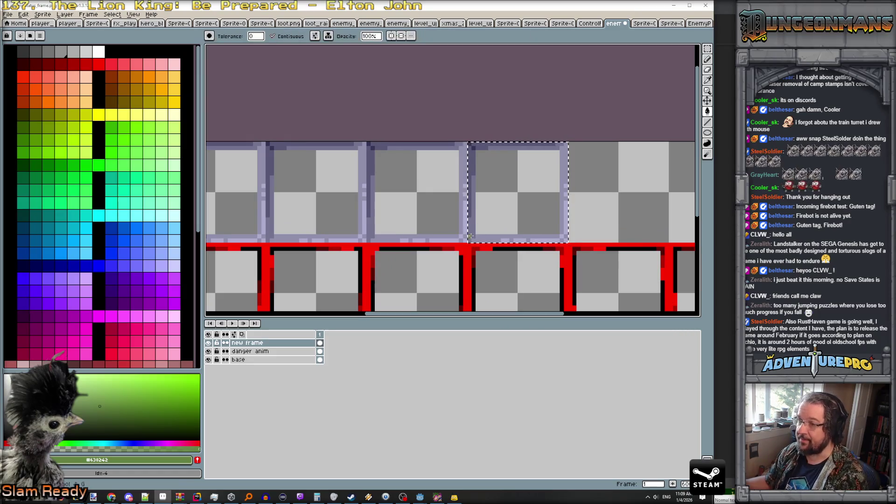
alt+click(473, 227)
click(480, 240)
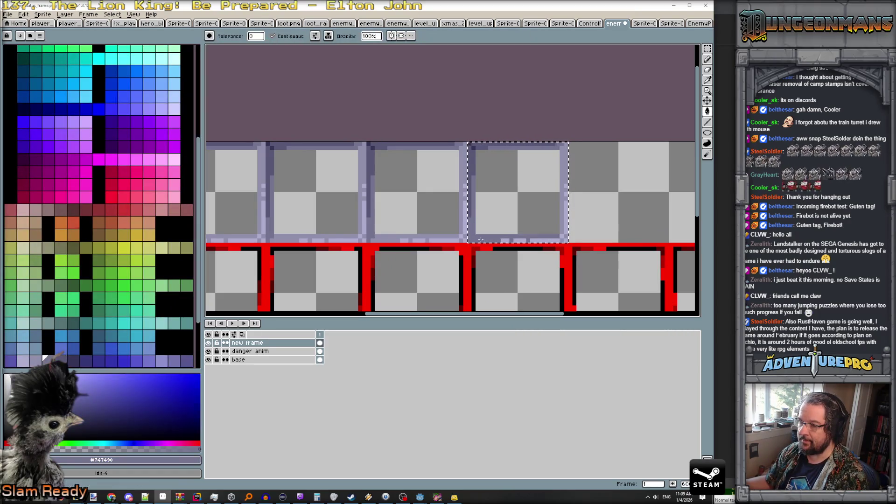
click(561, 180)
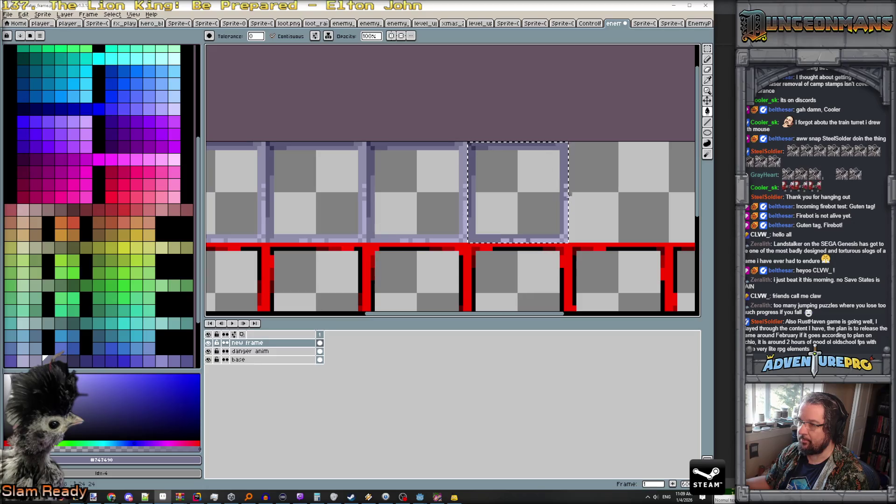
alt+click(515, 232)
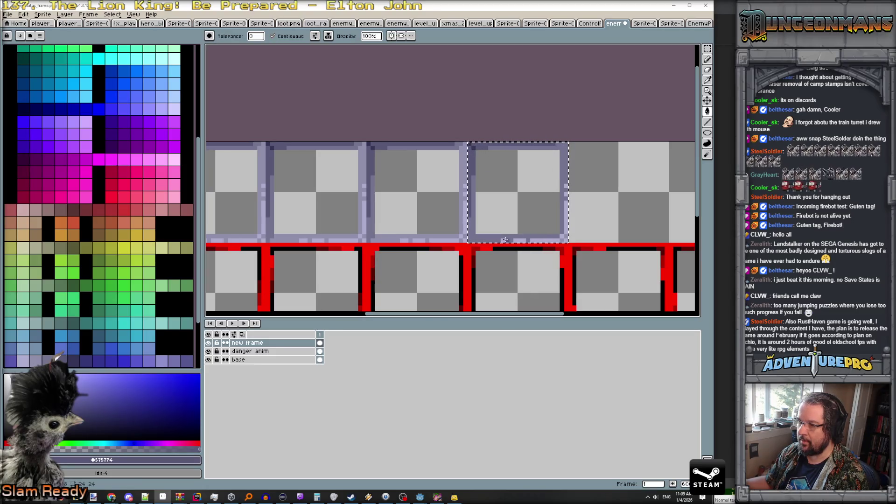
click(541, 240)
drag(561, 234, 567, 185)
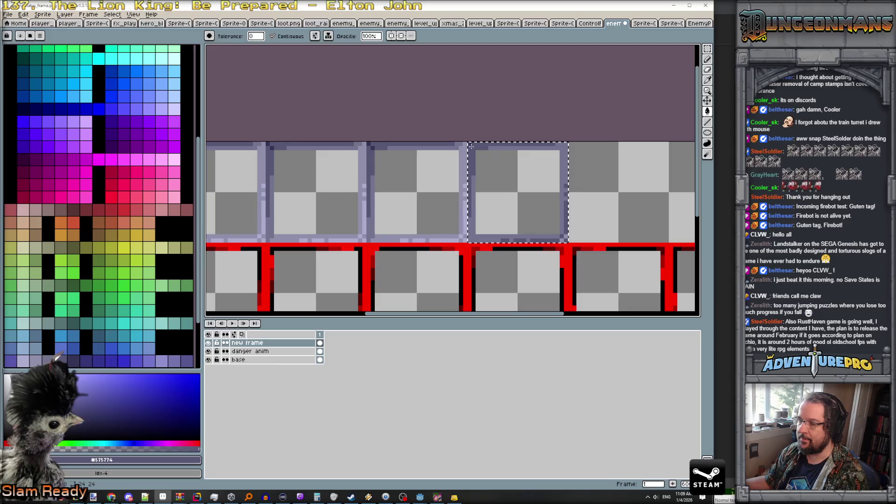
scroll(520, 206, down, 3)
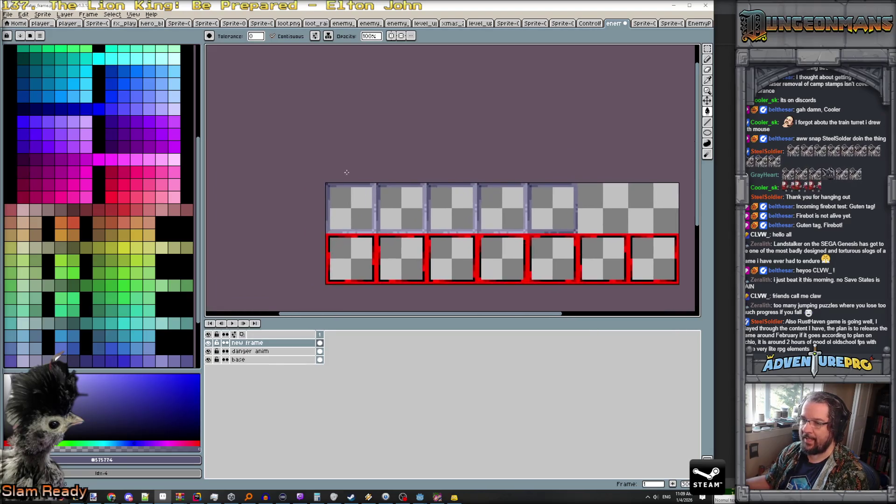
scroll(395, 202, up, 2)
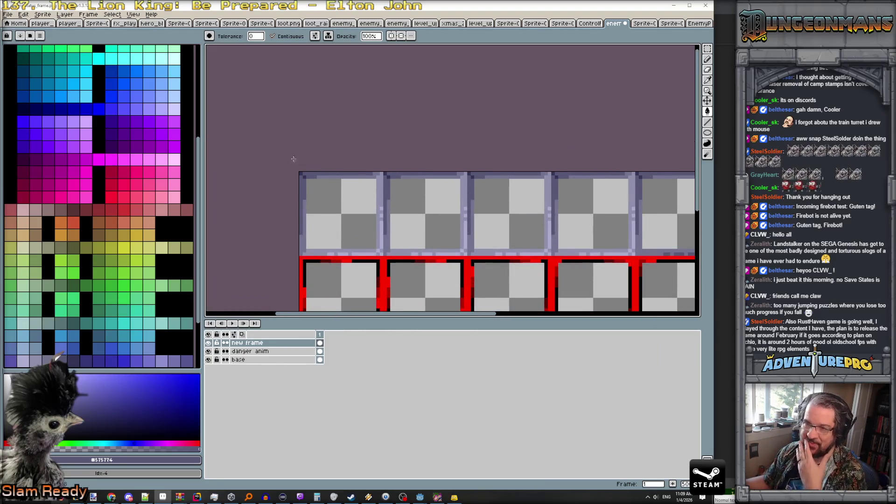
scroll(144, 144, up, 5)
click(98, 51)
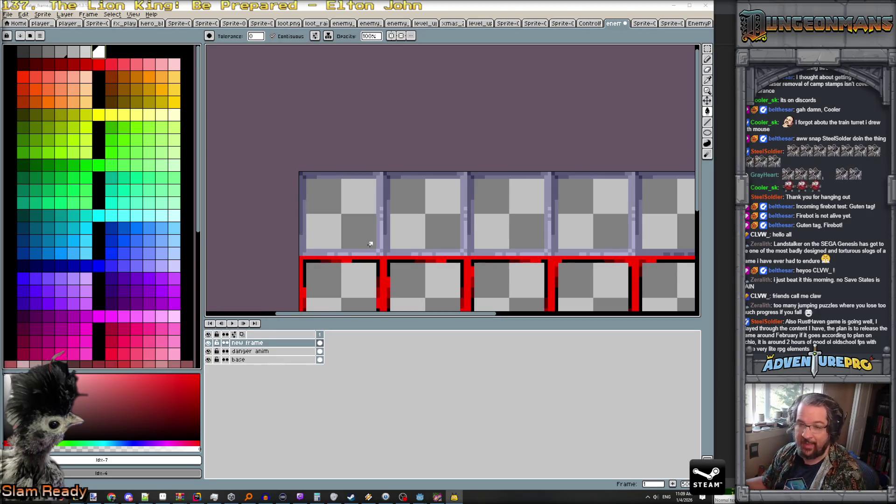
scroll(370, 244, up, 1)
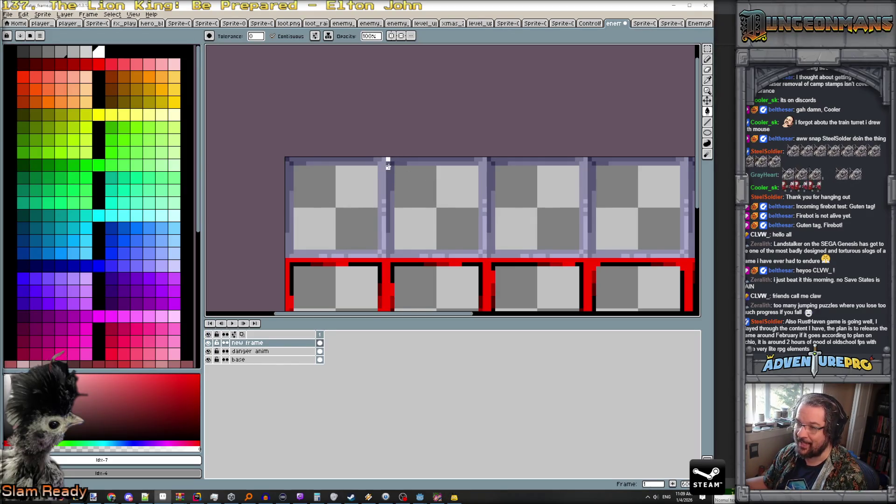
With the Pencil in white, draw highlights down the second tile's left edge and along its top.
drag(388, 165, 388, 232)
key(ctrl+z)
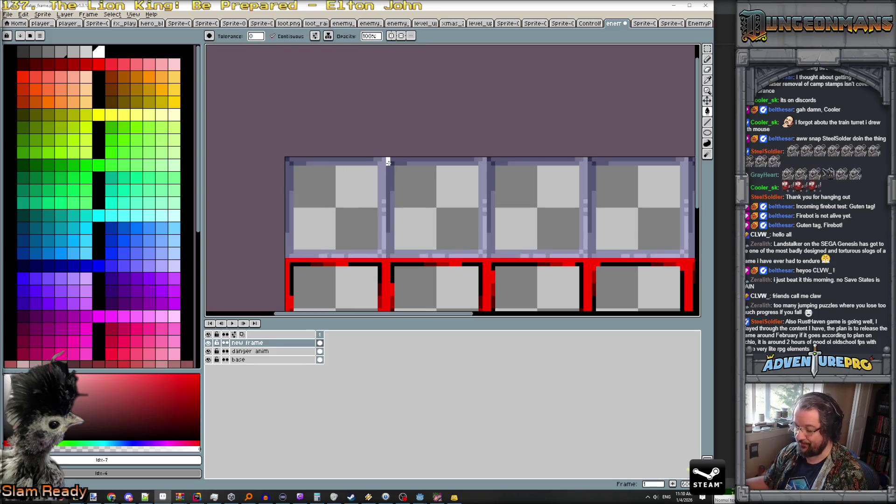
key(b)
drag(388, 162, 388, 187)
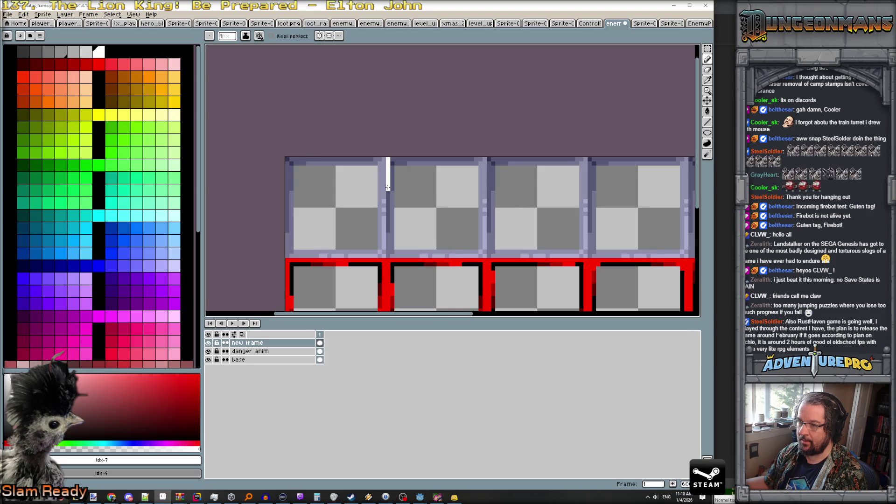
alt+click(388, 186)
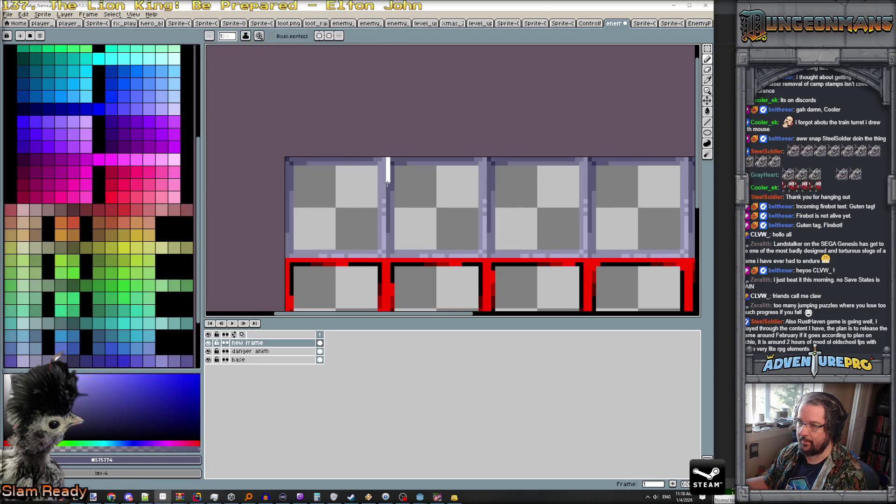
mouse_move(395, 158)
mouse_down()
mouse_move(417, 159)
mouse_move(391, 163)
mouse_move(392, 176)
mouse_up()
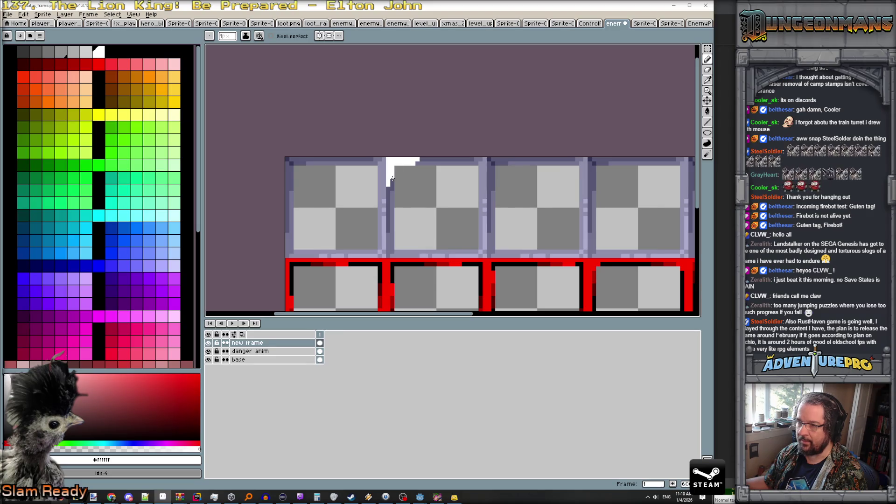
Draw white highlights along the third tile's left and top edges, thickening the left line.
scroll(526, 212, down, 2)
drag(526, 221, 440, 221)
scroll(425, 215, up, 2)
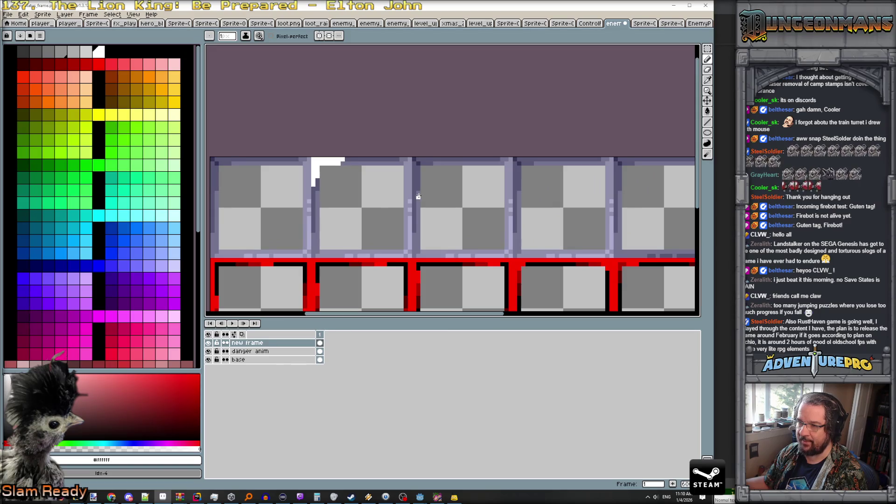
mouse_move(418, 196)
mouse_down()
mouse_move(418, 188)
mouse_move(416, 224)
mouse_up()
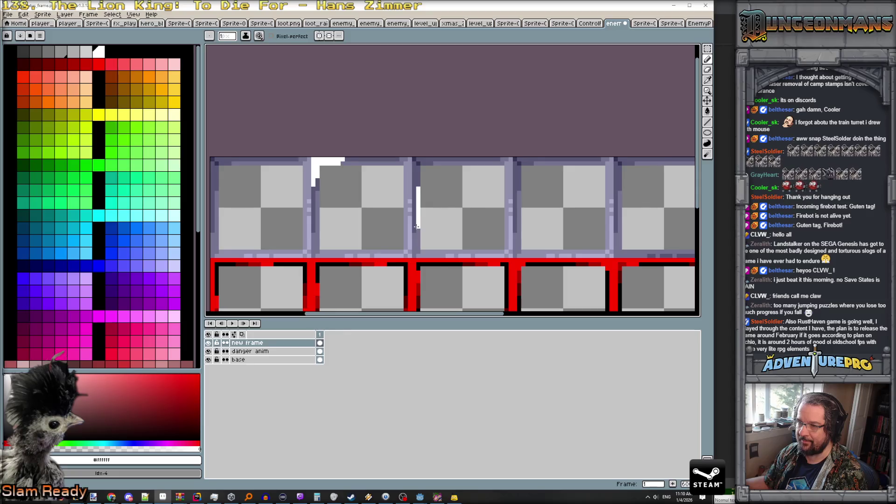
mouse_move(447, 159)
mouse_down()
mouse_move(483, 158)
mouse_move(447, 165)
mouse_up()
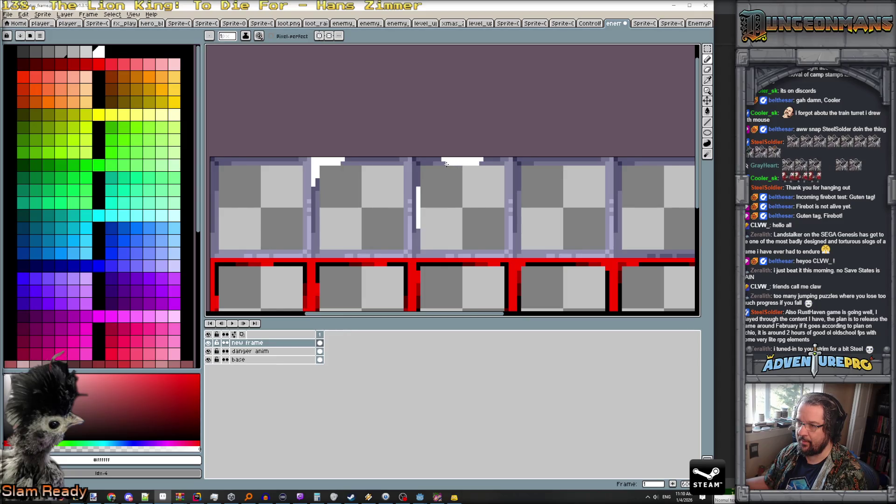
mouse_move(419, 196)
mouse_down()
mouse_move(415, 182)
mouse_move(413, 233)
mouse_up()
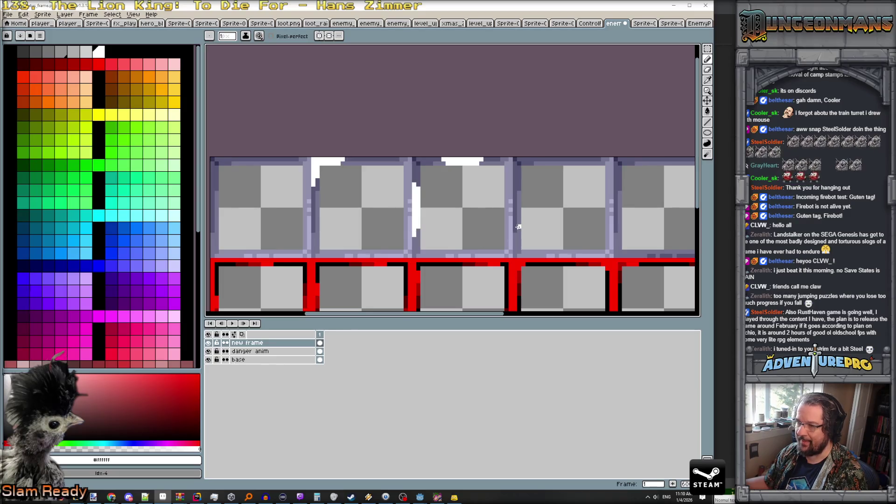
Add white highlights on the fourth tile's left, bottom, top and right edges, then pick the Rectangular Marquee.
mouse_move(518, 230)
mouse_down()
mouse_move(519, 251)
mouse_move(535, 250)
mouse_move(516, 256)
mouse_move(540, 254)
mouse_up()
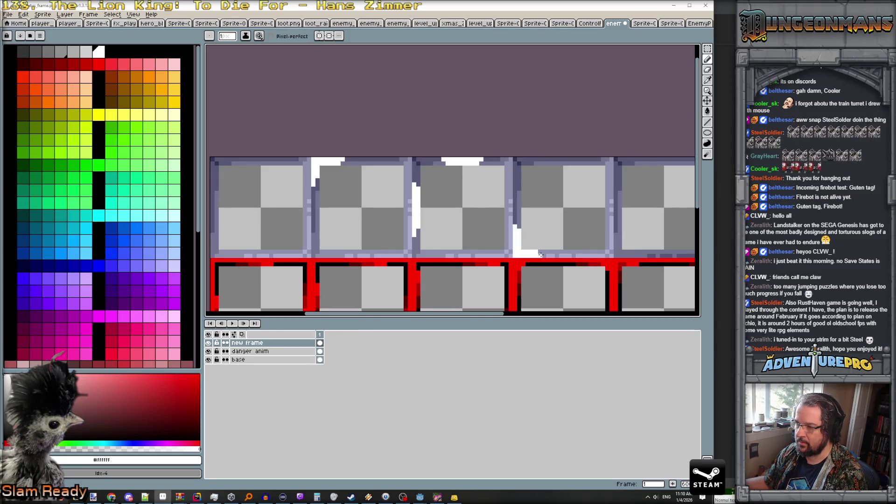
mouse_move(584, 163)
mouse_down()
mouse_move(607, 166)
mouse_move(606, 188)
mouse_up()
mouse_move(585, 159)
mouse_down()
mouse_move(613, 159)
mouse_move(612, 189)
mouse_up()
scroll(649, 199, down, 1)
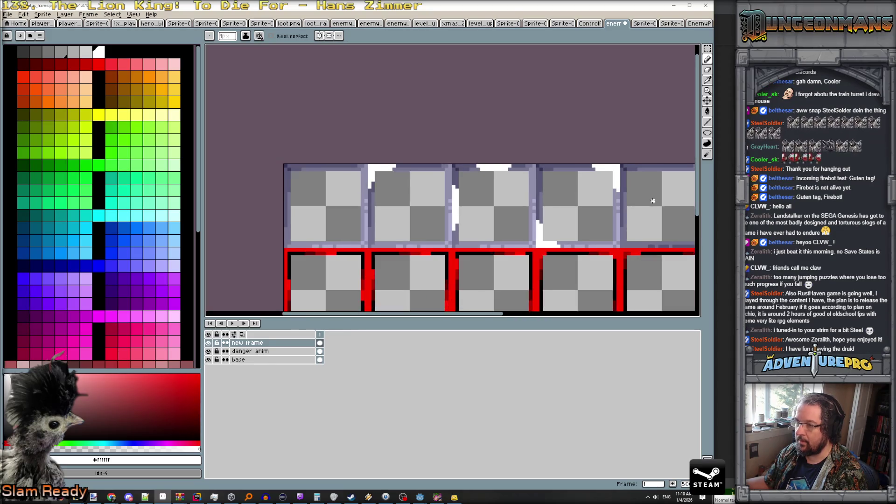
scroll(514, 215, right, 2)
scroll(343, 233, up, 1)
scroll(363, 234, down, 1)
scroll(364, 233, up, 1)
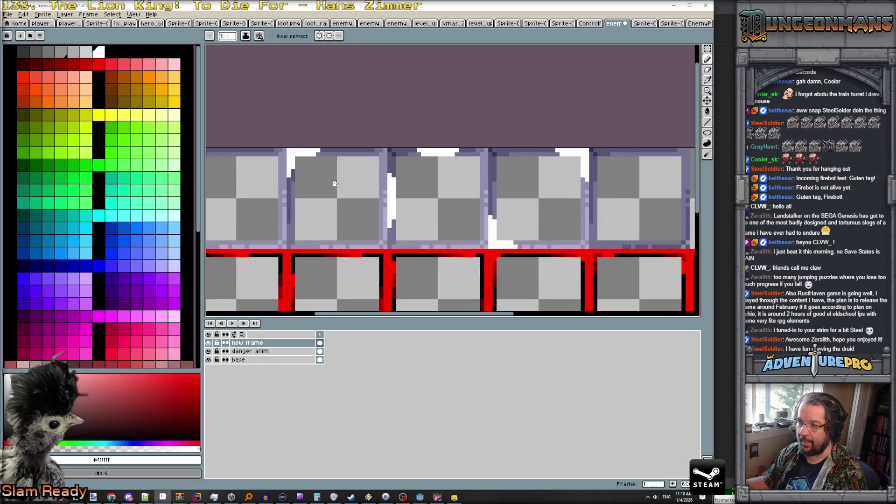
scroll(606, 233, down, 3)
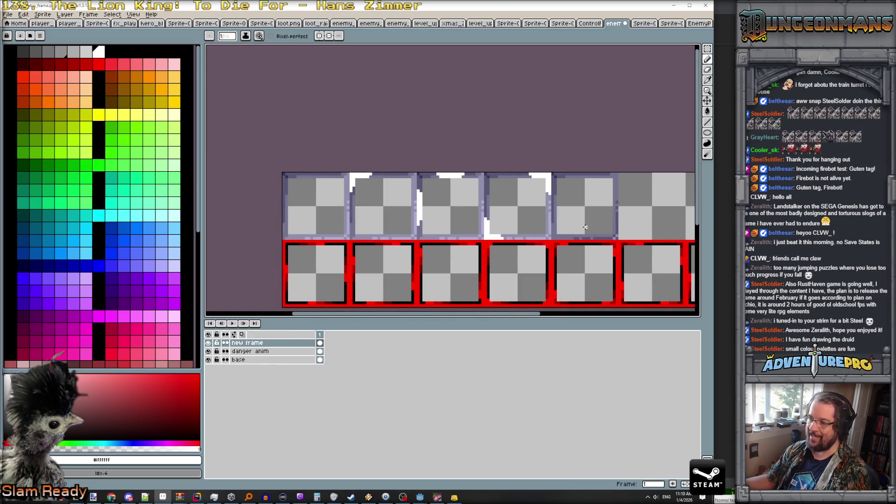
scroll(554, 230, down, 1)
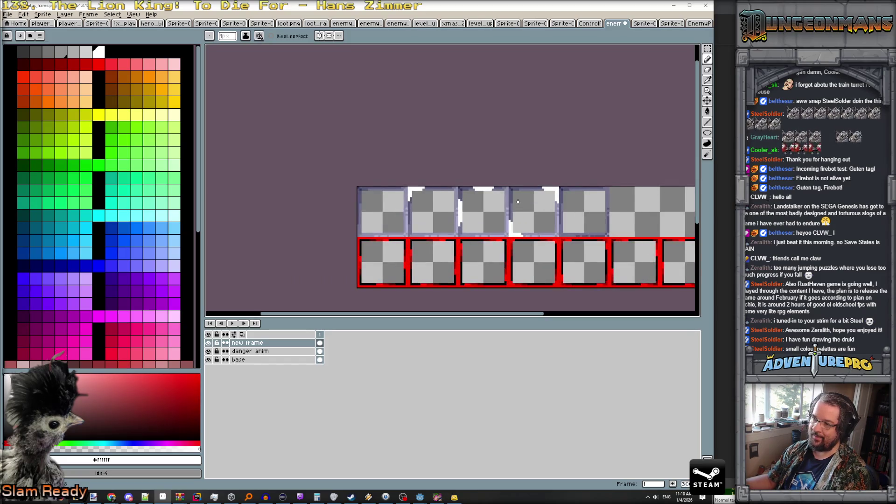
scroll(592, 223, up, 1)
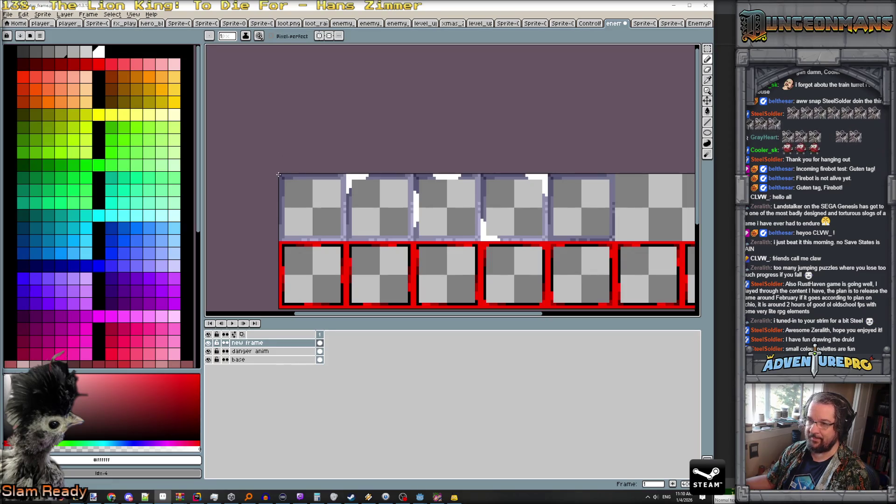
click(707, 48)
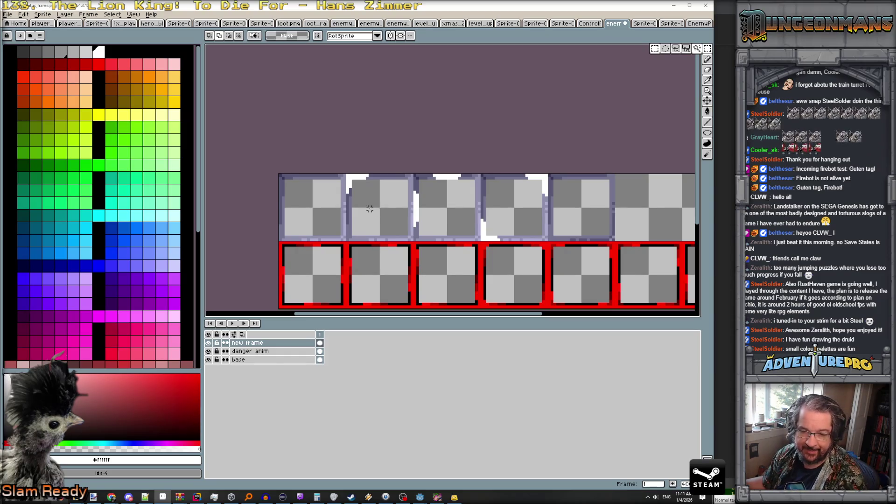
mouse_move(276, 166)
mouse_down()
mouse_move(349, 243)
mouse_move(333, 240)
mouse_move(366, 239)
mouse_up()
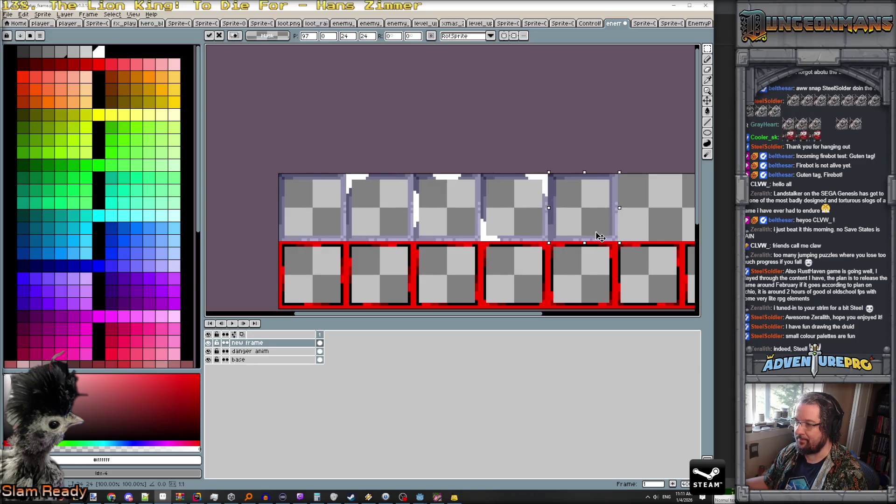
key(Return)
drag(648, 223, 576, 226)
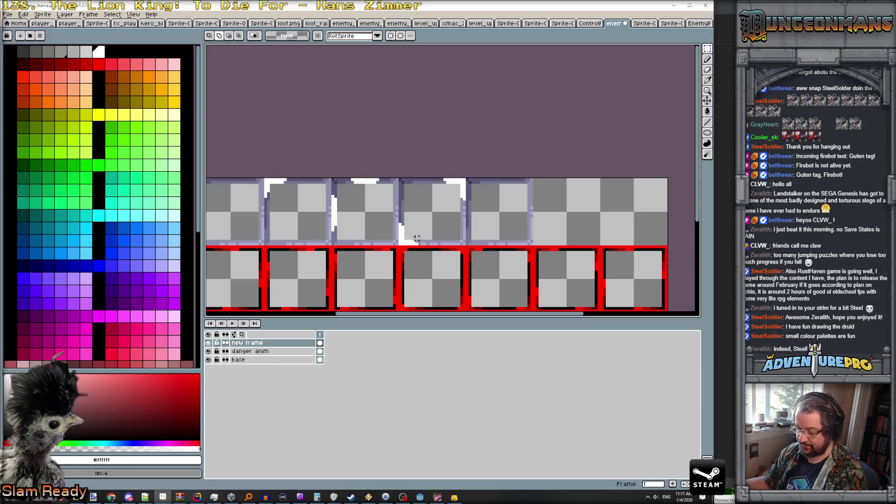
key(b)
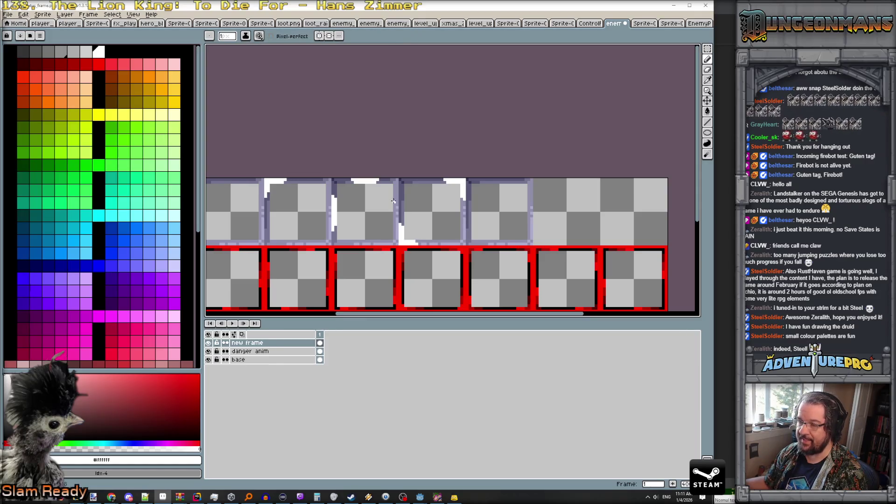
Draw a white highlight along a frame tile's bottom edge.
drag(522, 241, 516, 243)
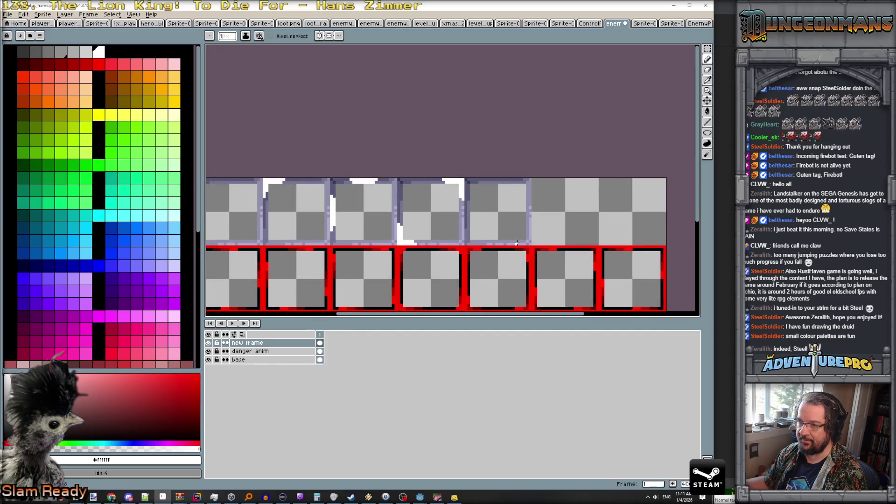
scroll(516, 243, up, 2)
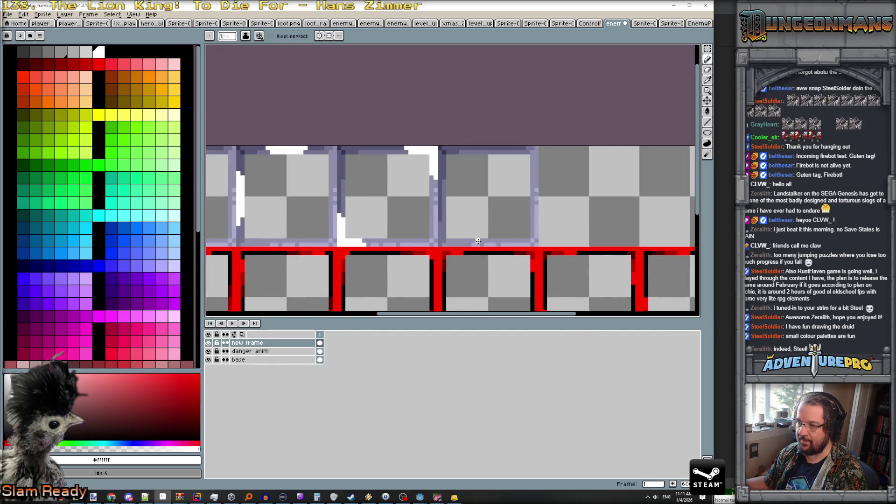
drag(478, 241, 503, 244)
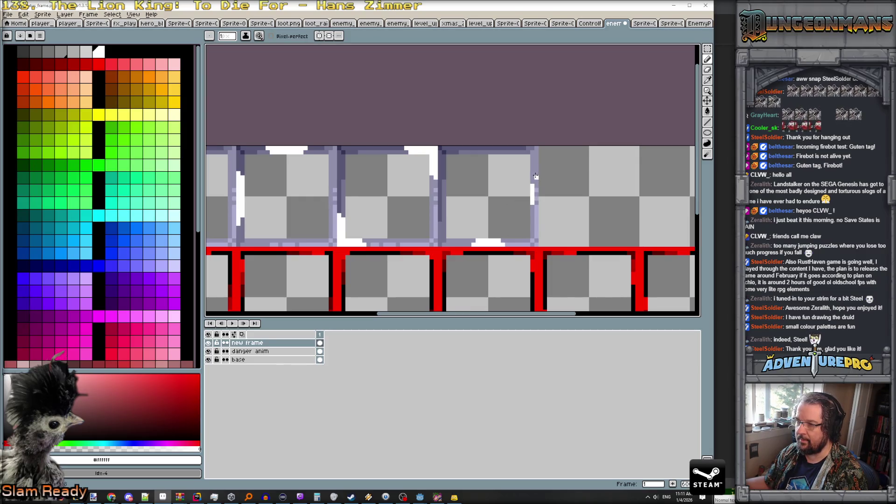
scroll(537, 210, down, 1)
scroll(536, 210, down, 1)
scroll(536, 210, up, 1)
Copy the lavender frame cell into the next empty slot of the top row.
key(v)
key(ctrl+v)
drag(504, 220, 606, 216)
key(Return)
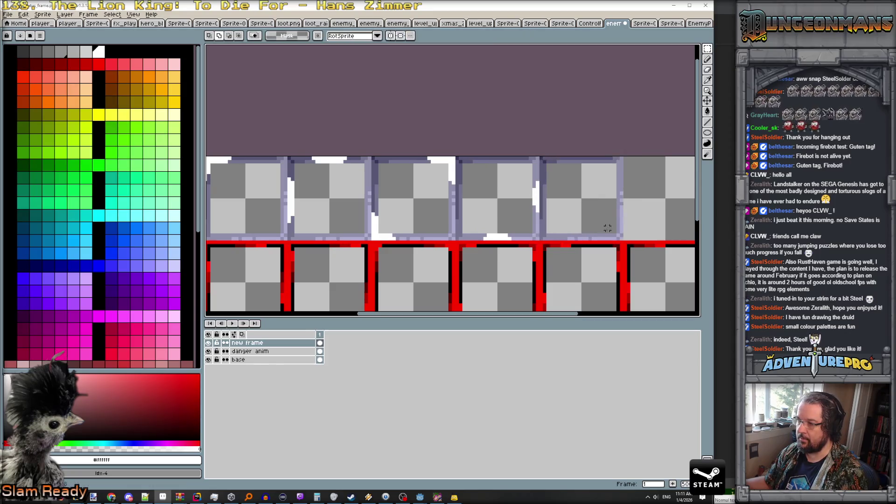
Add a white highlight along the copied cell's bottom edge with the pencil.
scroll(593, 232, down, 1)
scroll(586, 228, up, 1)
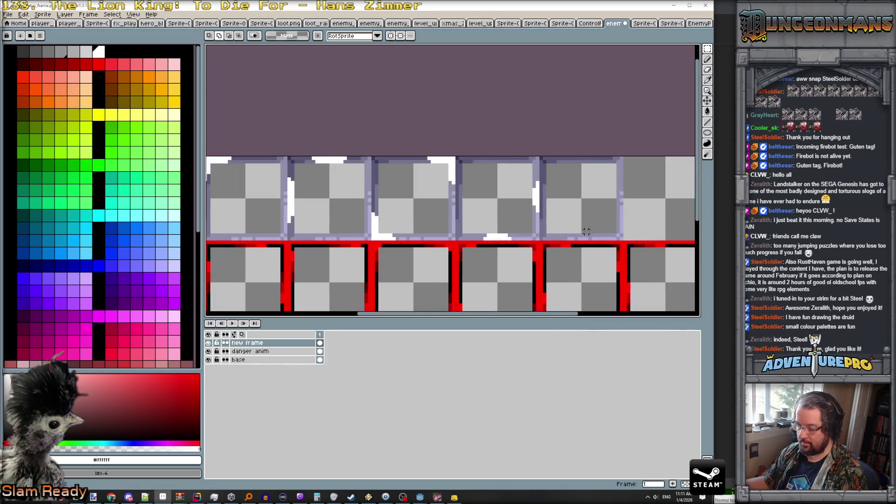
key(b)
drag(607, 235, 617, 230)
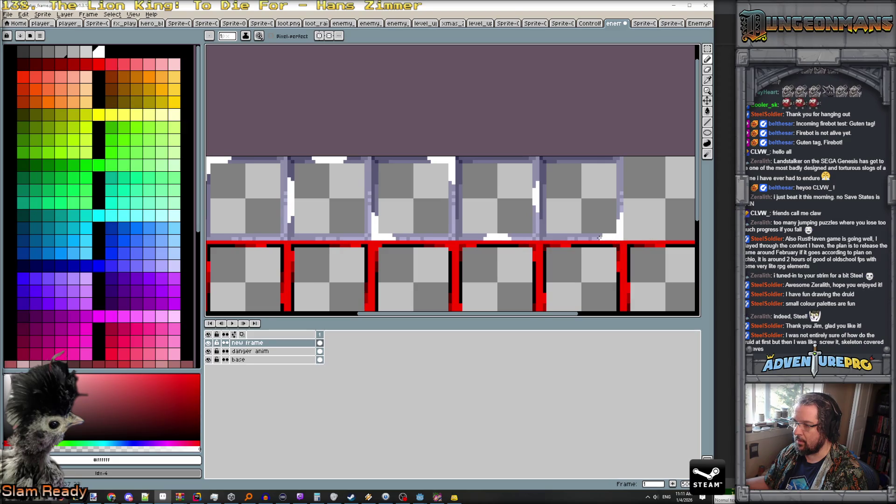
scroll(619, 215, down, 2)
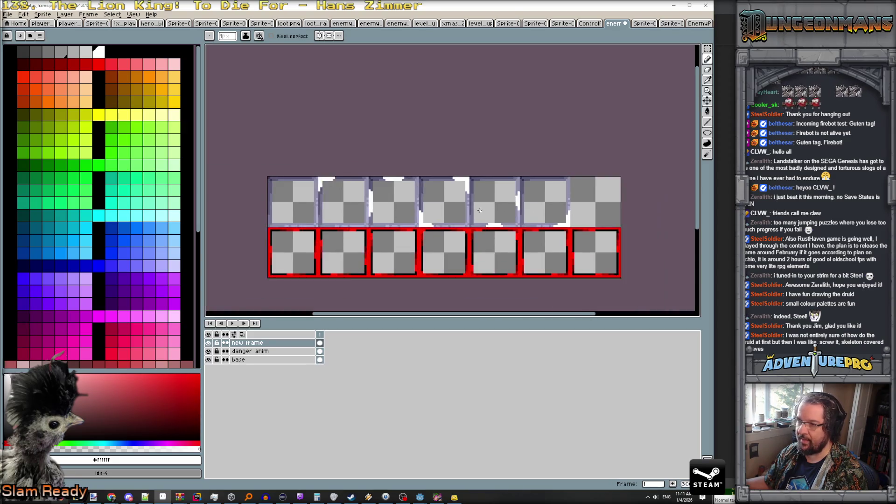
scroll(405, 215, up, 1)
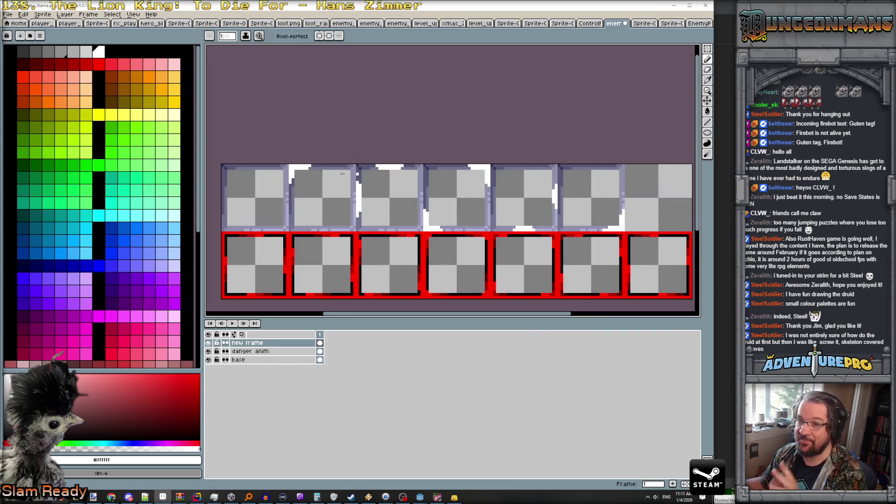
scroll(432, 205, up, 1)
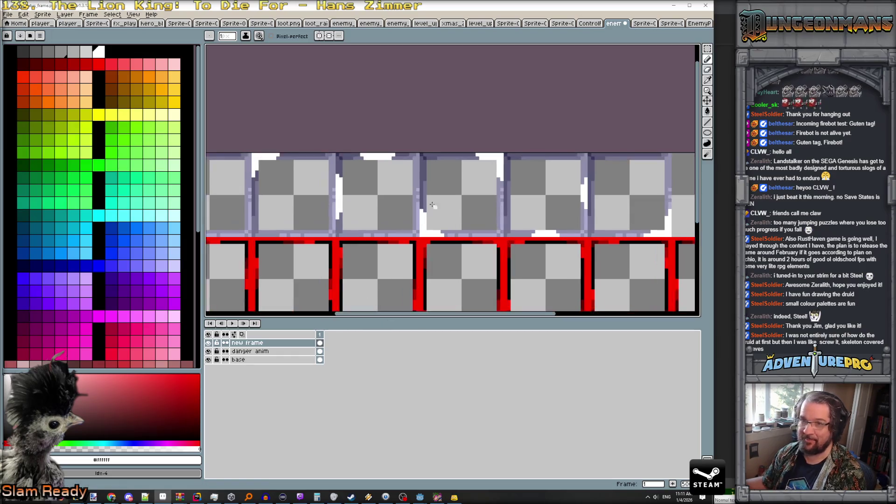
key([)
scroll(443, 203, down, 1)
scroll(457, 200, up, 1)
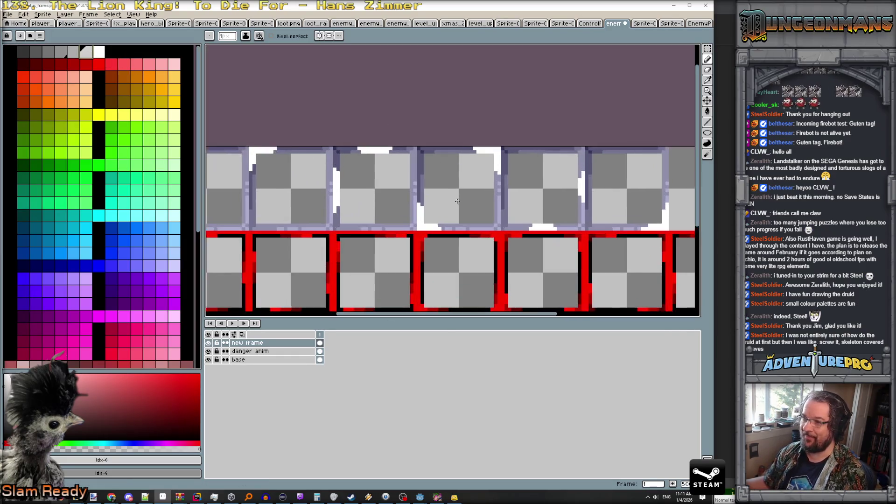
scroll(438, 207, down, 1)
scroll(393, 221, up, 1)
scroll(366, 245, up, 1)
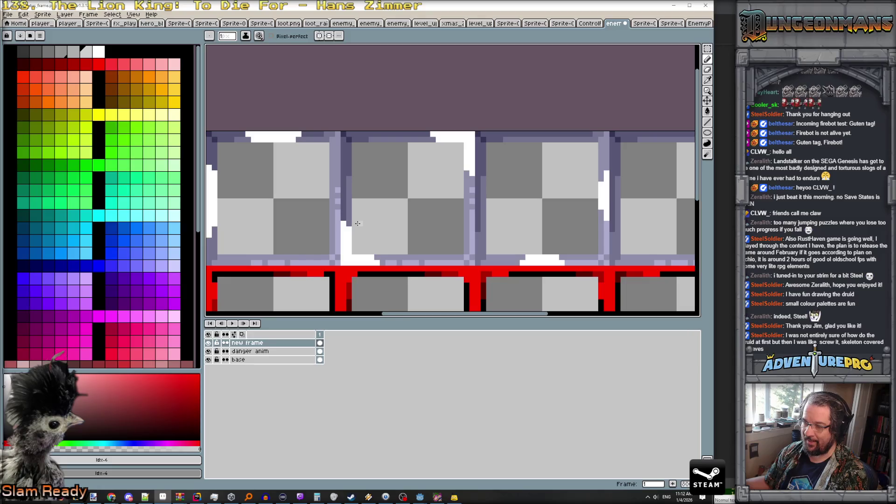
Draw a long 45° light diagonal across the middle tile, then erase most pixels into dots.
drag(355, 223, 430, 143)
drag(373, 253, 462, 164)
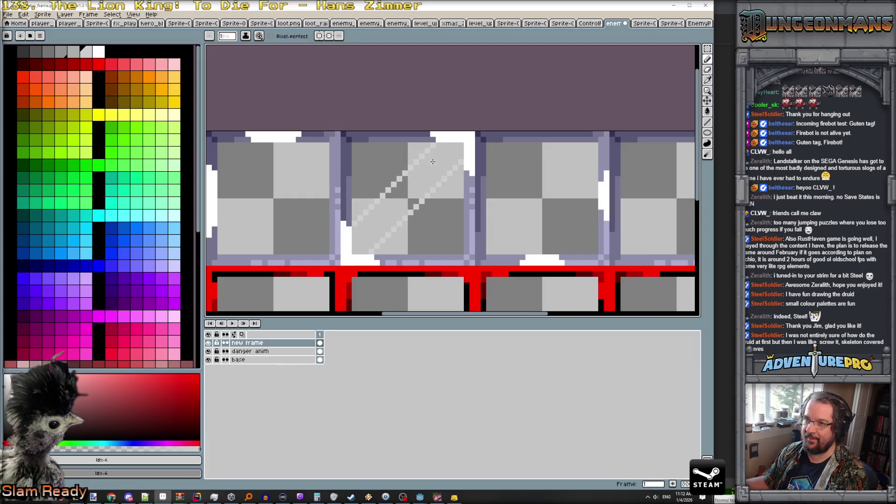
alt+click(360, 217)
key(b)
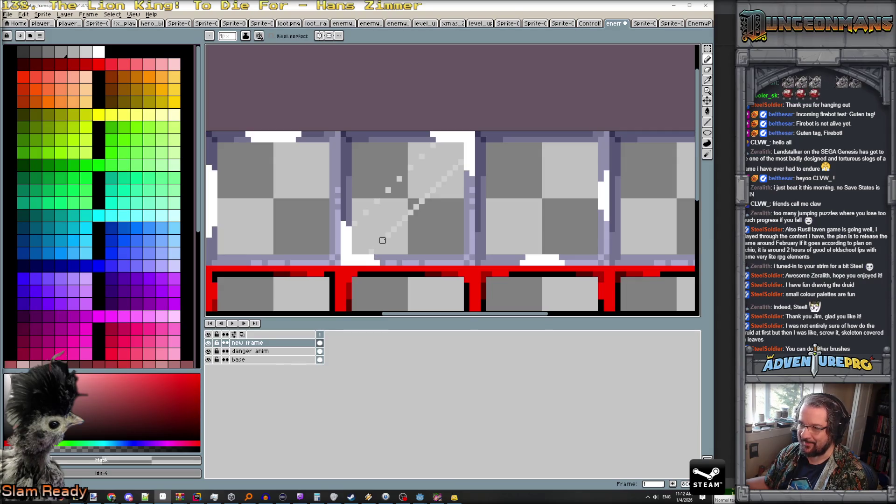
drag(371, 251, 444, 179)
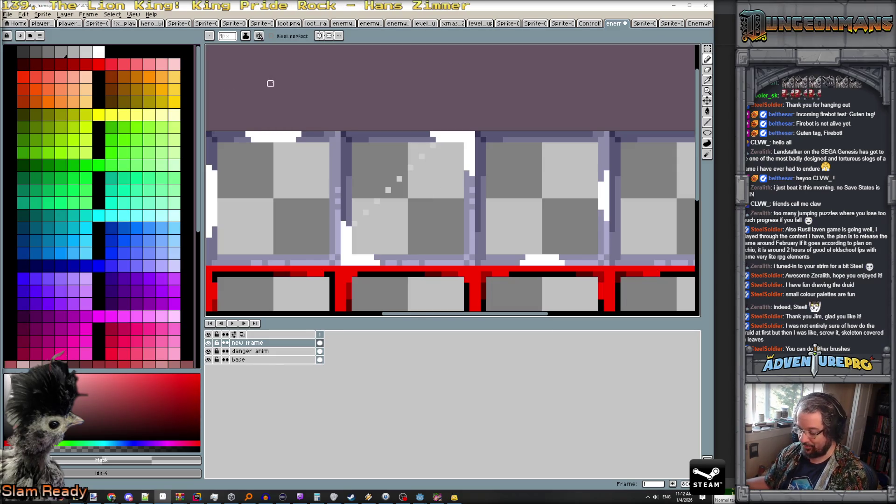
Check custom brush 1's shortcut and toggle shading in its saved-brush options.
click(210, 36)
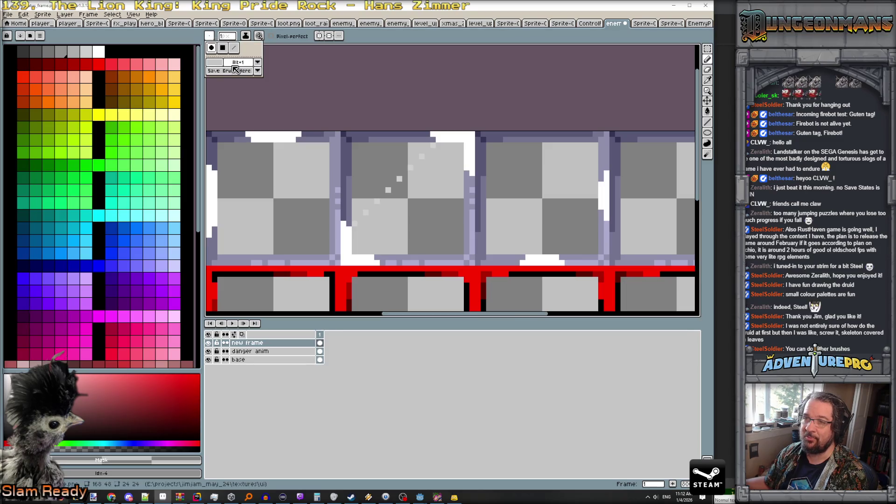
click(238, 62)
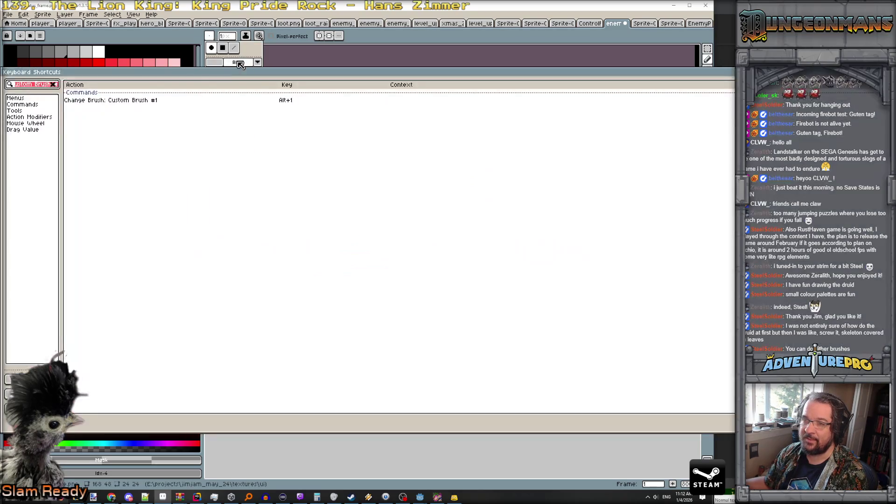
key(Escape)
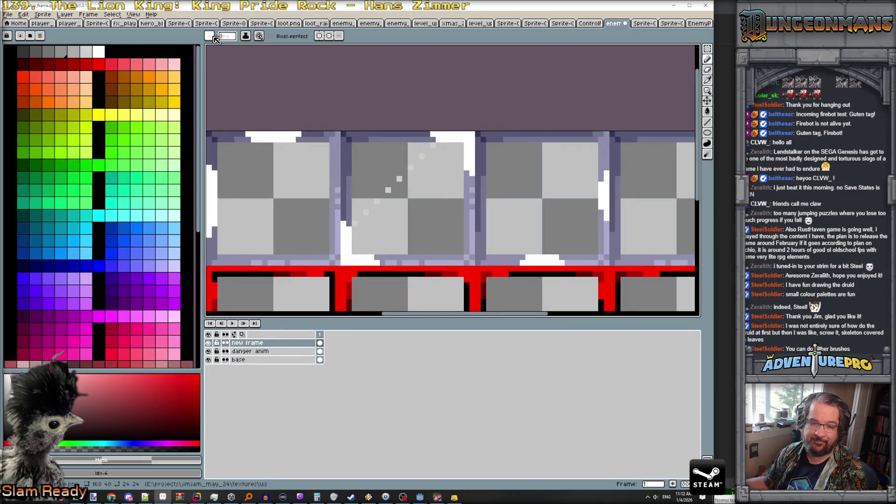
click(209, 36)
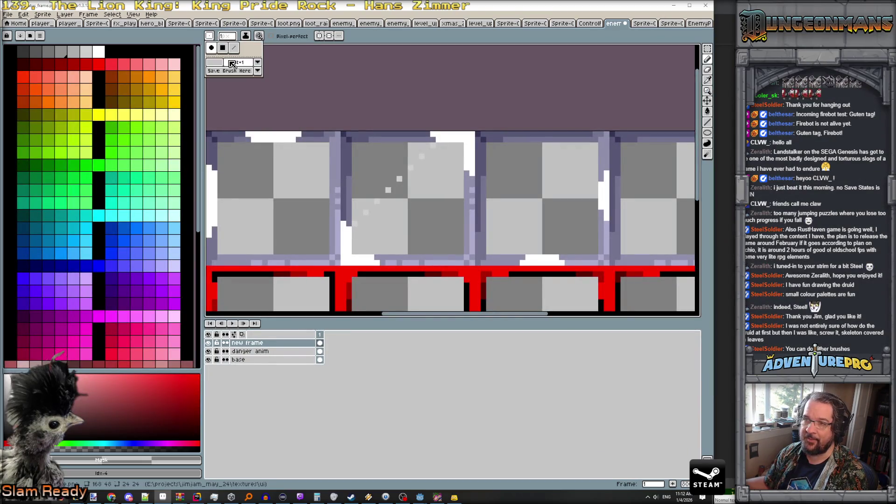
click(258, 64)
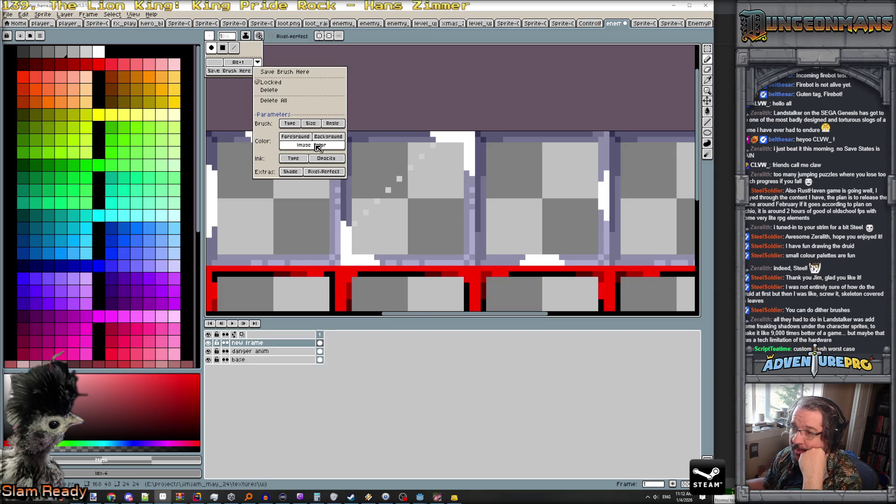
click(300, 175)
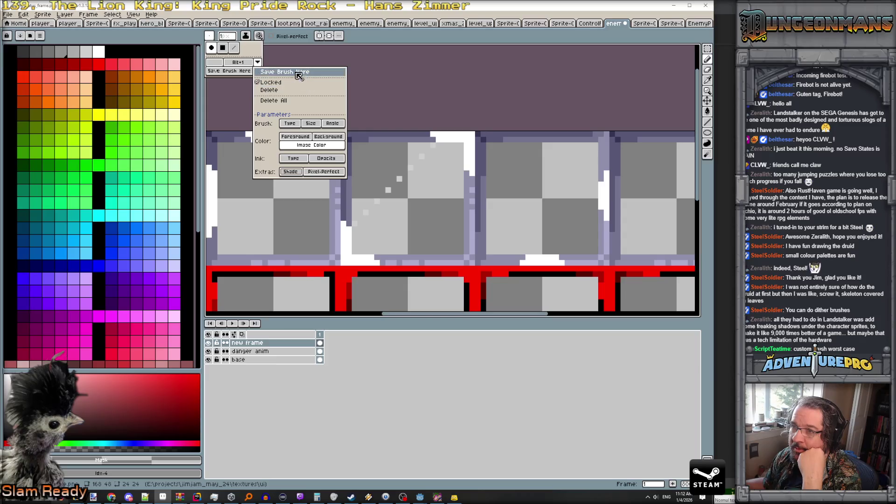
click(280, 72)
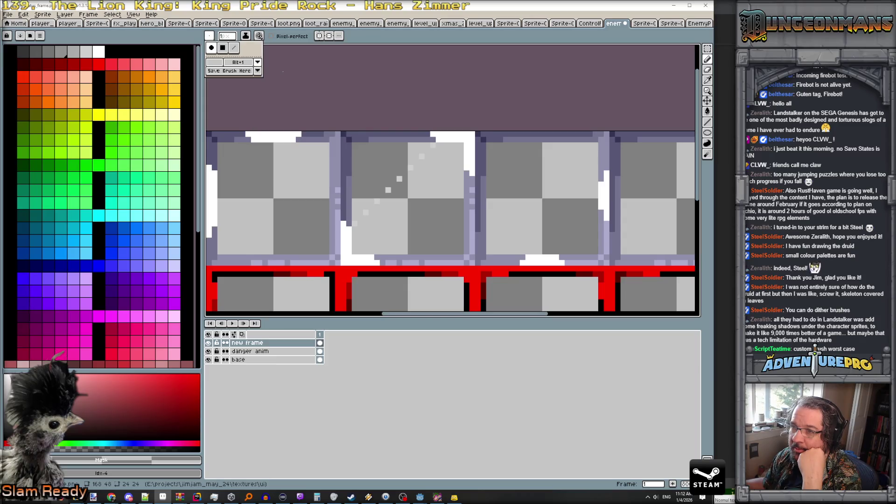
Select the square brush and save it as custom brush 2 (Alt+2).
click(221, 62)
click(209, 36)
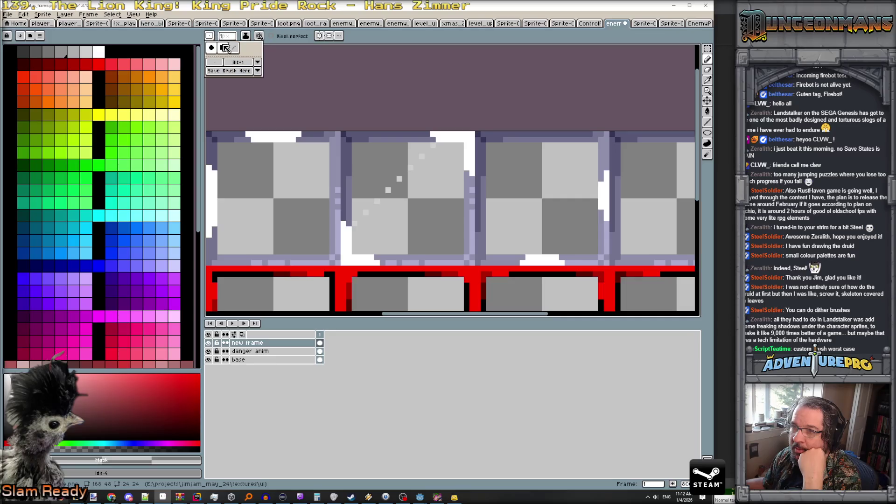
click(259, 71)
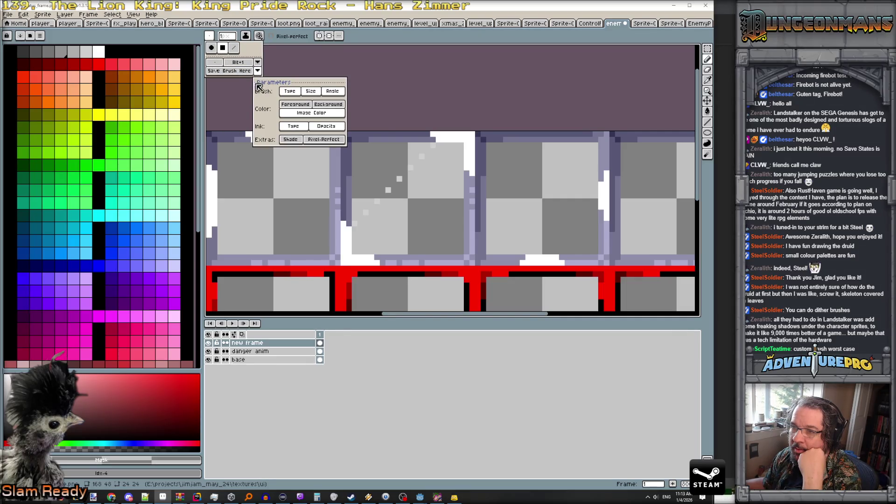
click(237, 73)
click(237, 74)
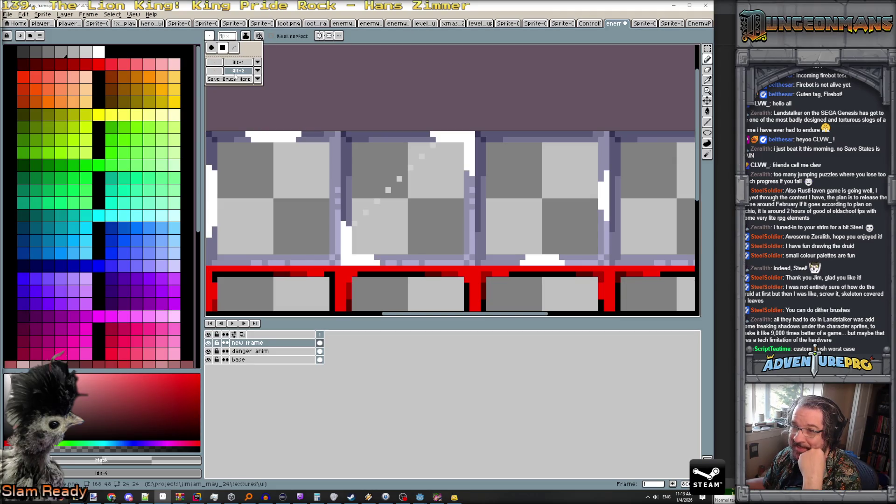
click(237, 71)
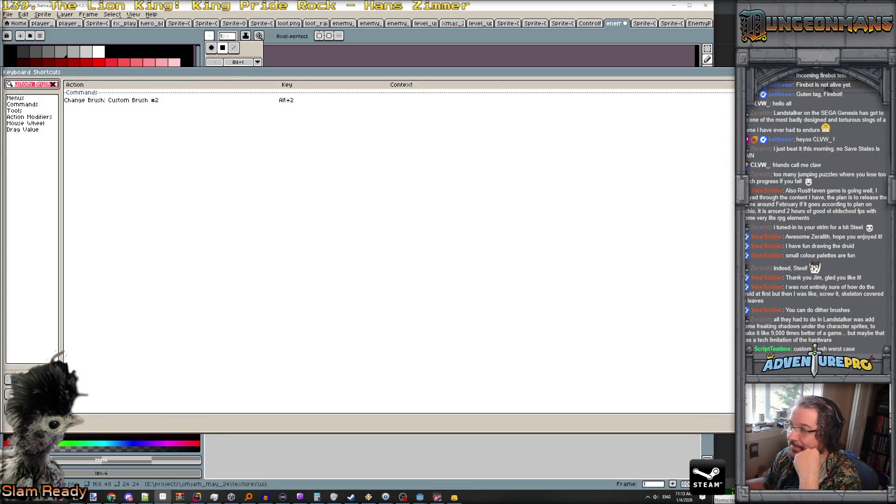
key(Escape)
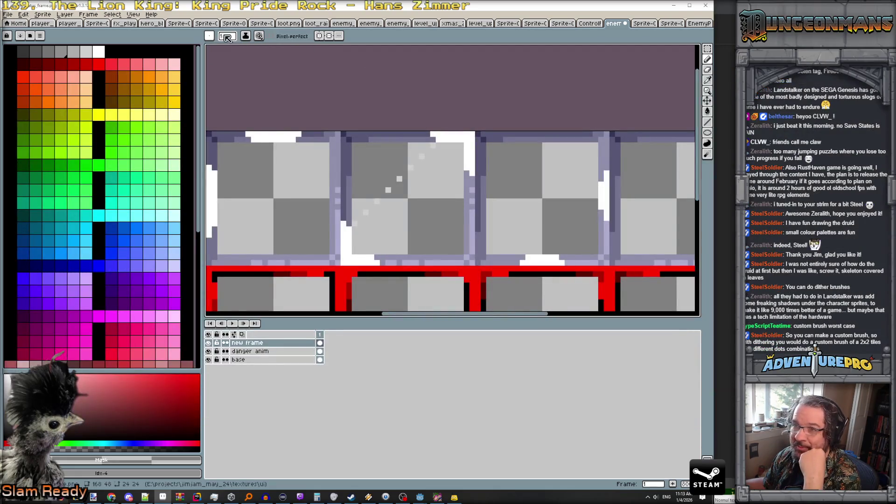
Toggle saving brush type and brush size for custom brush 2.
click(210, 36)
click(257, 70)
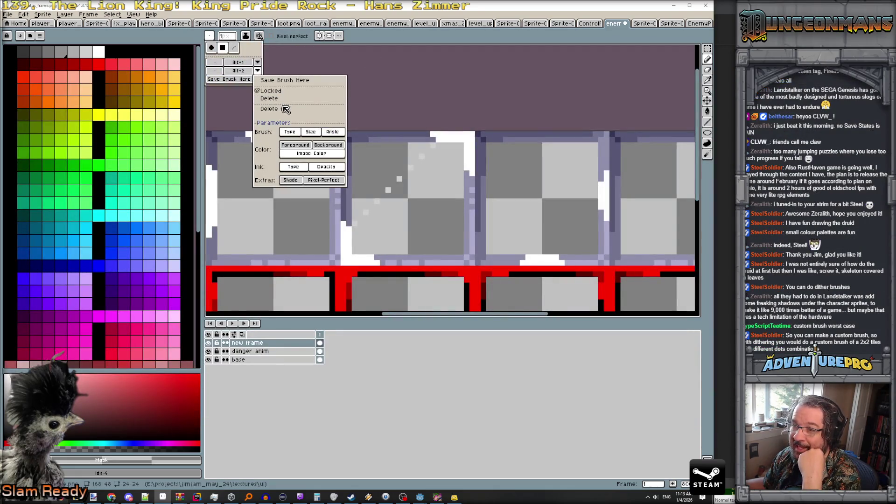
click(299, 134)
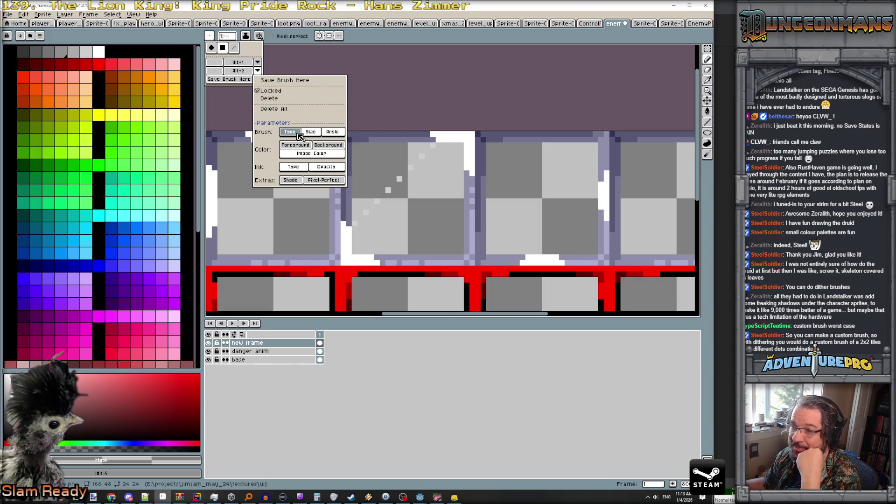
click(310, 133)
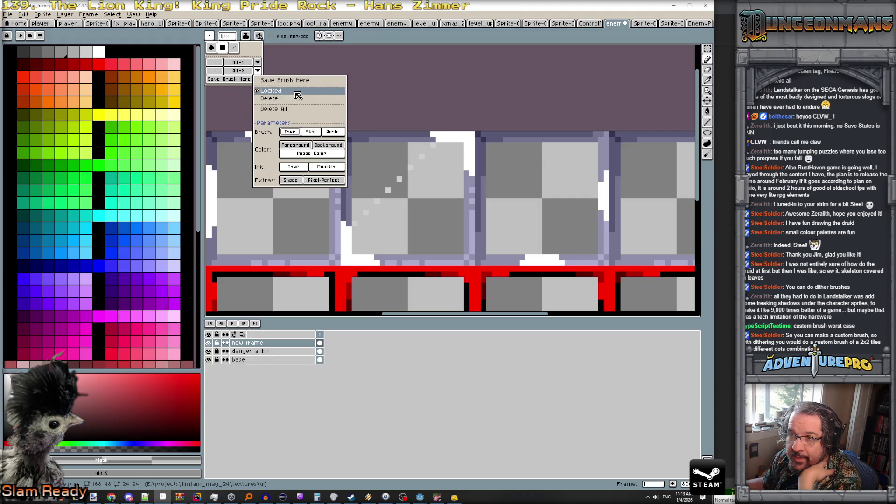
click(299, 67)
click(210, 37)
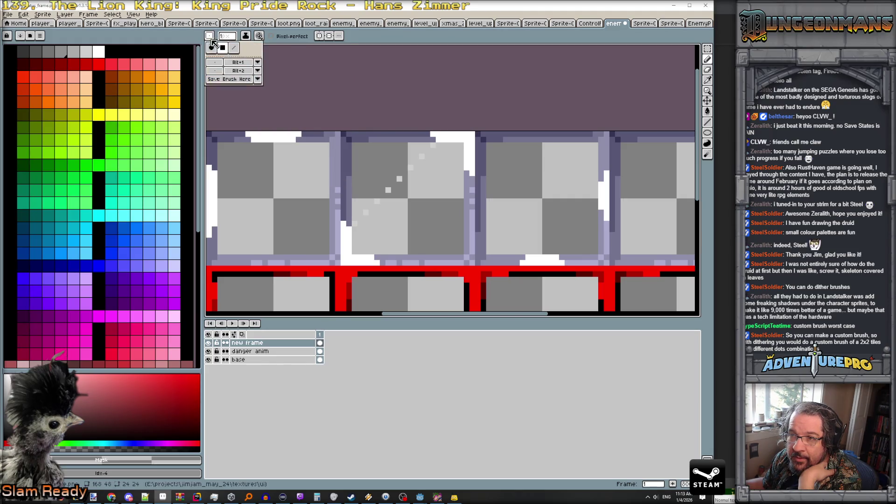
click(65, 15)
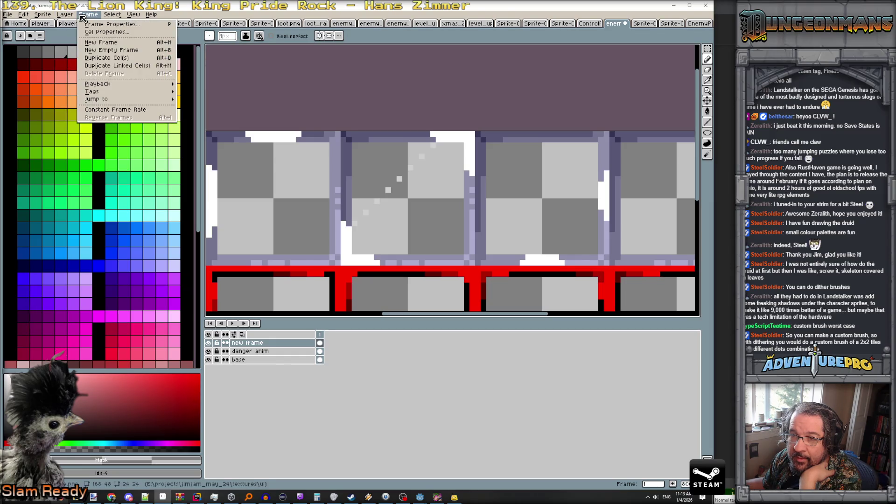
mouse_move(30, 16)
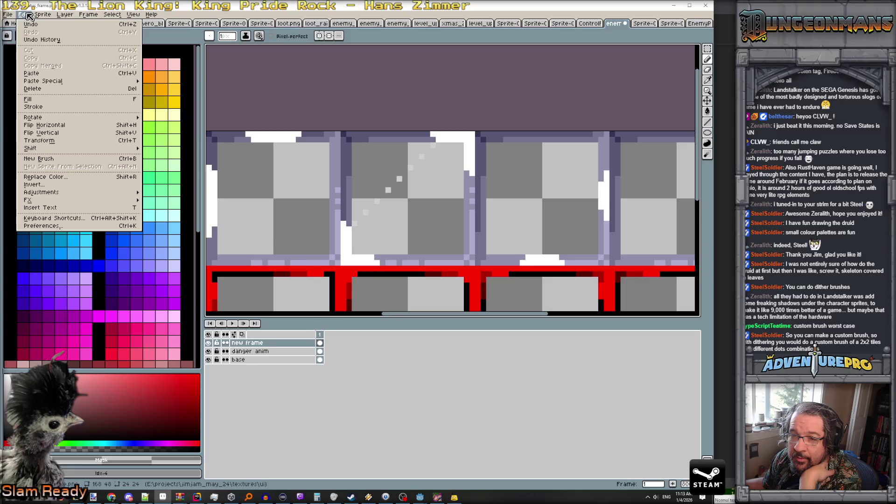
mouse_move(123, 16)
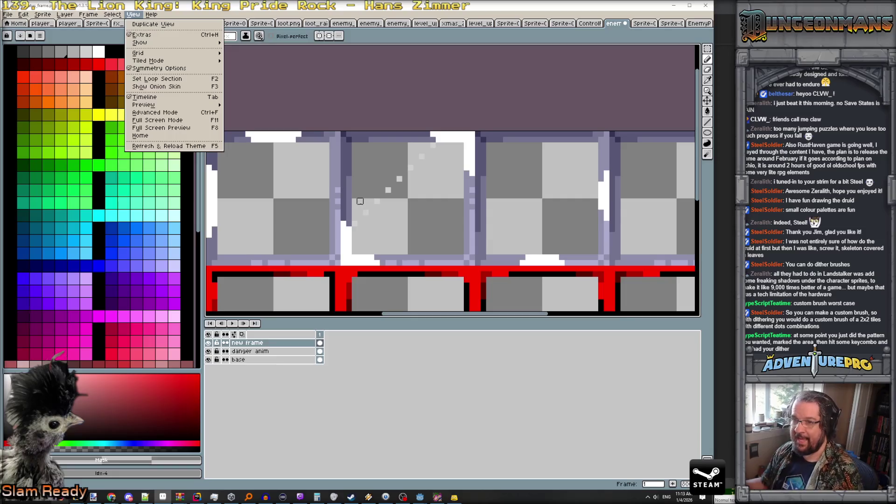
scroll(371, 214, up, 2)
Eyedrop the light grey and add three dither dots extending the dotted diagonal.
click(360, 211)
alt+click(338, 233)
click(349, 244)
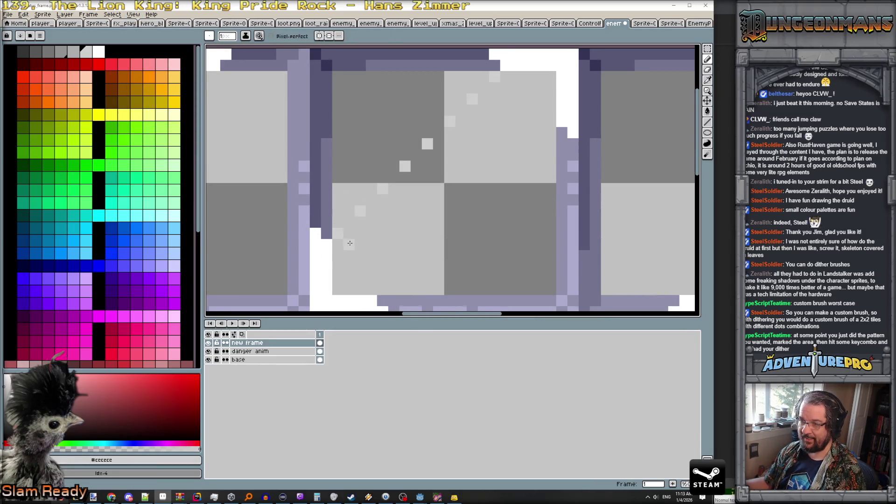
click(338, 255)
Select the 3×3 dither patch with a rectangular marquee.
key(m)
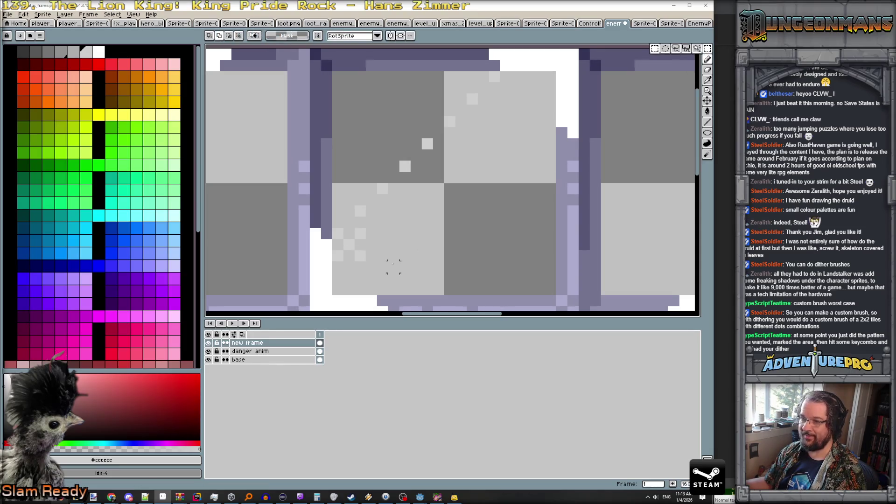
drag(337, 234, 368, 264)
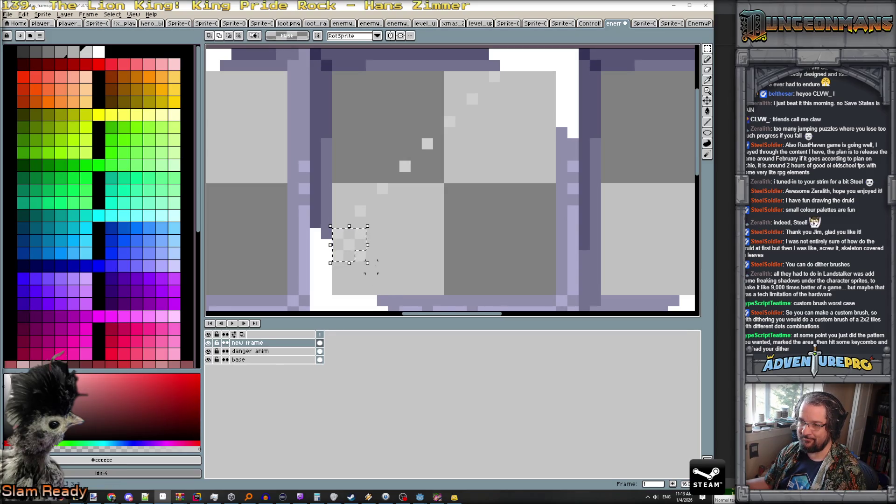
key(ctrl+z)
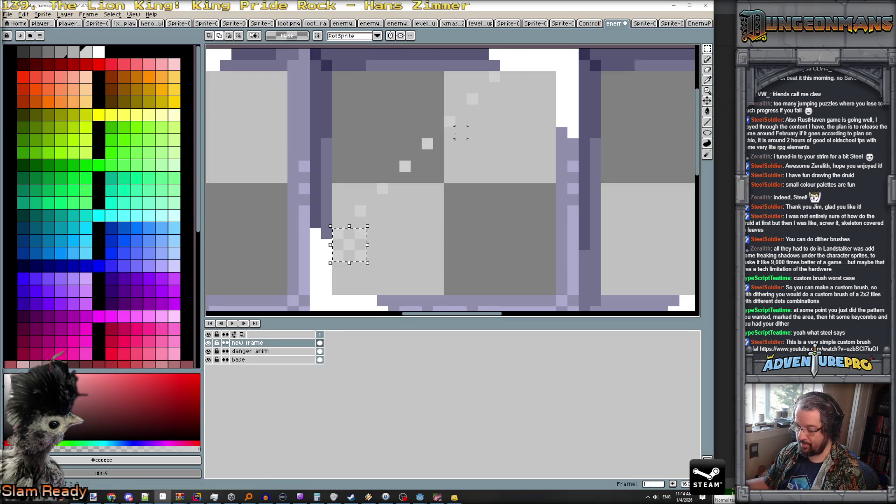
Place a light grey dot on the right-hand tile.
key(b)
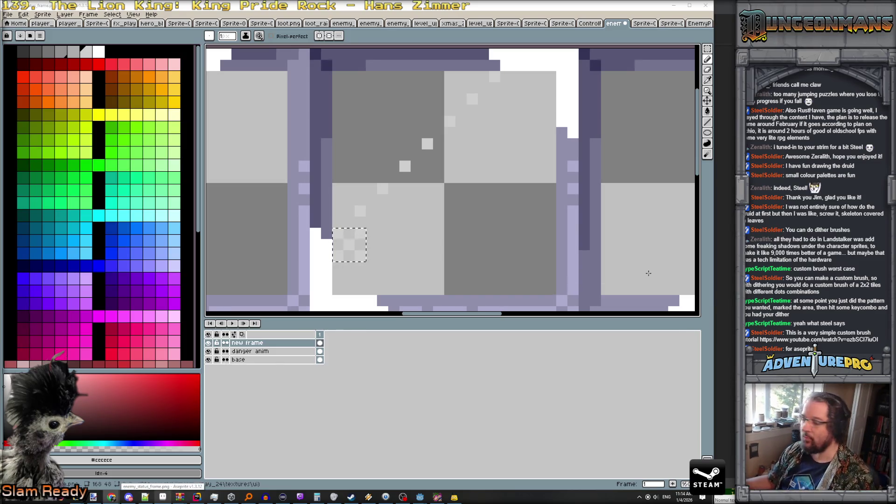
click(394, 233)
scroll(399, 236, up, 1)
scroll(399, 236, down, 2)
scroll(431, 237, up, 1)
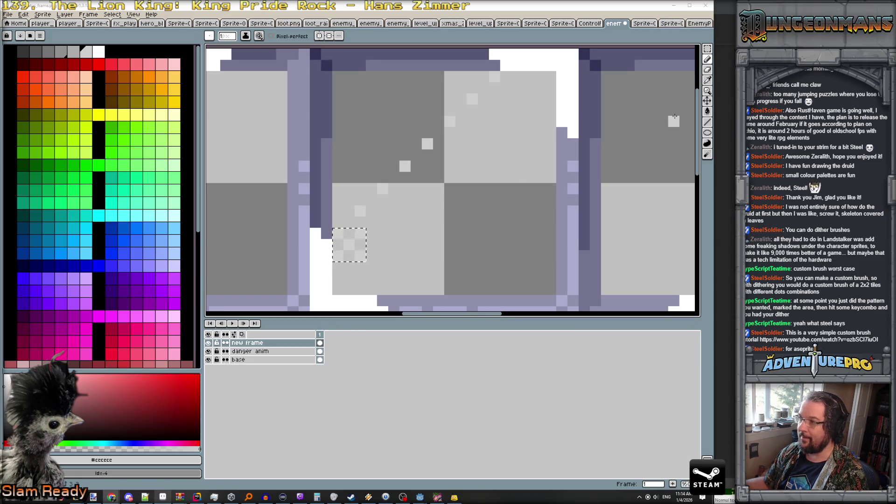
Copy the 3×3 dither block across the tile's lower-left square, then deselect.
key(m)
mouse_move(364, 245)
mouse_down()
mouse_move(357, 247)
mouse_move(371, 249)
mouse_up()
drag(368, 248, 368, 245)
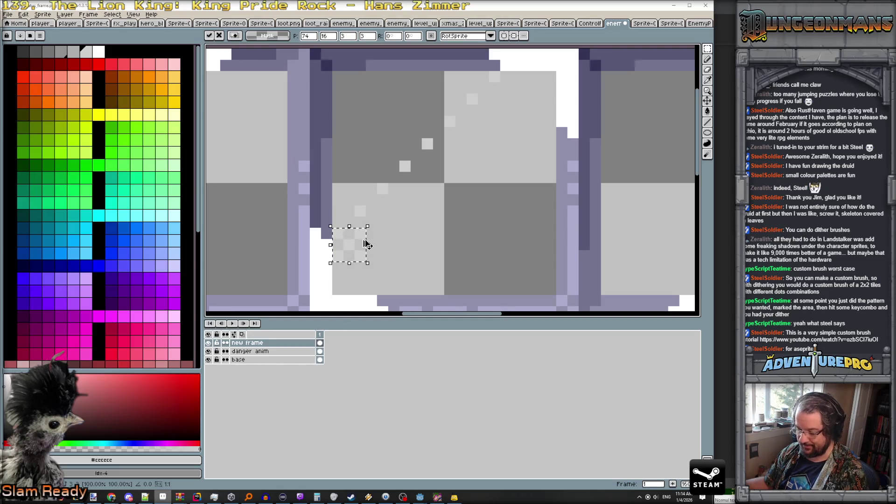
key(ctrl+z)
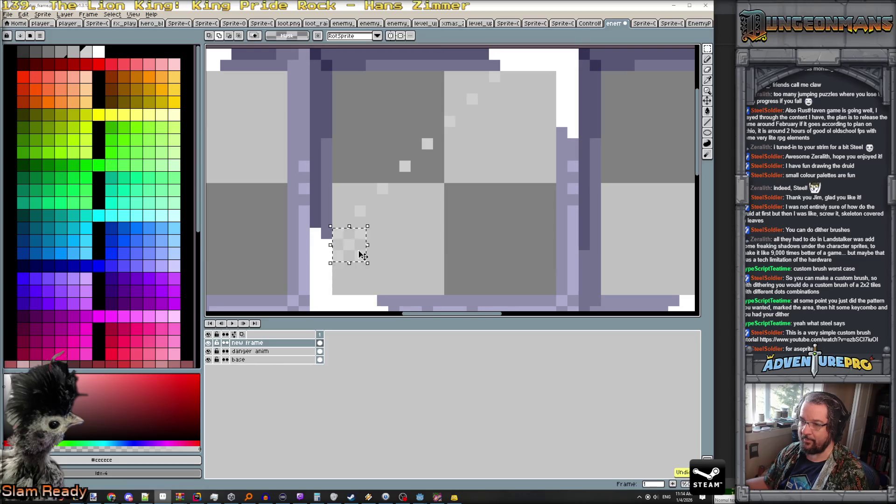
mouse_move(363, 254)
mouse_down()
mouse_move(410, 256)
mouse_move(356, 244)
mouse_move(396, 224)
mouse_move(390, 216)
mouse_move(398, 222)
mouse_move(350, 256)
mouse_move(422, 278)
mouse_move(356, 244)
mouse_move(443, 244)
mouse_move(357, 253)
mouse_move(472, 281)
mouse_move(479, 254)
mouse_up()
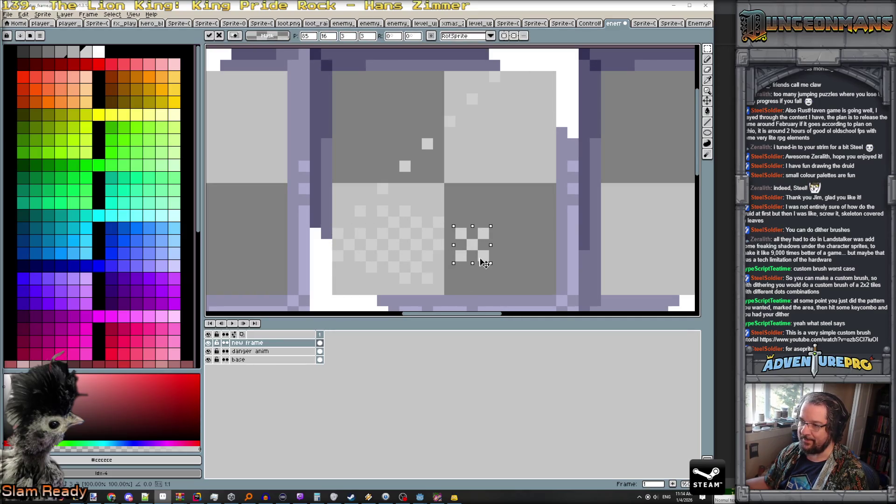
drag(330, 227, 368, 262)
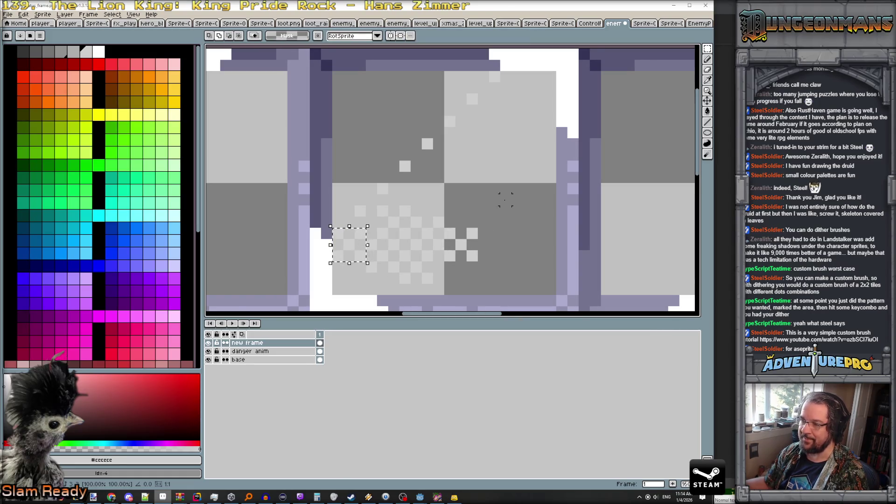
click(425, 211)
key(b)
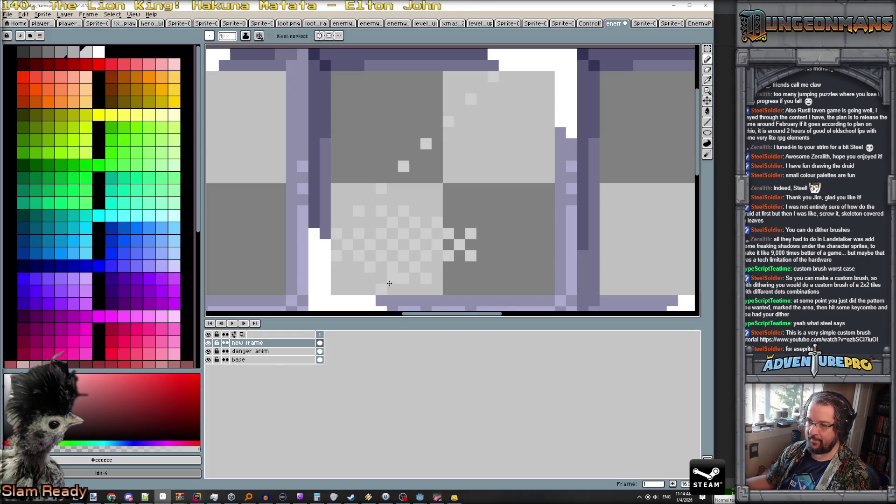
Draw a light diagonal line toward the tile's top-right and erase one stray pixel.
key(e)
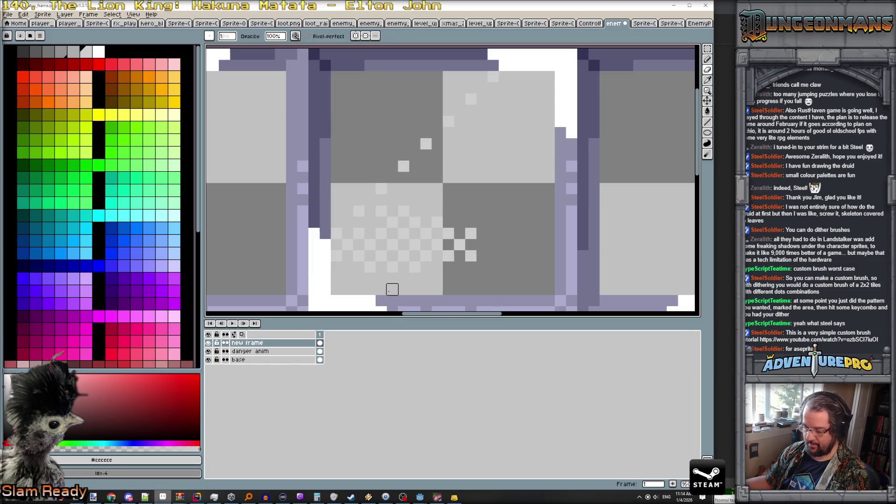
key(b)
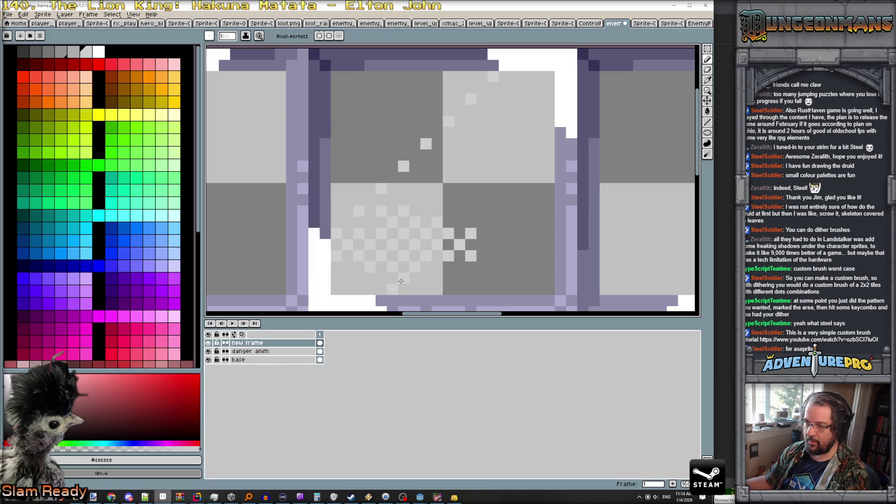
drag(459, 222, 484, 197)
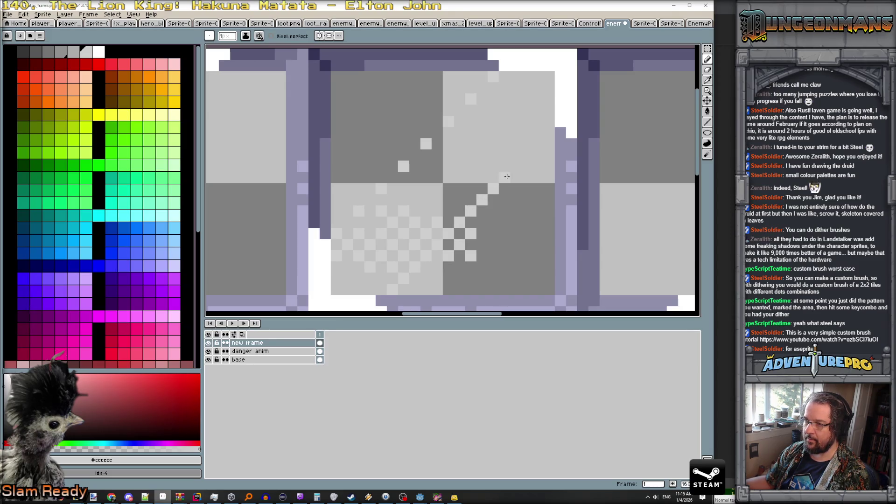
drag(531, 156, 551, 133)
key(e)
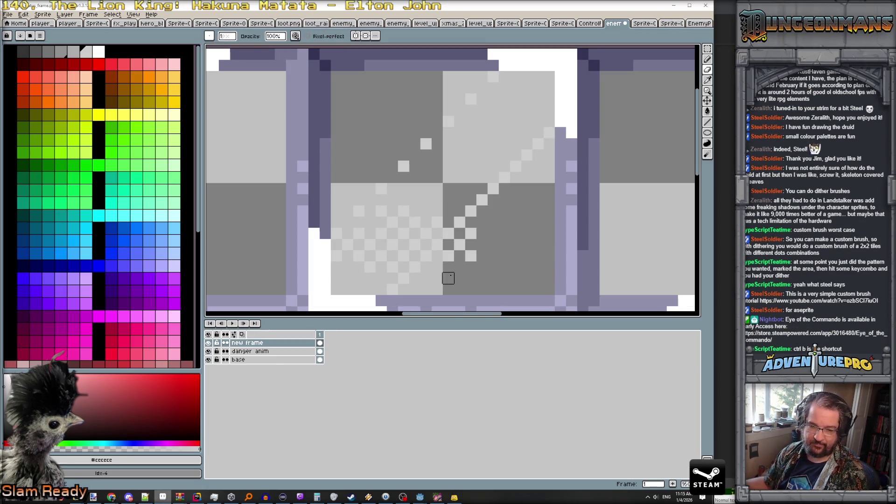
click(470, 233)
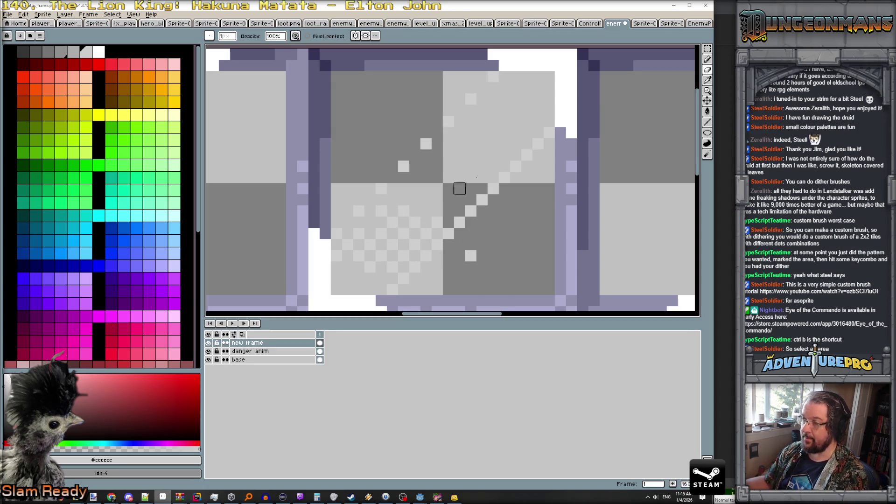
Make a dither-patch brush and paint light grey dither along the diagonal at 100% opacity.
click(707, 49)
drag(374, 204, 400, 229)
key(ctrl+b)
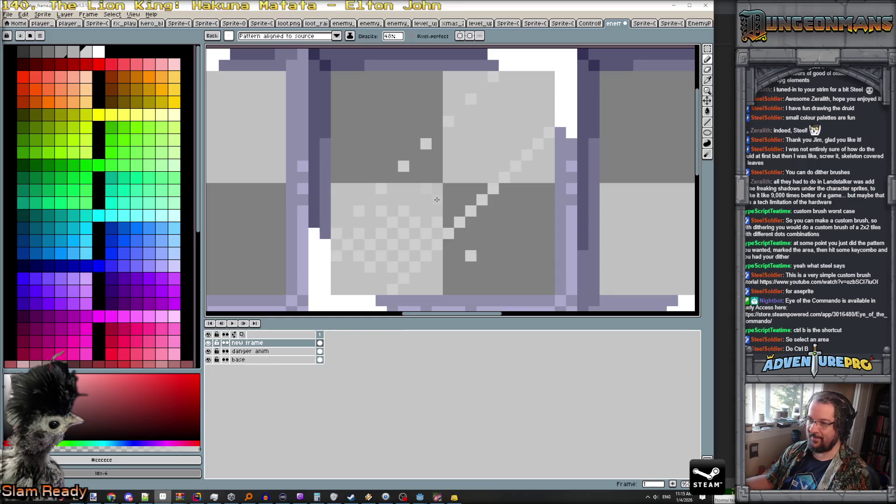
mouse_move(434, 198)
mouse_down()
mouse_move(471, 189)
mouse_move(432, 163)
mouse_move(483, 133)
mouse_move(514, 100)
mouse_move(546, 94)
mouse_up()
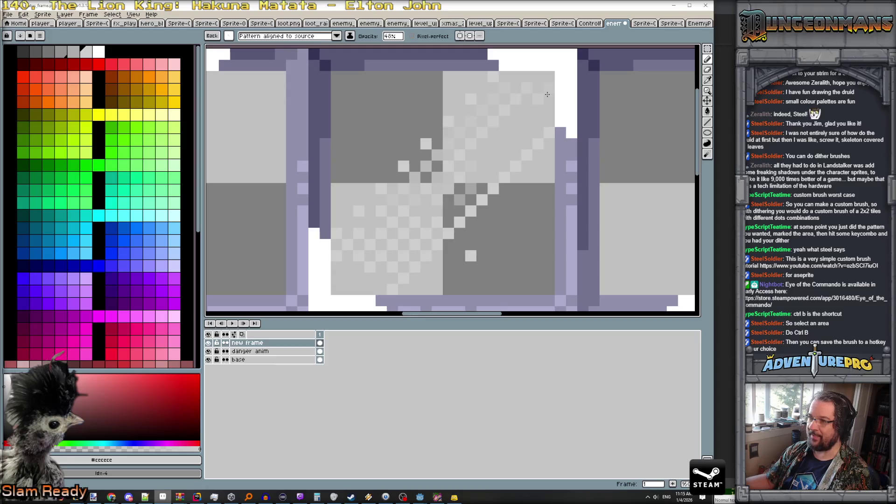
drag(526, 137, 416, 238)
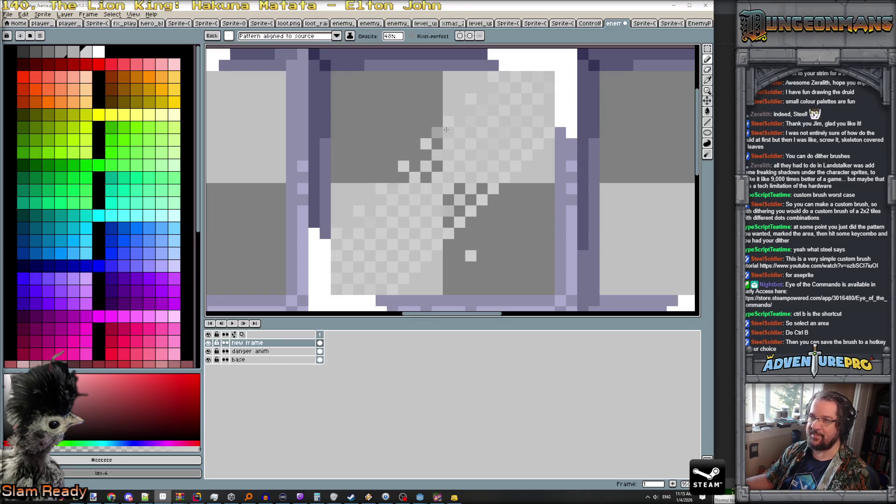
drag(391, 37, 479, 59)
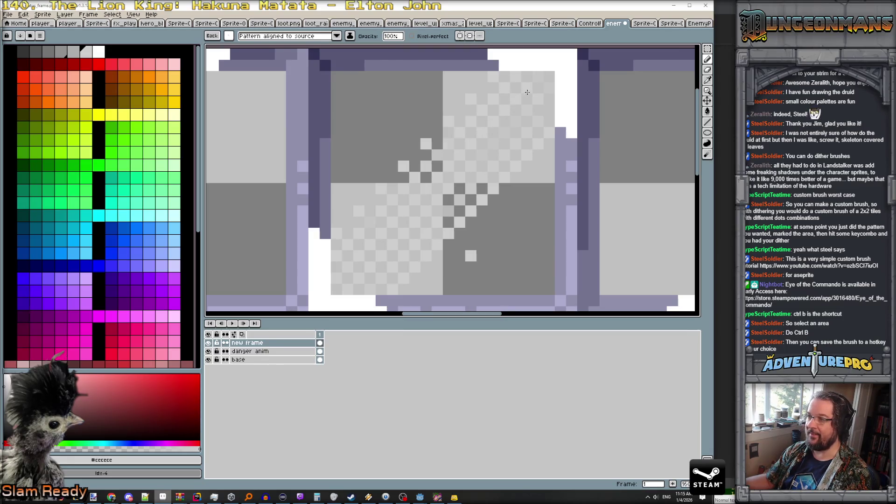
mouse_move(527, 133)
mouse_down()
mouse_move(476, 166)
mouse_move(412, 233)
mouse_up()
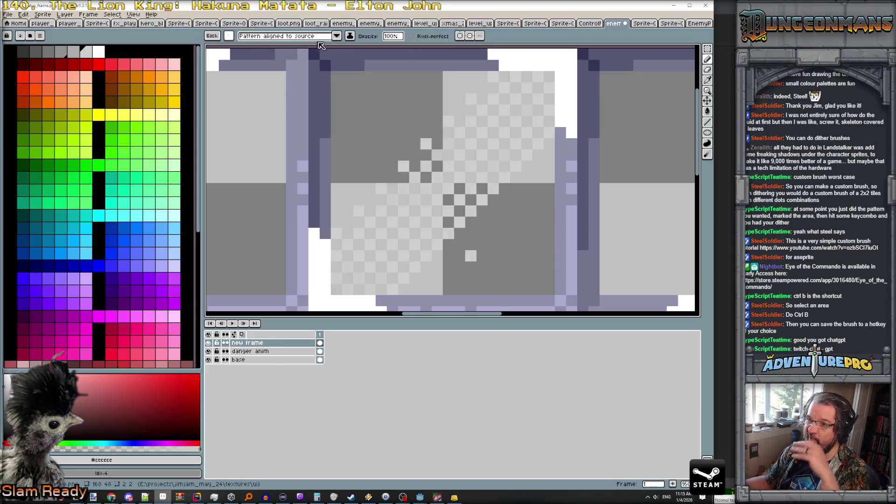
Save the dither pattern as a custom brush in slot Alt+4.
scroll(252, 85, down, 4)
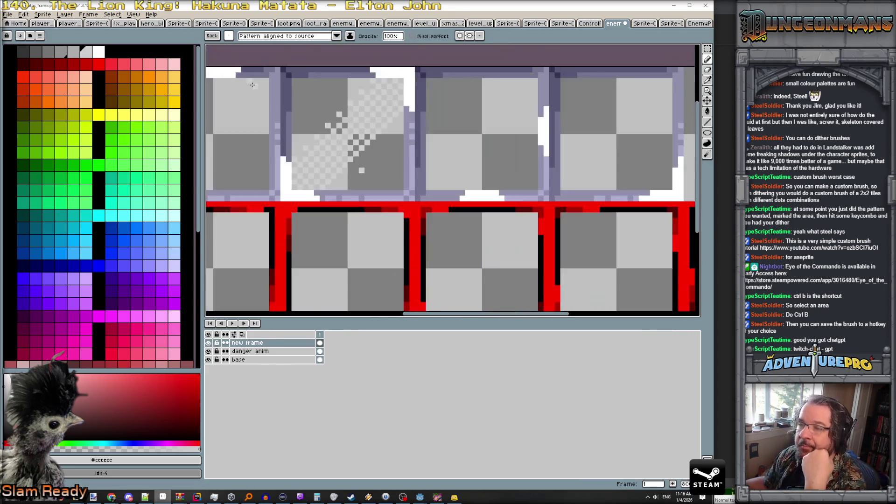
scroll(252, 85, up, 2)
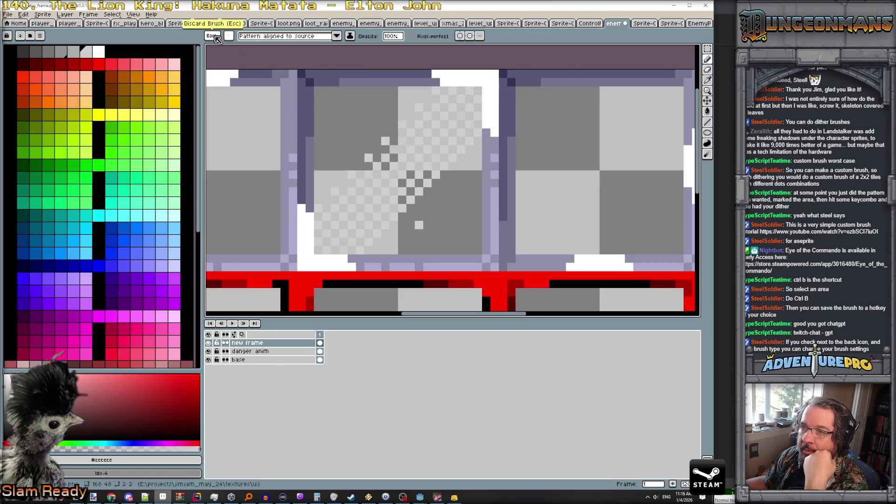
click(229, 36)
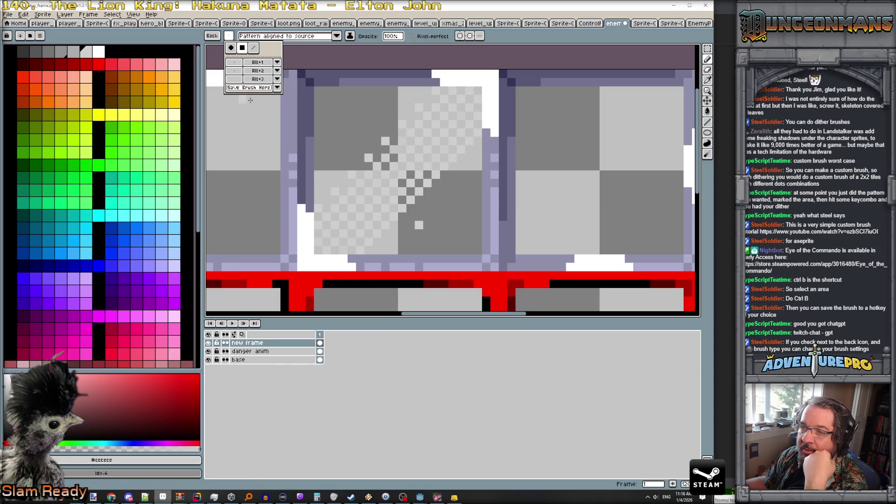
click(276, 88)
click(257, 88)
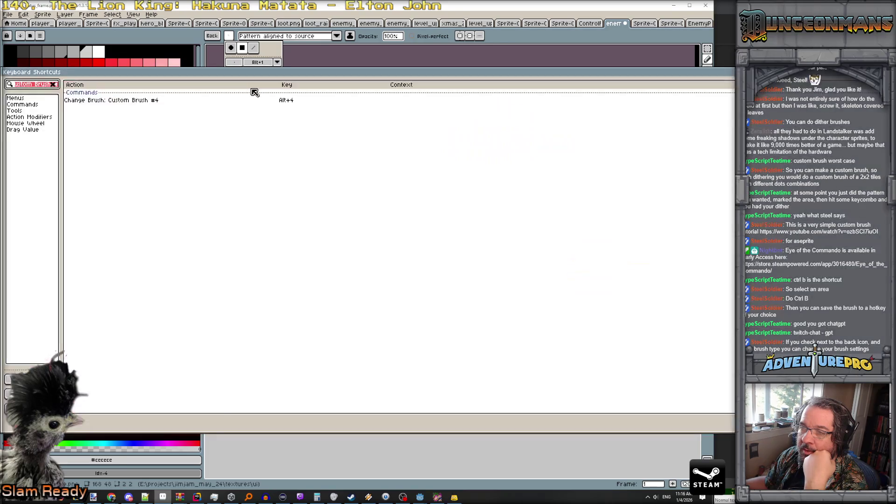
key(Escape)
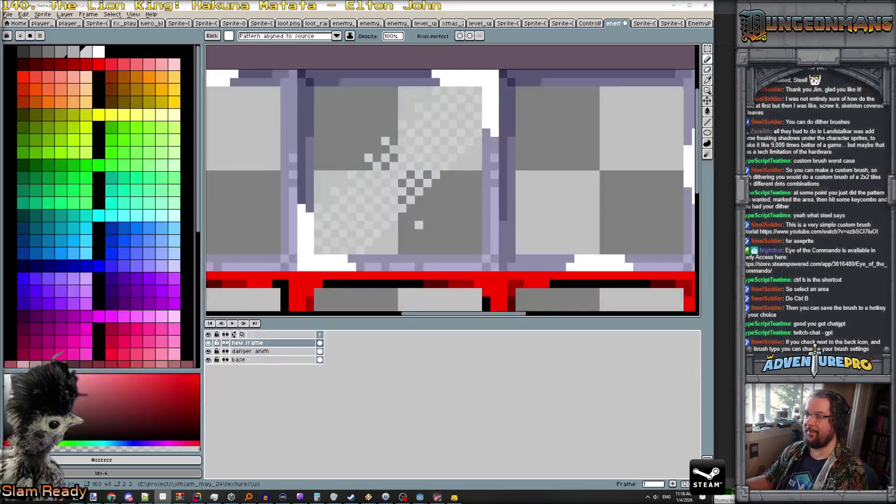
click(229, 37)
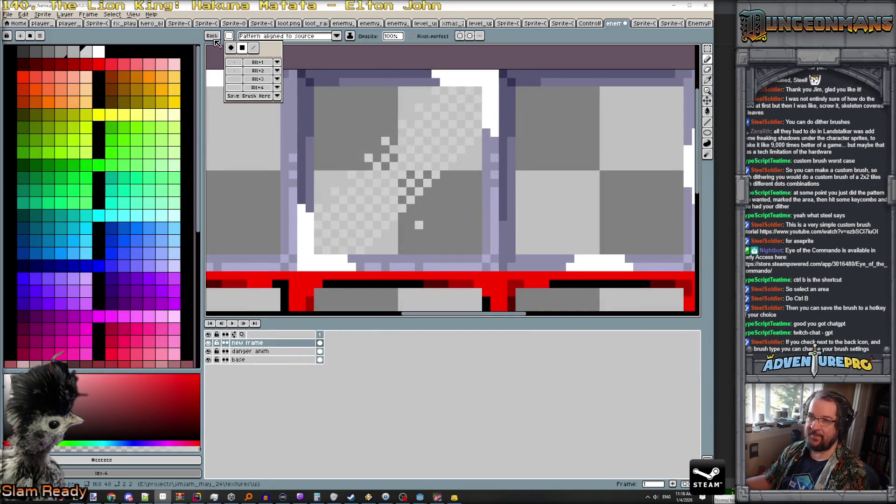
click(236, 88)
Stamp the saved dither brush onto the tile's diagonal edge.
click(209, 37)
click(221, 87)
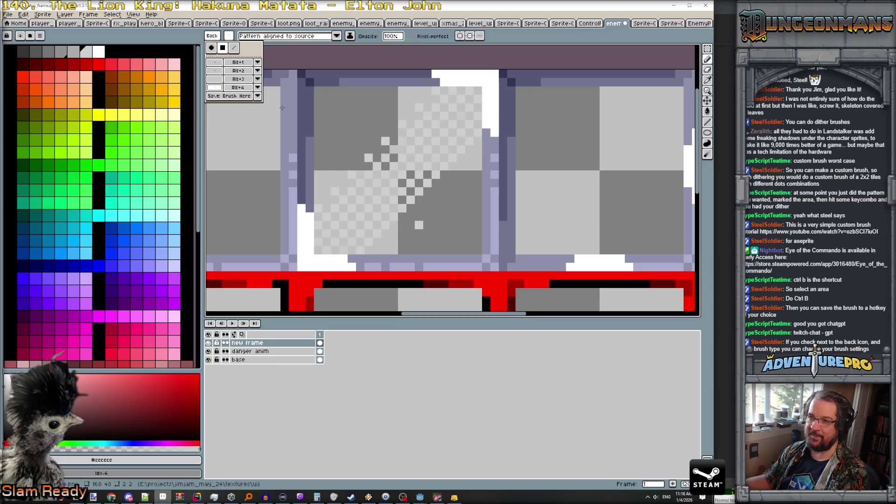
click(215, 87)
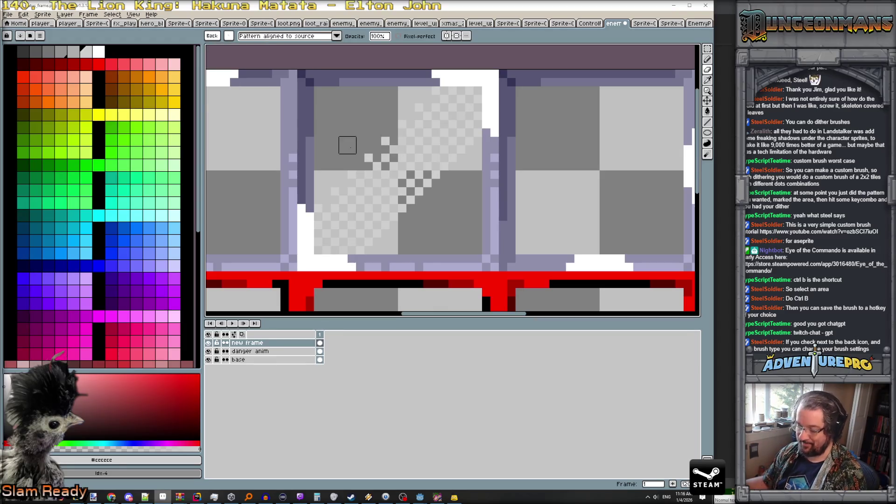
click(384, 157)
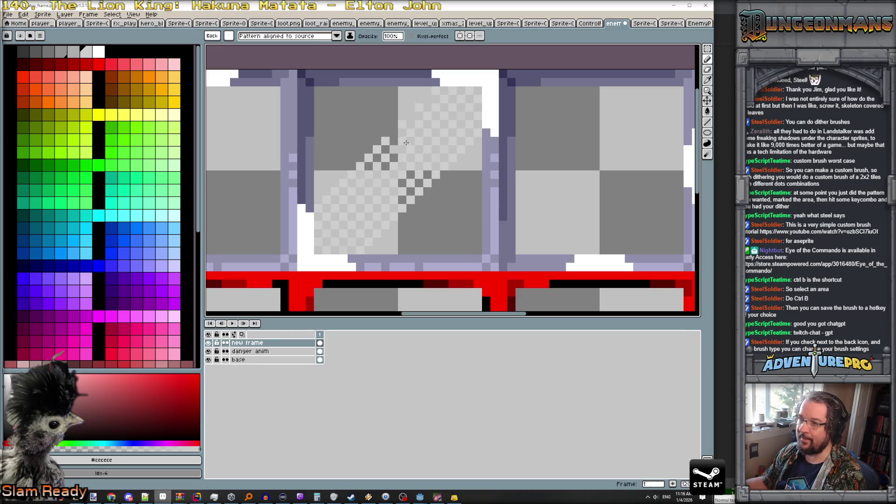
Save the sprite sheet as PNG, accepting the layers warning.
scroll(467, 154, down, 4)
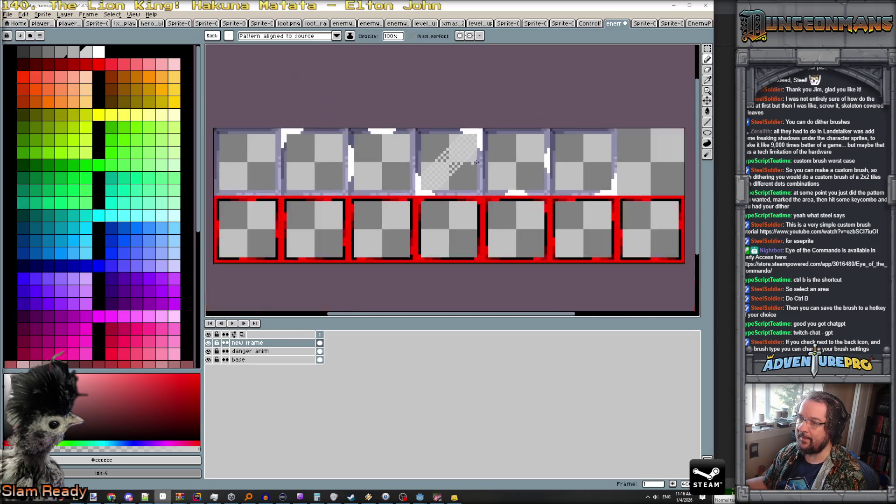
scroll(477, 162, up, 3)
scroll(477, 162, down, 4)
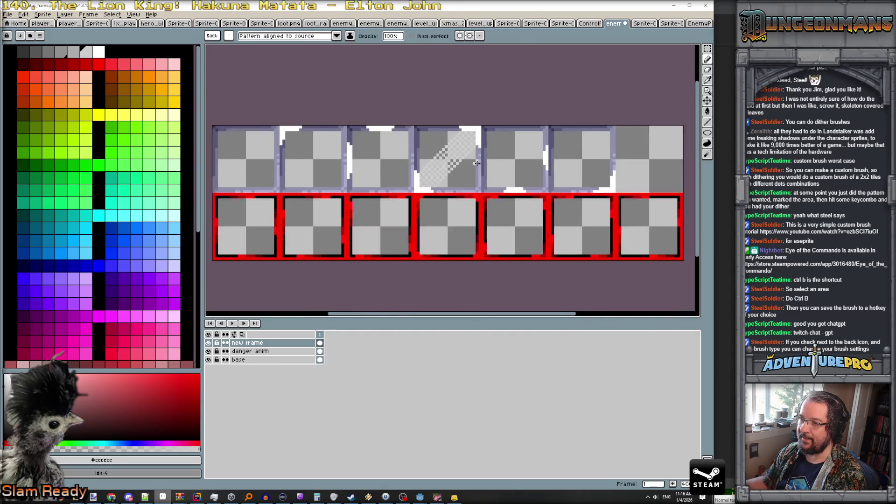
scroll(477, 163, up, 2)
key(ctrl+b)
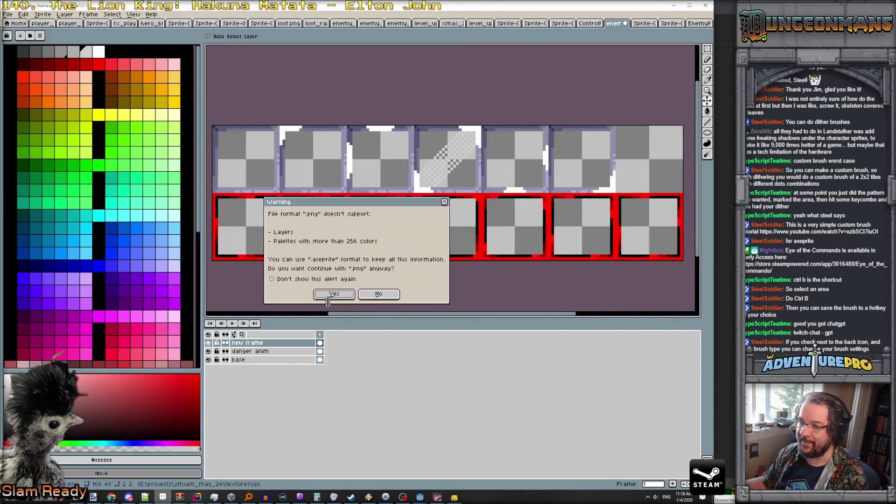
click(338, 295)
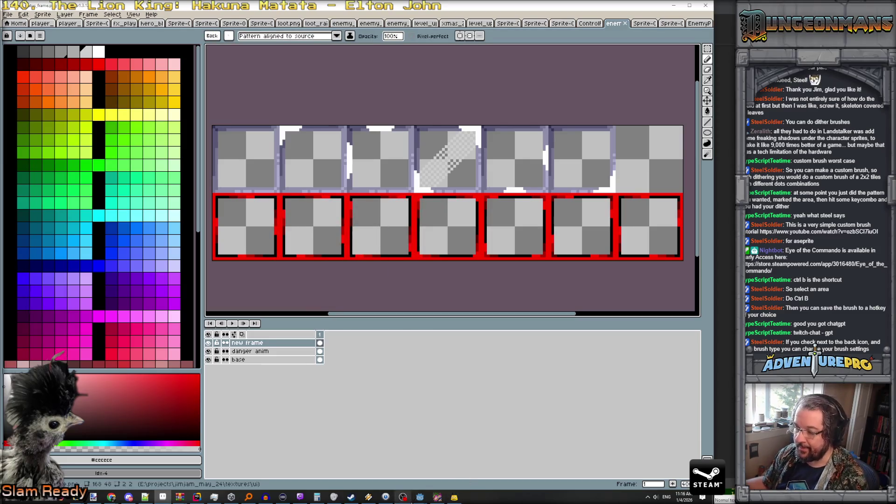
mouse_move(420, 496)
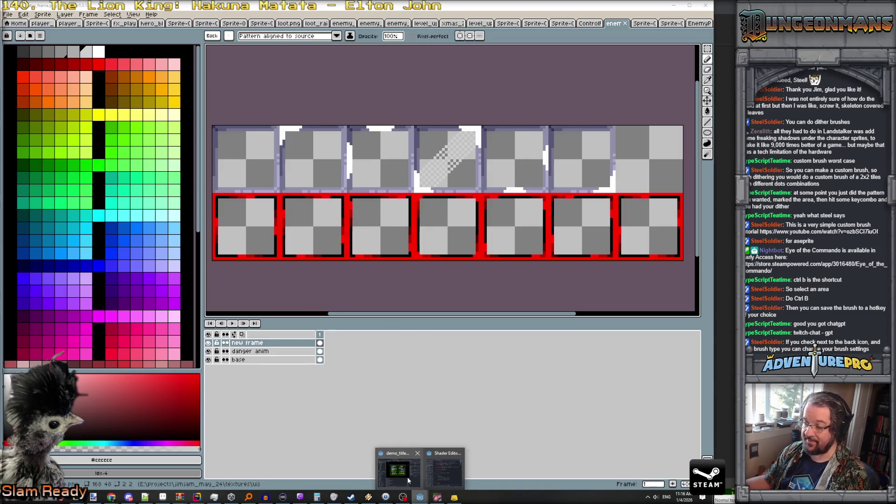
click(405, 476)
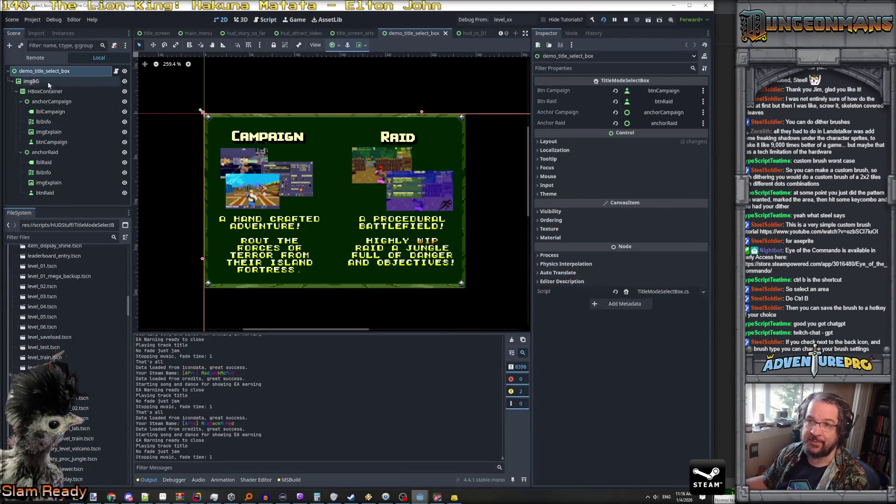
Close the demo_title_select_box, title, attract video and story scene tabs.
click(446, 33)
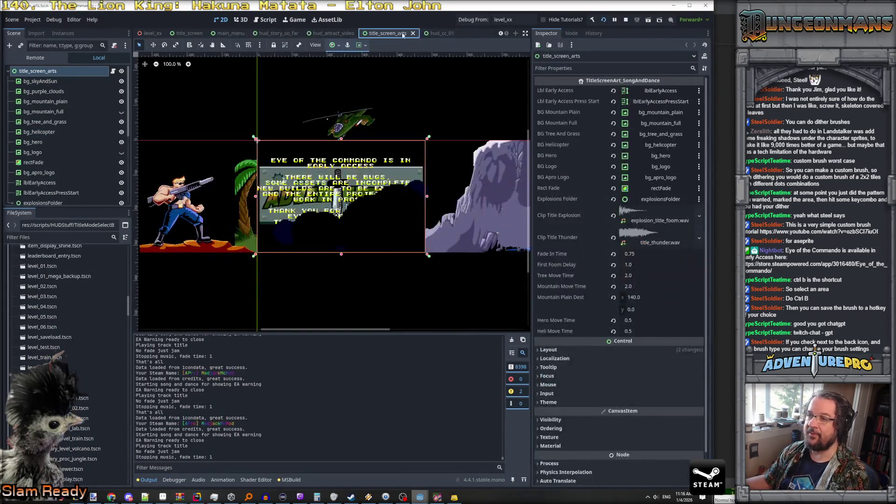
click(414, 34)
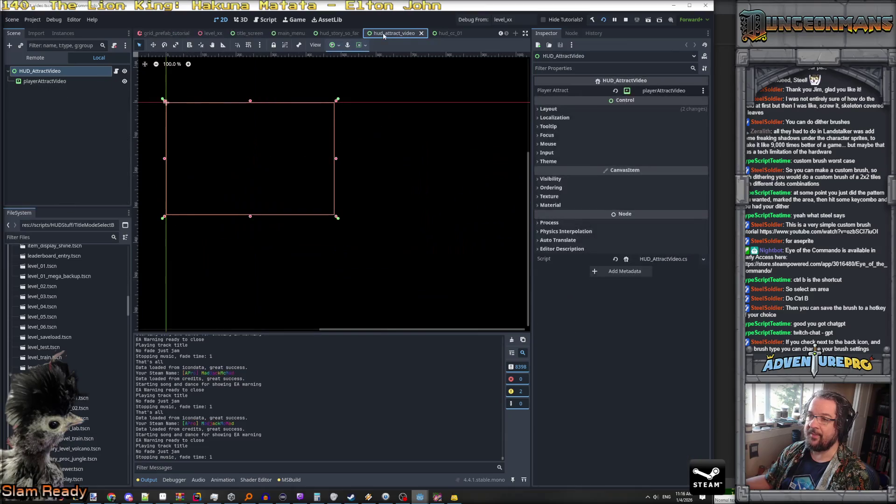
click(412, 33)
click(423, 34)
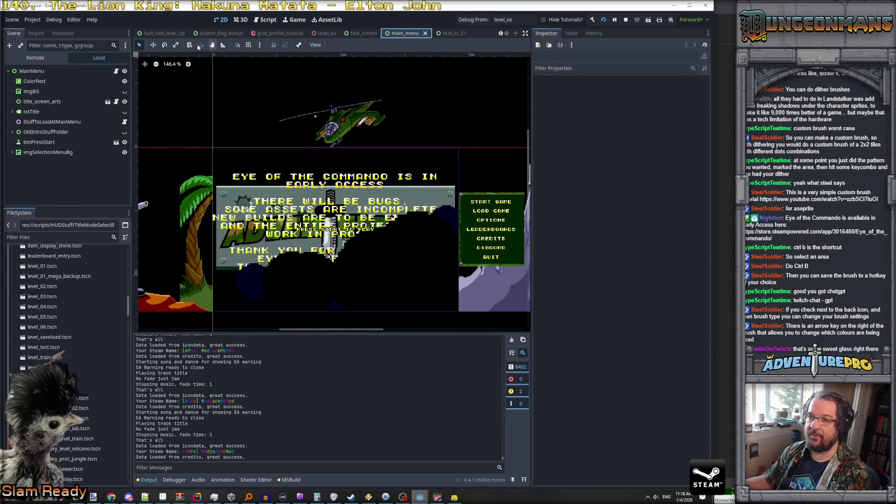
Filter FileSystem for 'enemy_st' and open enemy_status_box.tscn.
click(34, 237)
text(box)
scroll(58, 289, up, 5)
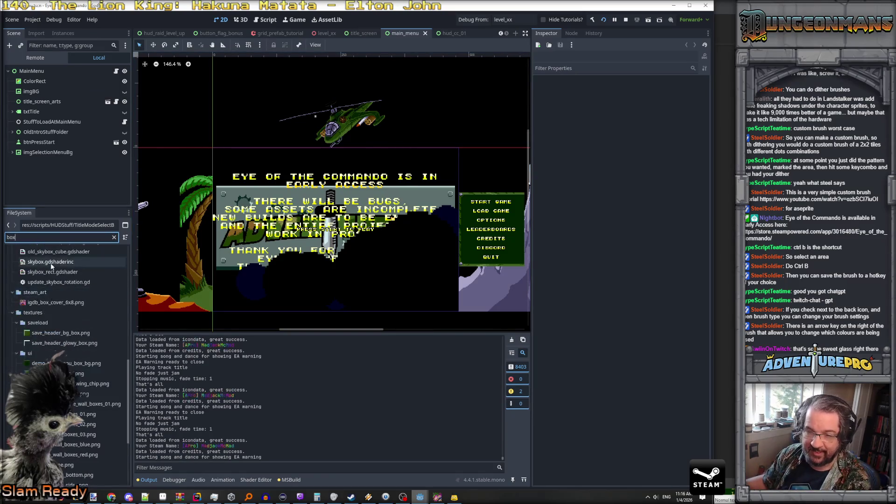
scroll(57, 292, up, 2)
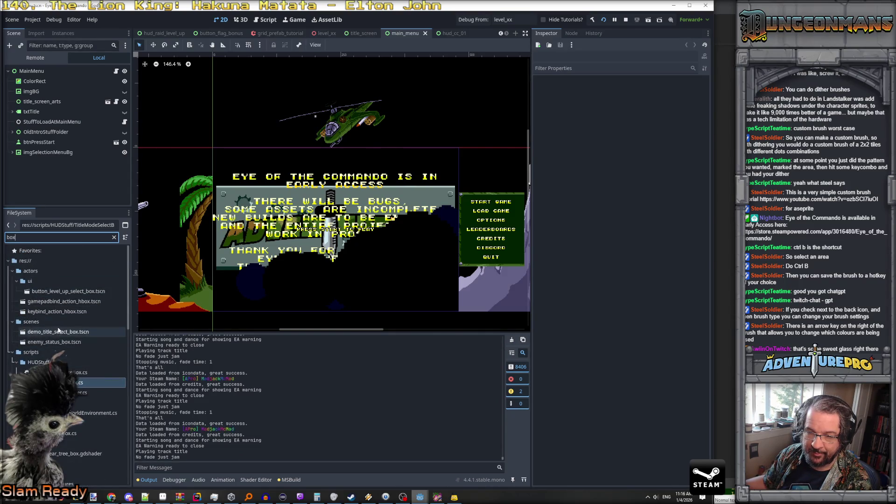
scroll(66, 350, down, 3)
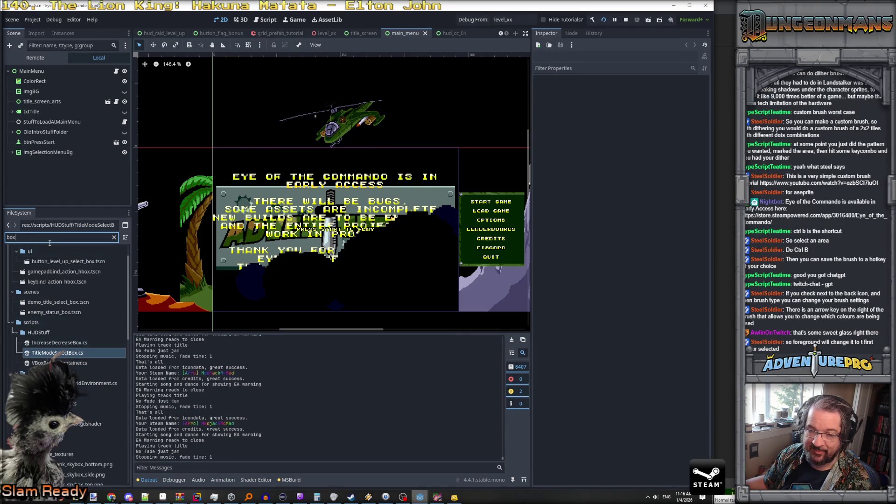
text(enemyst)
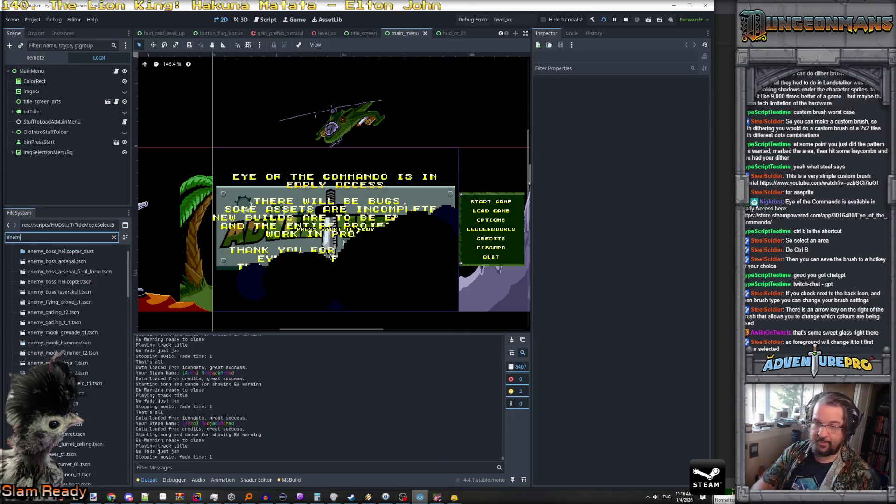
key(BackSpace)
key(BackSpace)
key(BackSpace)
text(_st)
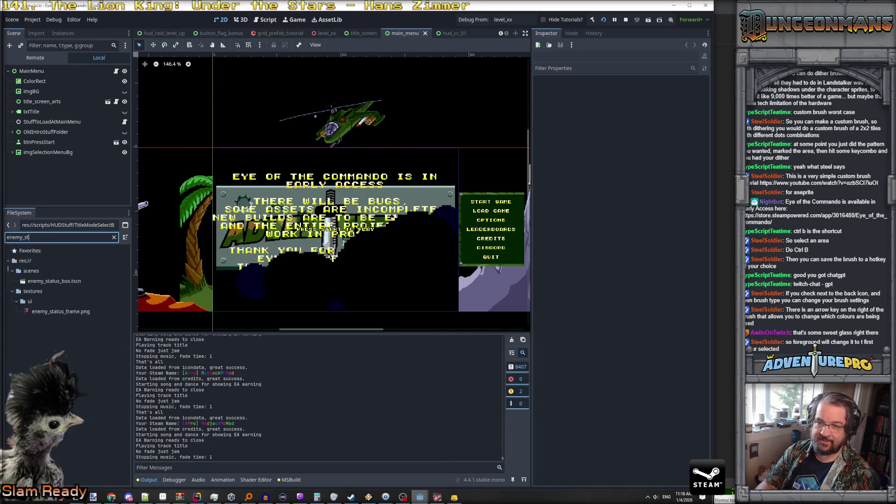
double_click(40, 282)
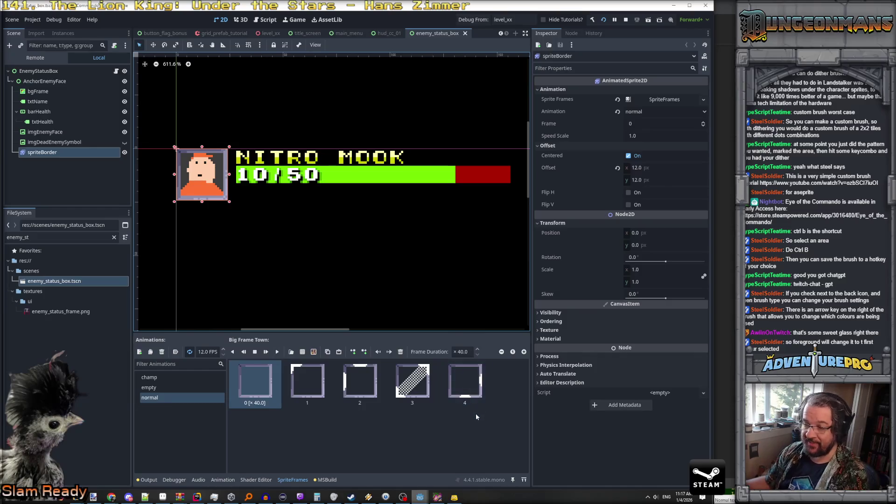
click(302, 353)
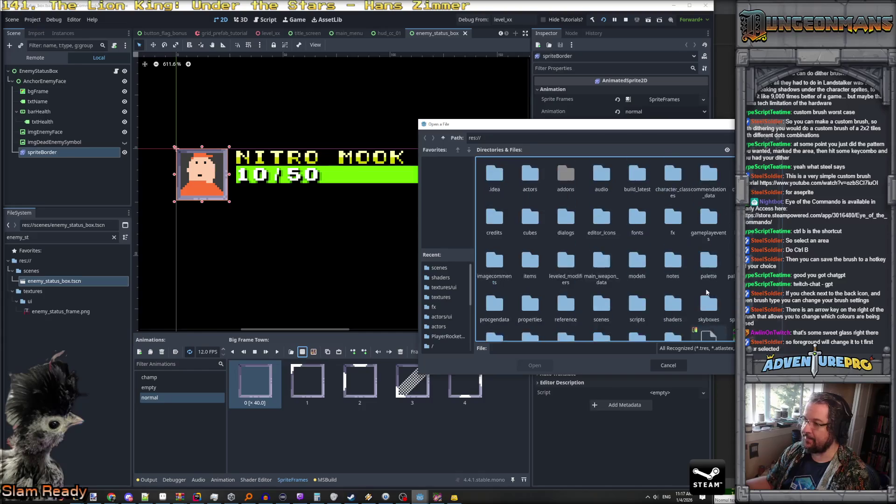
Load textures/ui/enemy_status_frame.png and add one cell as the sixth normal-animation frame.
double_click(627, 280)
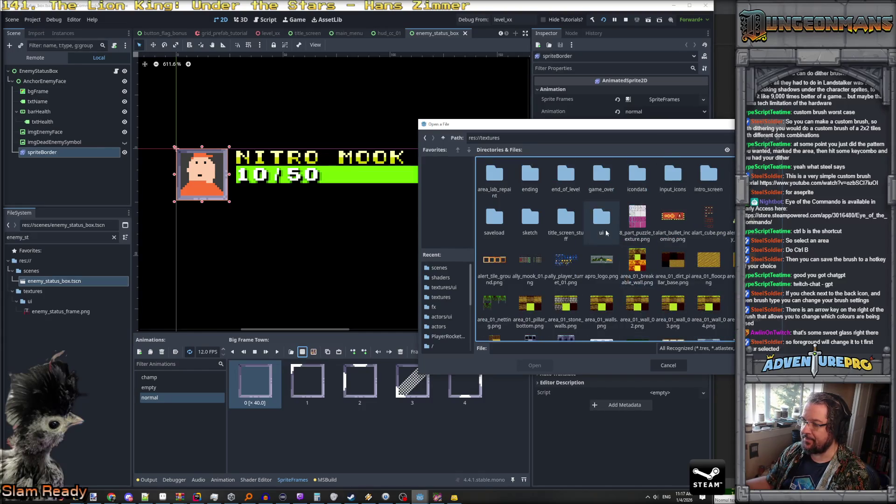
double_click(601, 217)
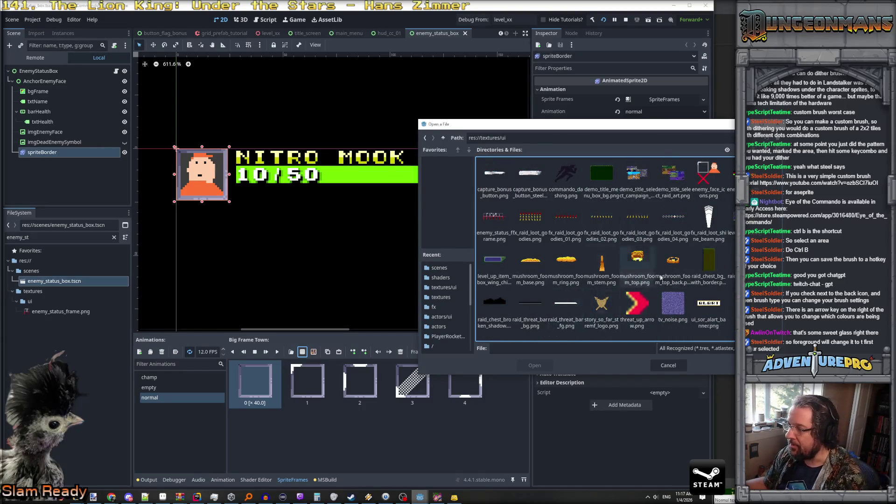
click(497, 223)
double_click(497, 219)
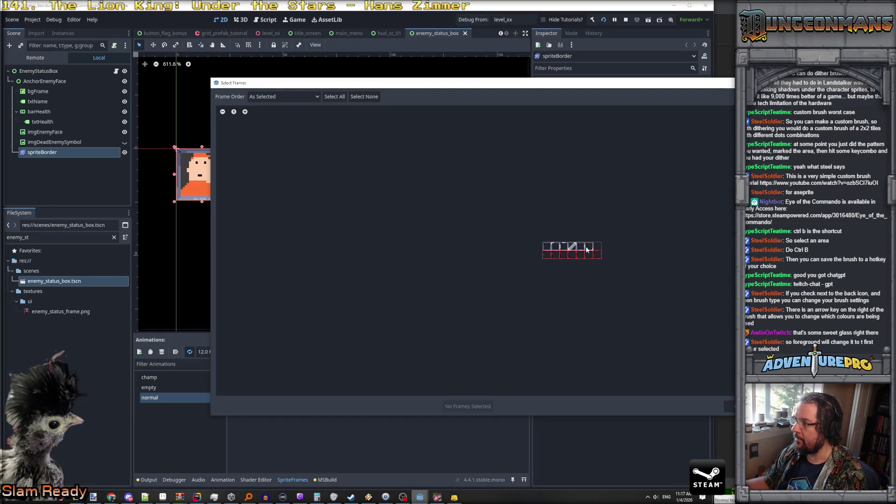
mouse_move(607, 82)
mouse_down()
mouse_move(761, 84)
mouse_move(640, 69)
mouse_up()
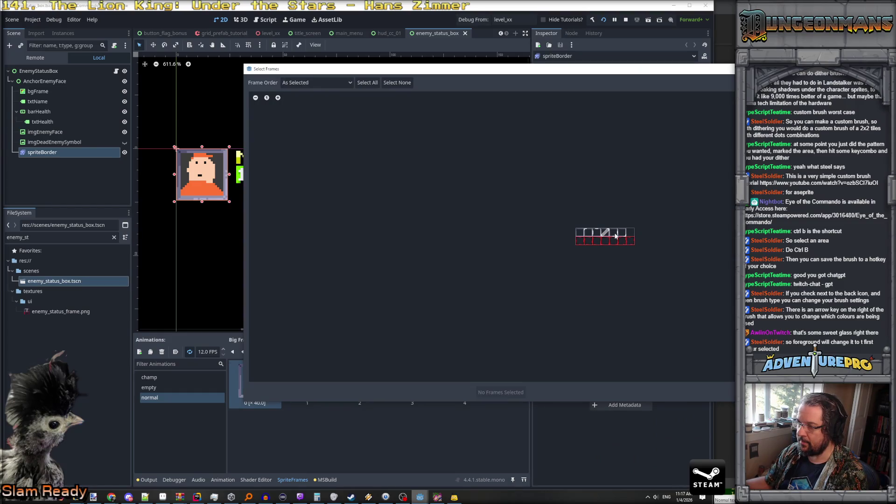
mouse_move(577, 69)
mouse_down()
mouse_move(801, 63)
mouse_move(746, 63)
mouse_up()
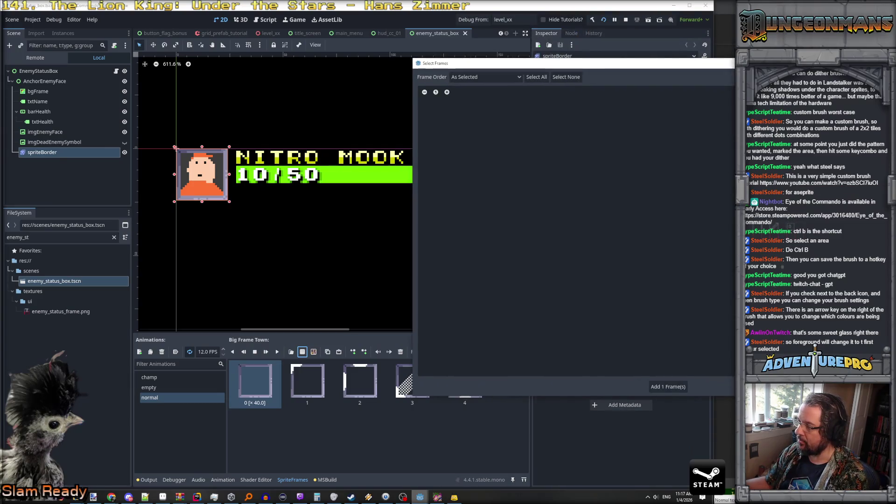
click(670, 387)
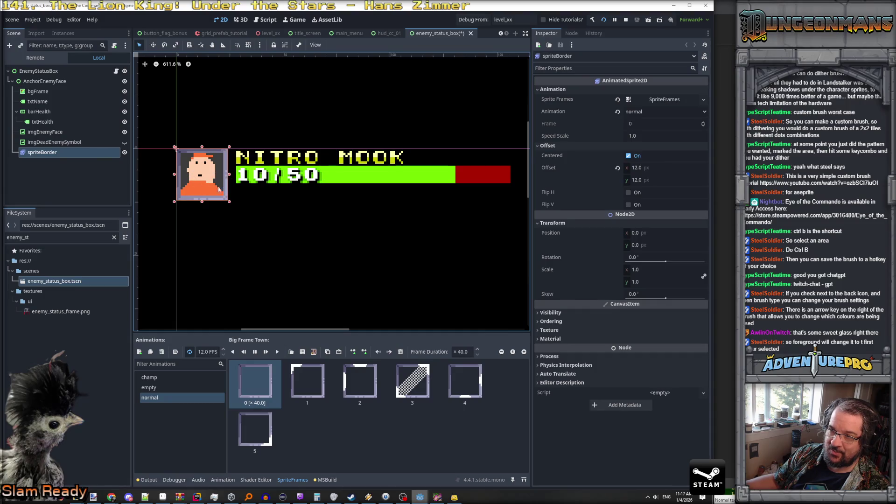
click(163, 496)
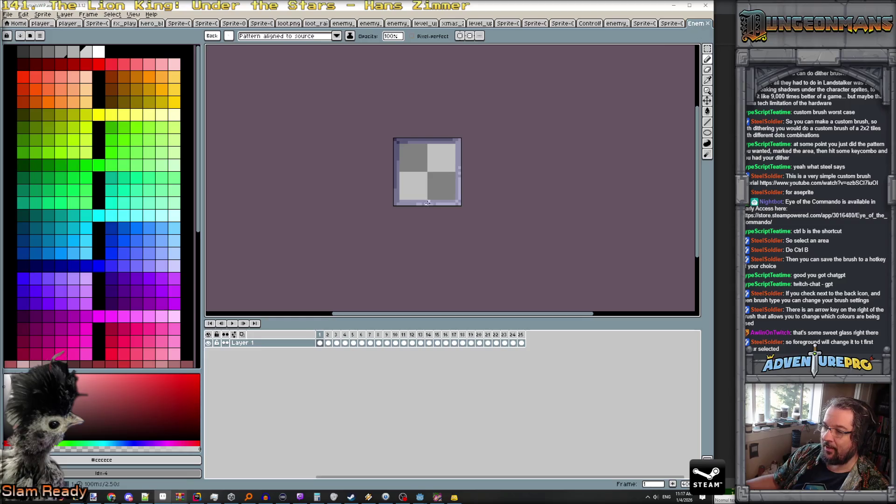
Step through the sprite sheet's portraits from frame 2 to the red-haired face in frame 8.
click(328, 343)
click(336, 341)
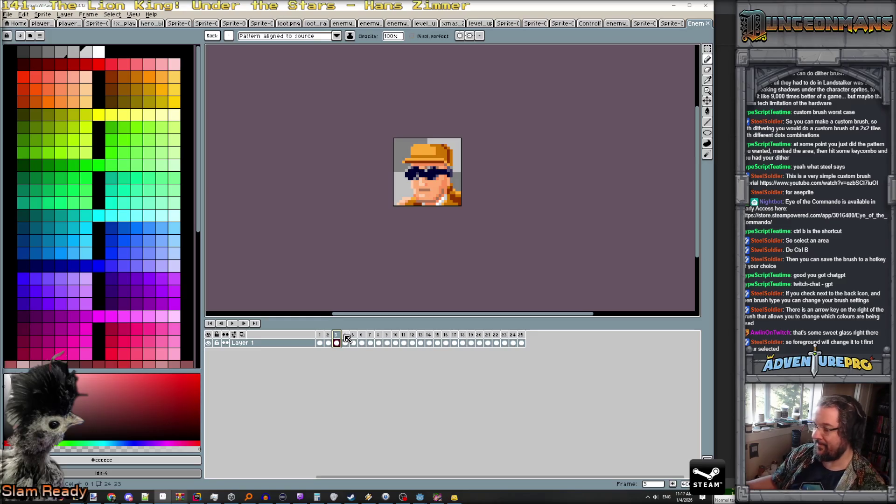
key(Right)
key(Right)
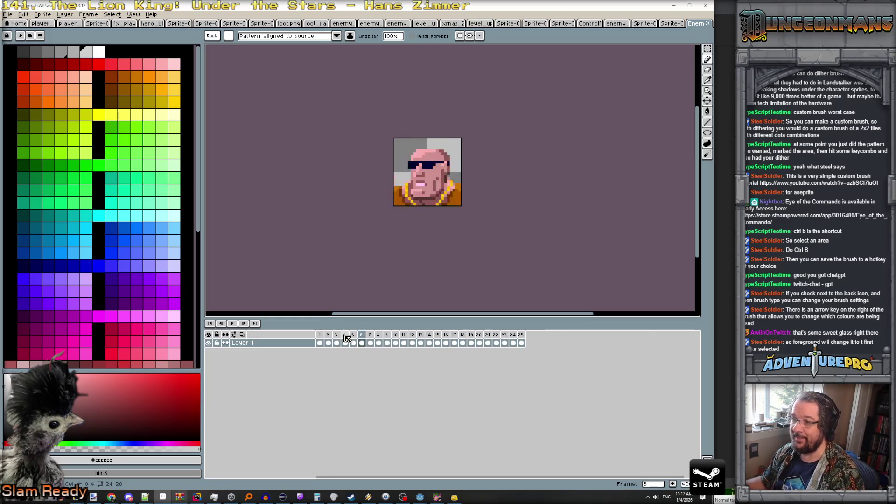
key(Right)
key(Right)
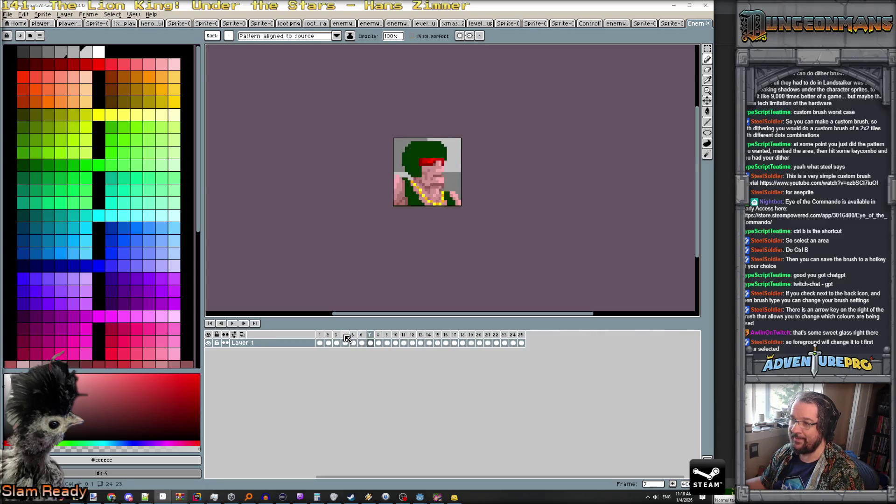
key(Right)
Compare the portraits in frames 7 to 9, settling back on frame 8.
key(Right)
key(Left)
key(Right)
key(Left)
key(Right)
key(Left)
key(Right)
key(Left)
key(Right)
key(Left)
key(Right)
key(Left)
key(Right)
key(Left)
key(Left)
key(Right)
key(Right)
key(Left)
key(Left)
key(Right)
key(Right)
key(Left)
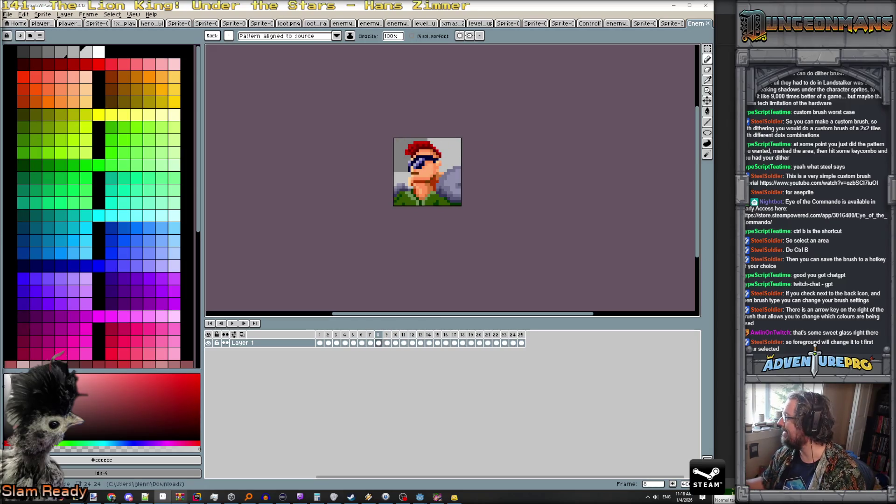
View the Forgotten Worlds cover image, then bring up Paint.NET's Edit menu.
key(alt+Tab)
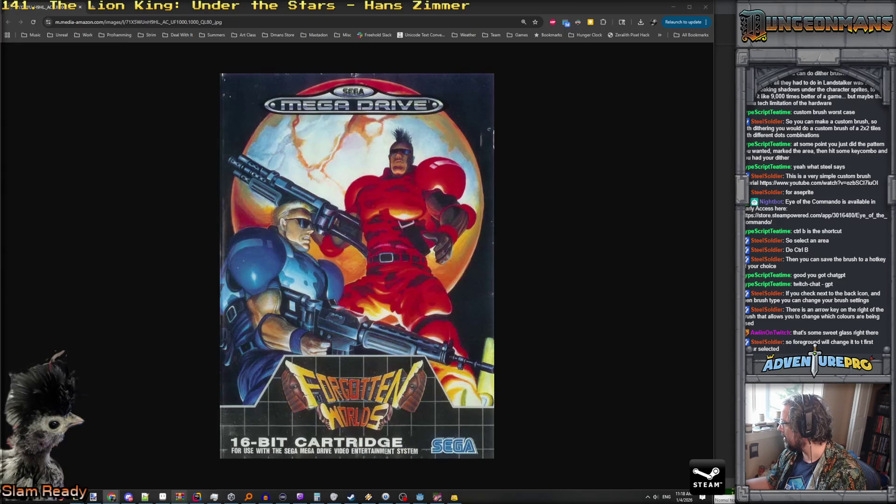
click(93, 497)
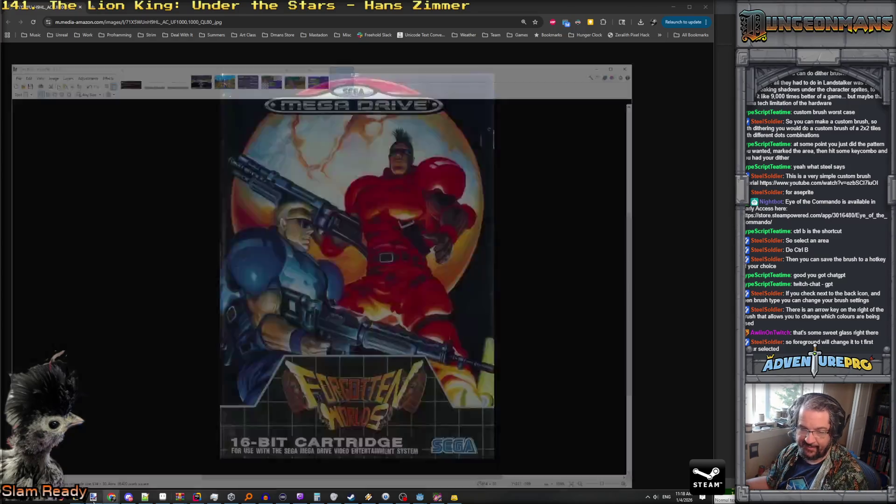
click(19, 16)
Paste the copied Forgotten Worlds art as a new image, zoom in, then minimize Paint.NET.
click(37, 87)
scroll(383, 258, up, 2)
scroll(383, 258, up, 2)
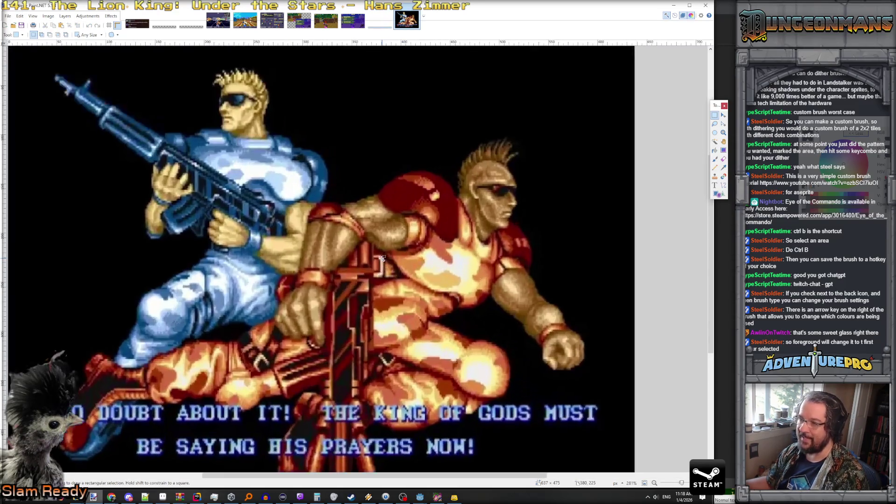
scroll(383, 258, down, 2)
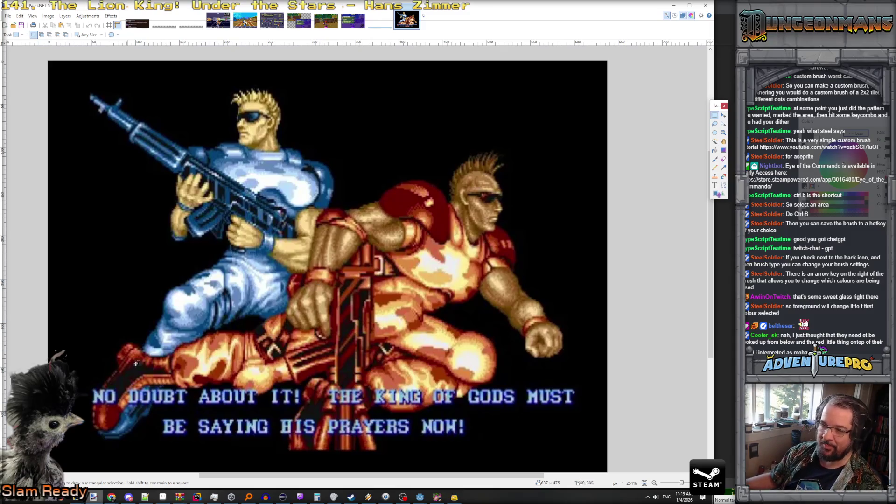
click(677, 6)
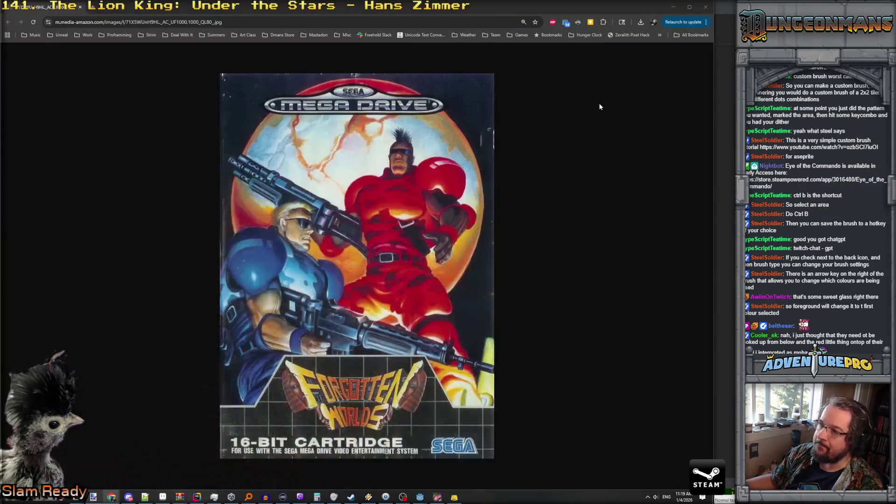
key(alt+Tab)
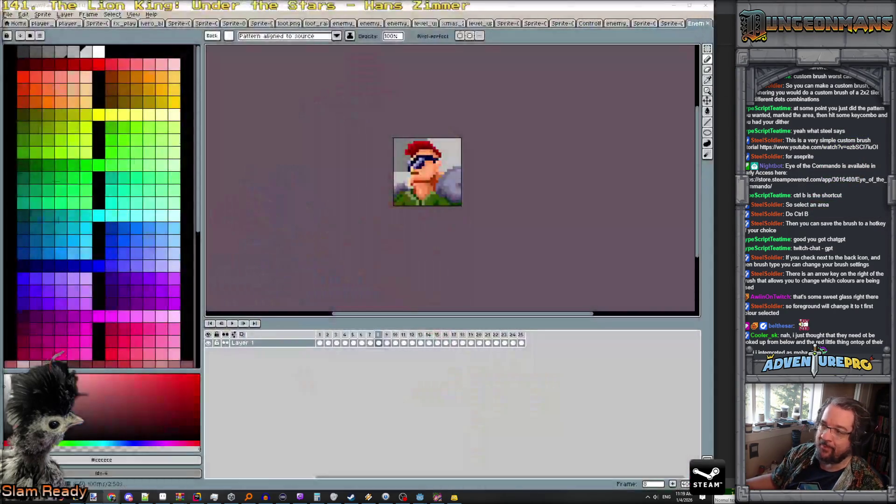
Tag the frames from frame 2 onward as 'mens'.
click(331, 335)
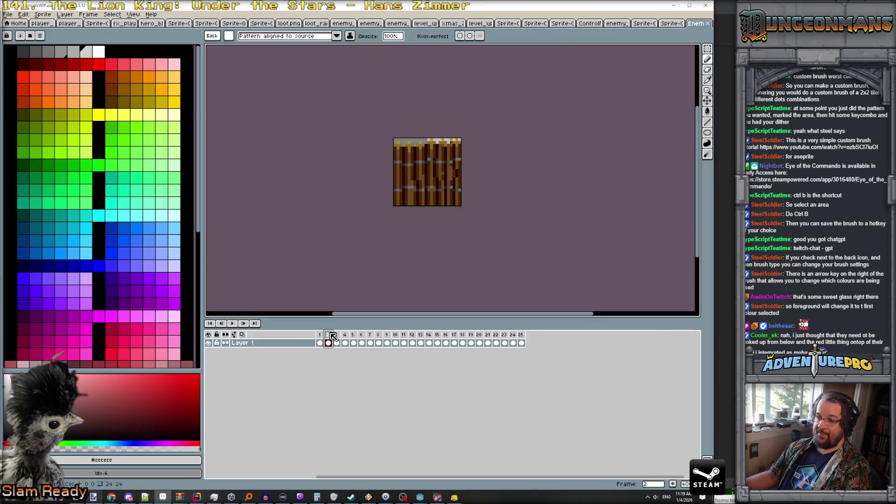
drag(333, 336, 524, 344)
key(F2)
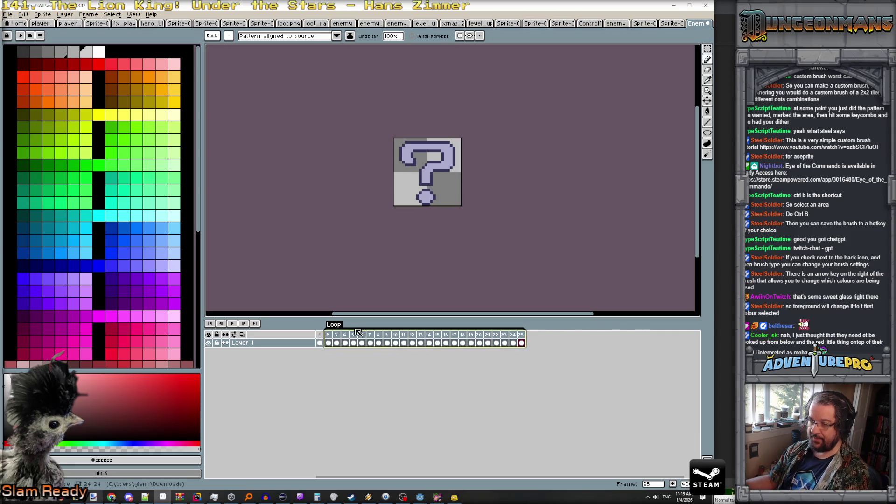
double_click(342, 326)
text(mens)
key(Return)
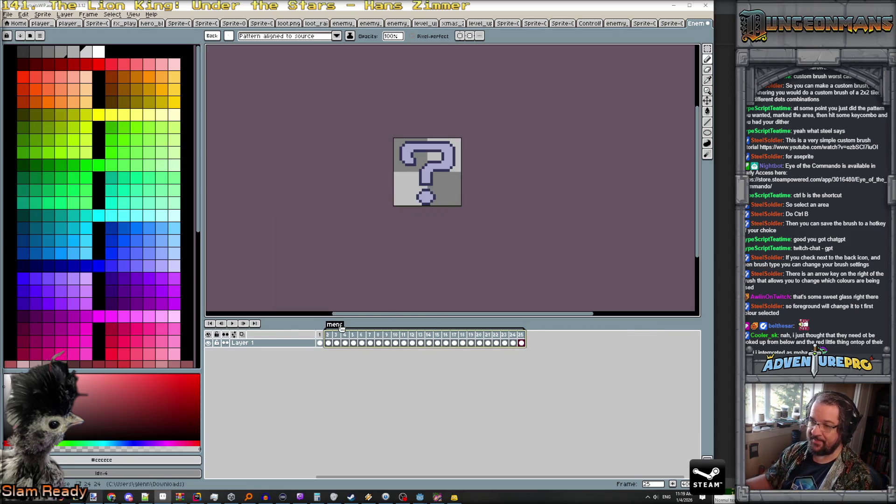
In Export Sprite Sheet, limit the exported frames to the mens tag.
click(8, 14)
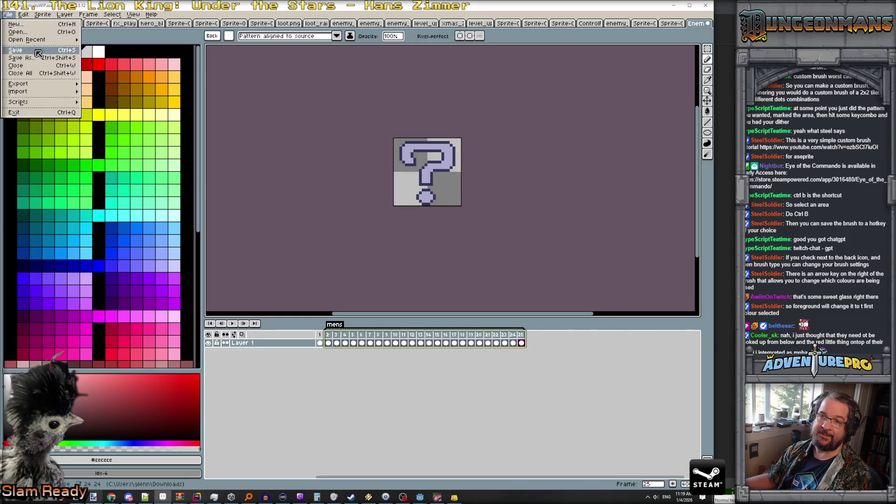
mouse_move(37, 84)
click(117, 92)
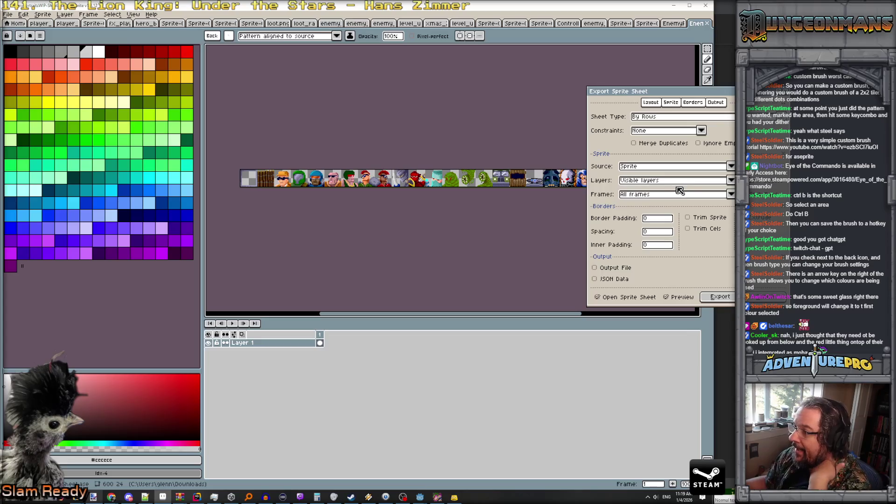
click(730, 195)
click(636, 219)
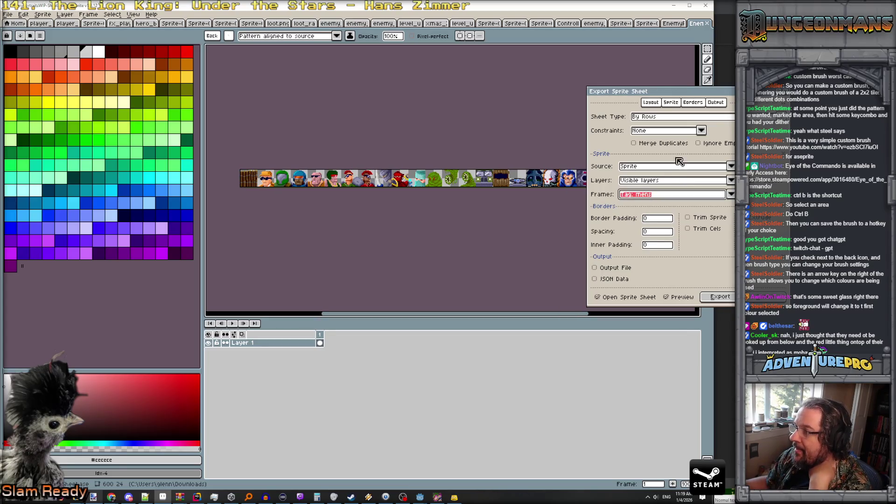
Lay the sheet out by rows with a fixed 8 columns and export it.
click(675, 117)
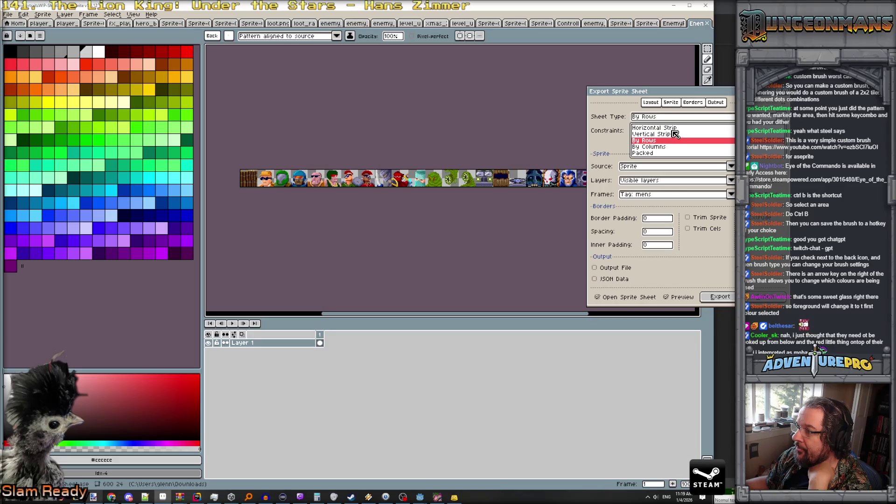
click(668, 148)
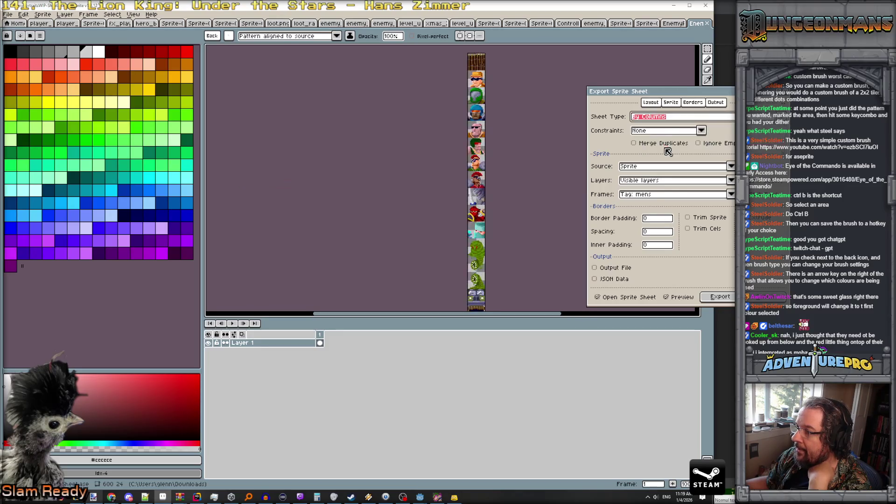
click(665, 119)
click(663, 140)
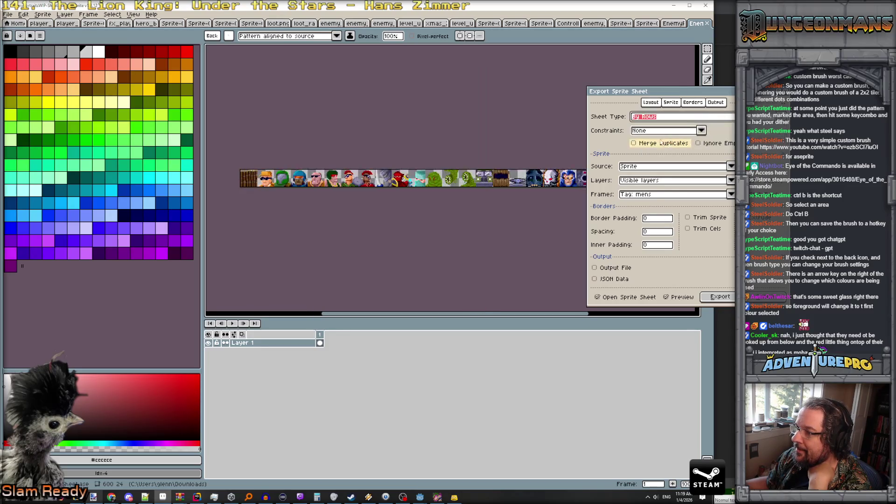
click(701, 130)
click(691, 149)
click(729, 134)
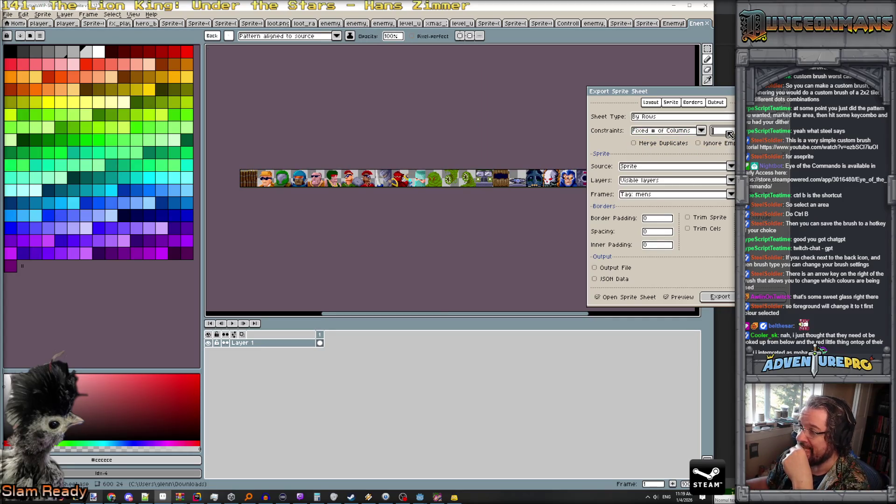
text(8)
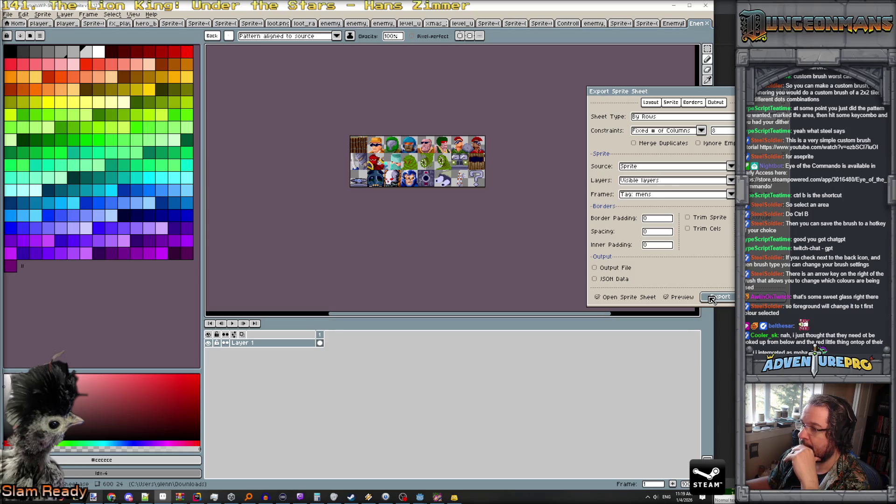
click(712, 299)
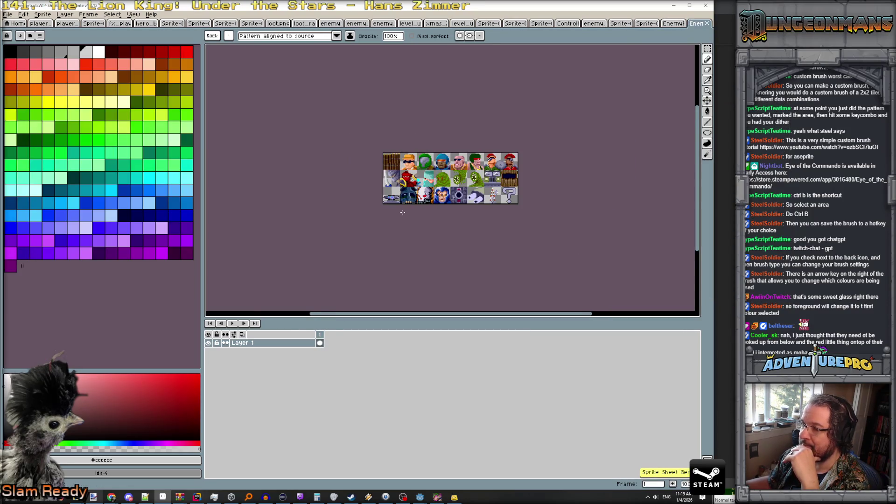
Look over the generated 8-column portrait sheet.
scroll(353, 179, up, 2)
drag(477, 225, 375, 258)
scroll(375, 259, down, 1)
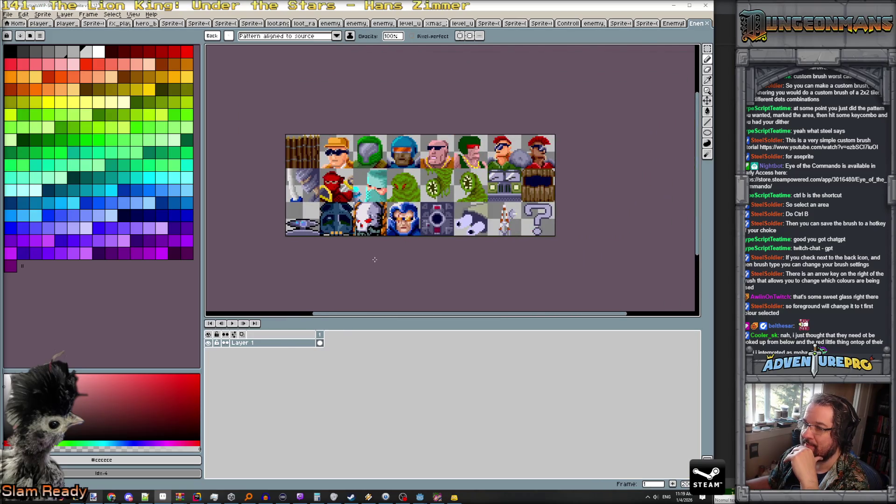
scroll(374, 260, up, 1)
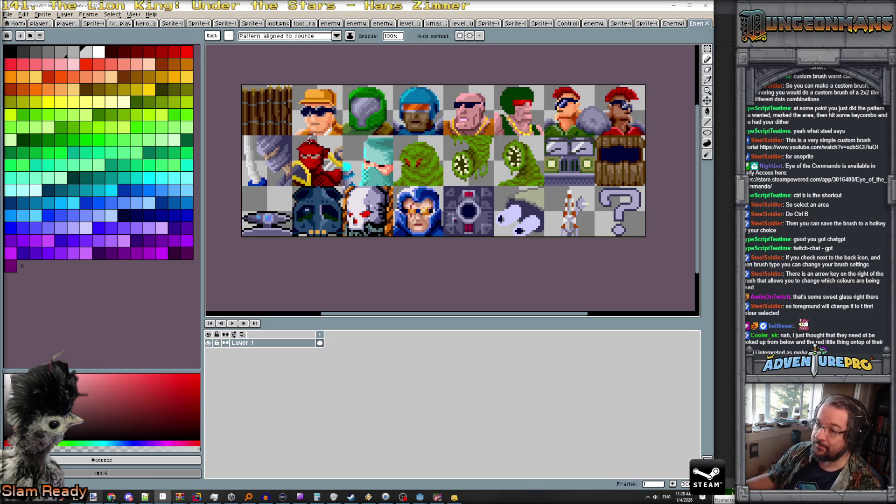
click(8, 15)
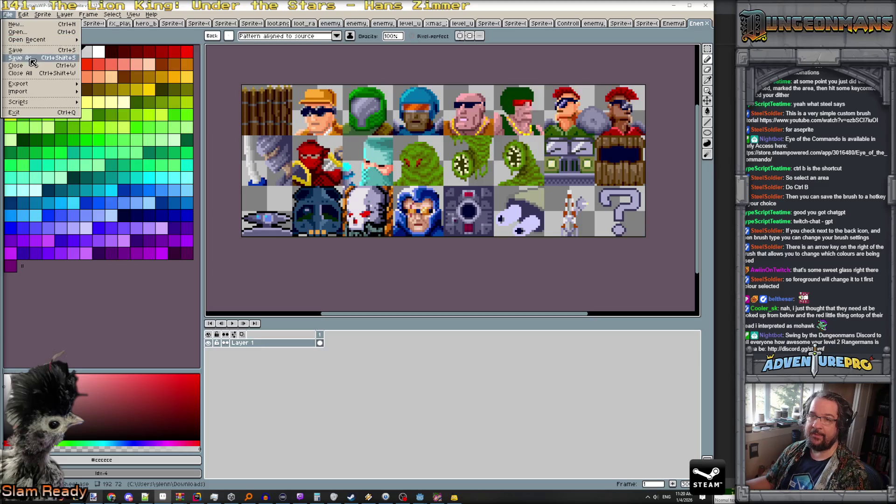
key(Escape)
Save it as PNG enemy_face_icons.png in the ui folder, overwriting the old file.
key(ctrl+shift+s)
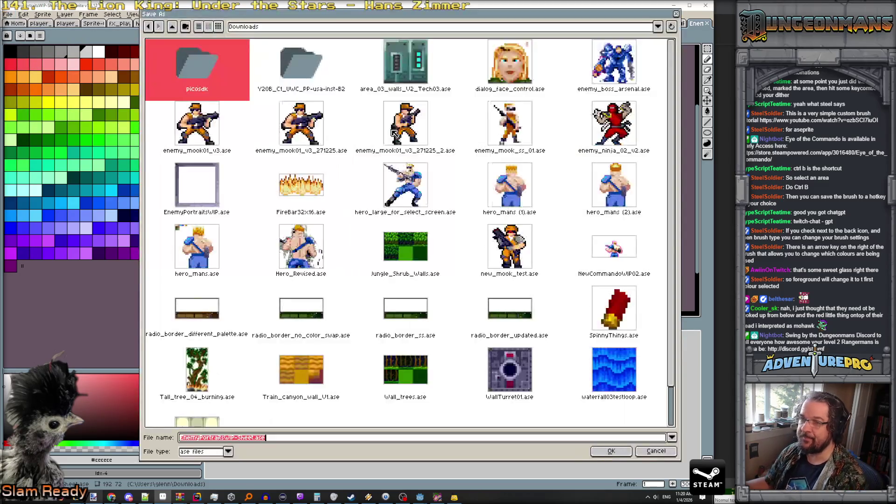
click(276, 29)
click(301, 93)
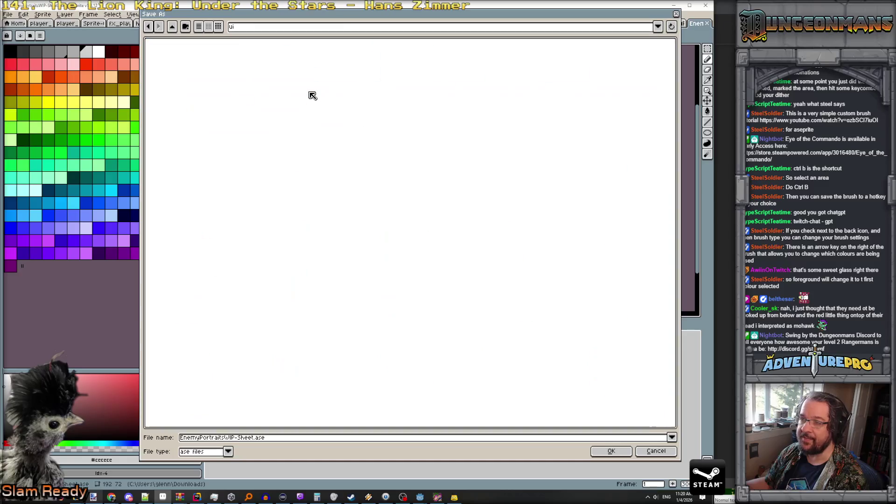
click(223, 452)
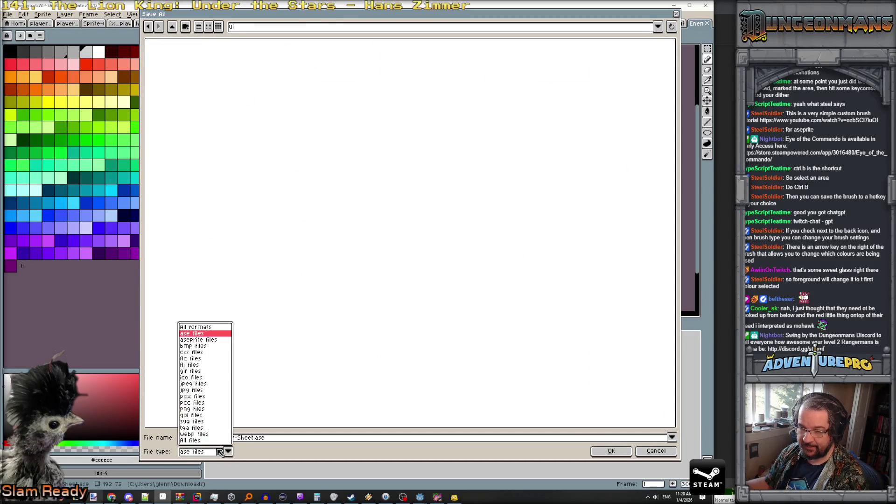
click(206, 414)
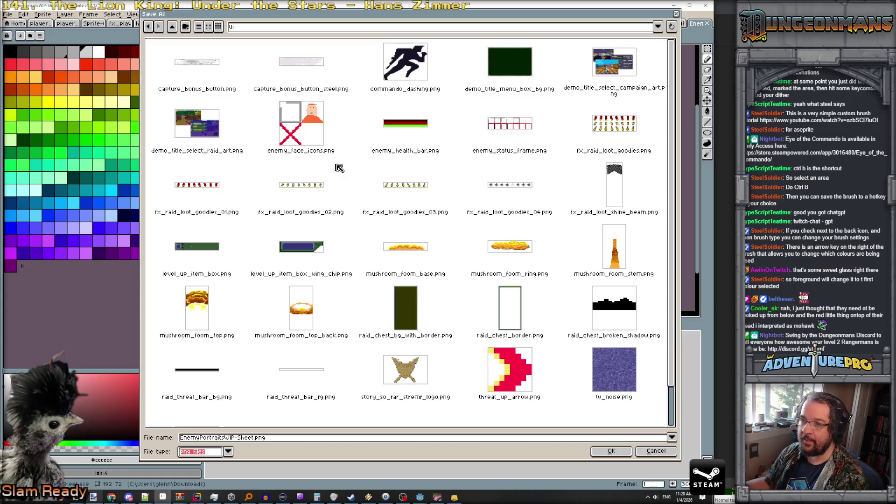
click(313, 129)
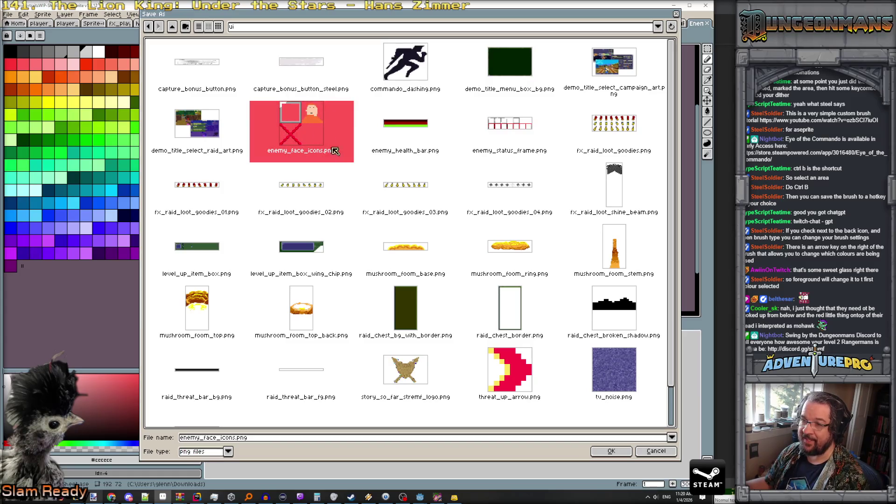
click(611, 451)
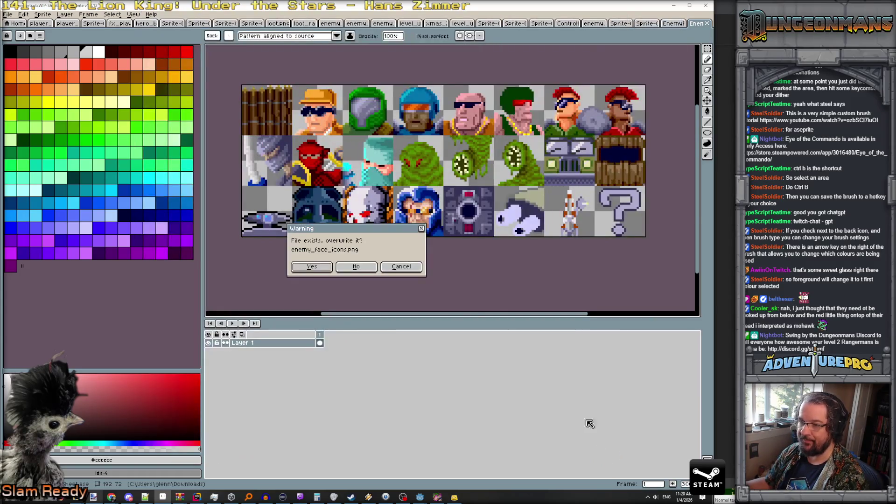
click(318, 269)
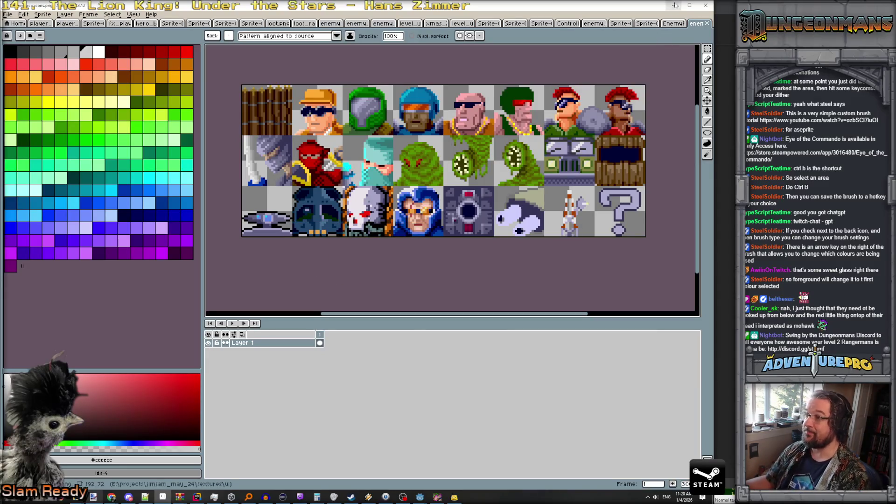
click(673, 6)
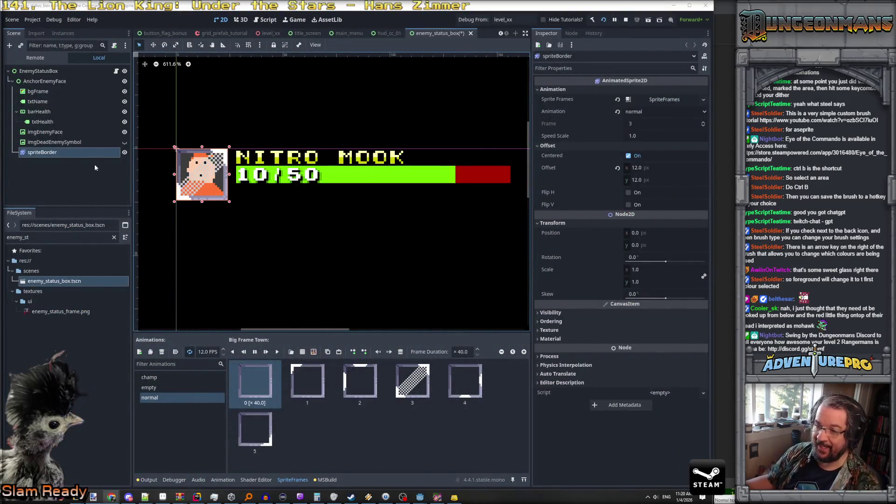
Filter files by 'enemy_moo', open enemy_mook_t_1.tscn and select its root enemy_mook_t1 node.
click(47, 142)
click(48, 153)
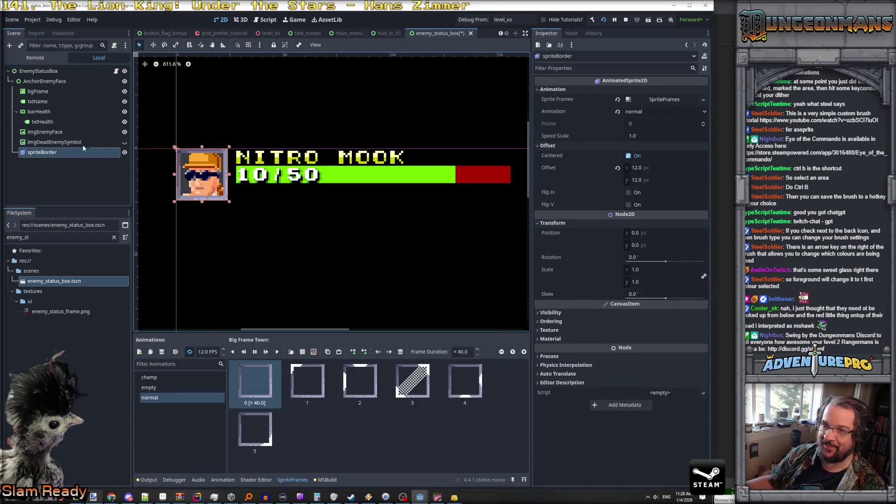
click(17, 239)
key(BackSpace)
key(BackSpace)
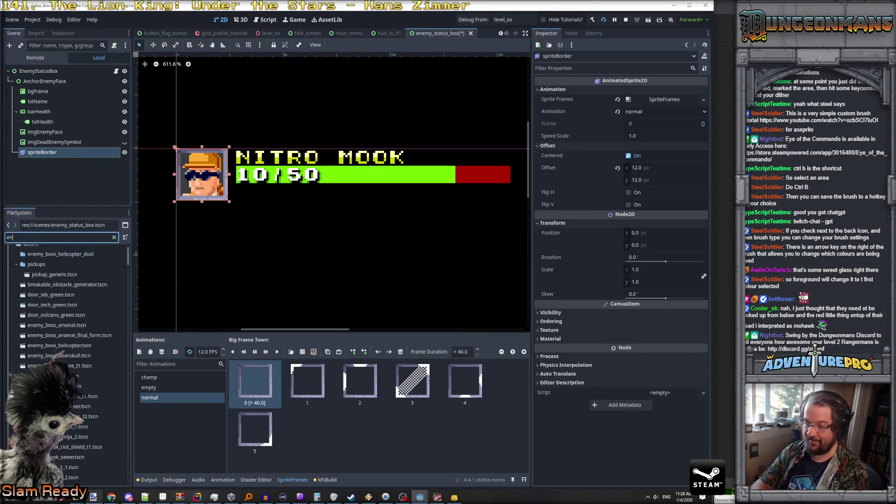
text(emy_moo)
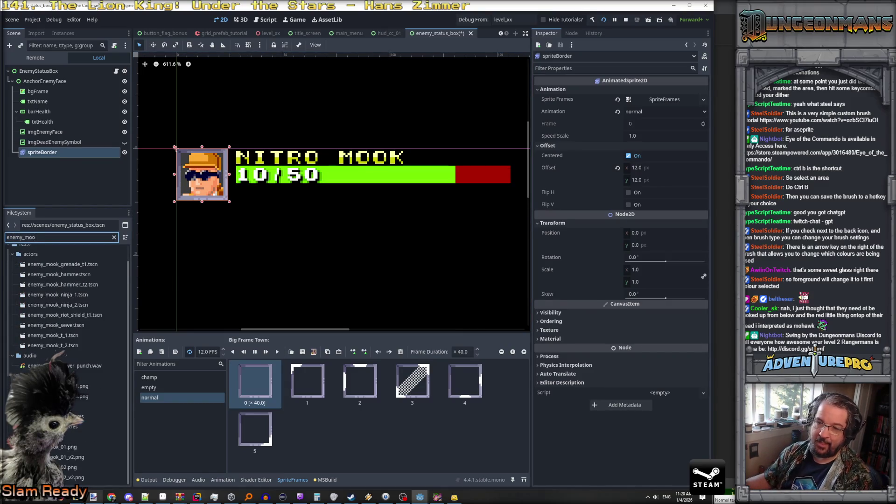
double_click(52, 335)
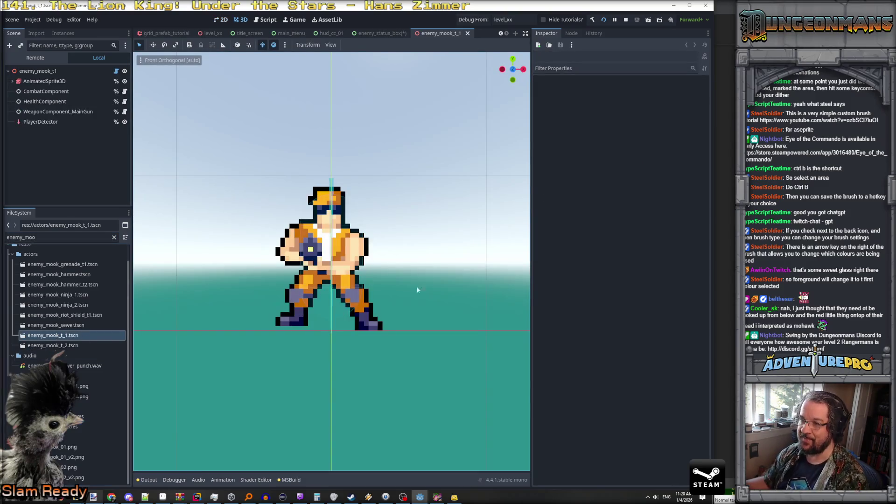
click(37, 71)
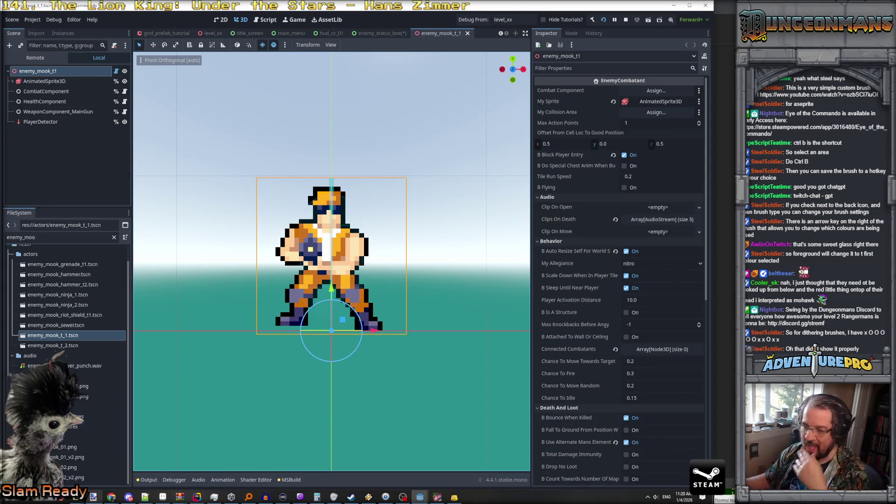
scroll(610, 294, down, 5)
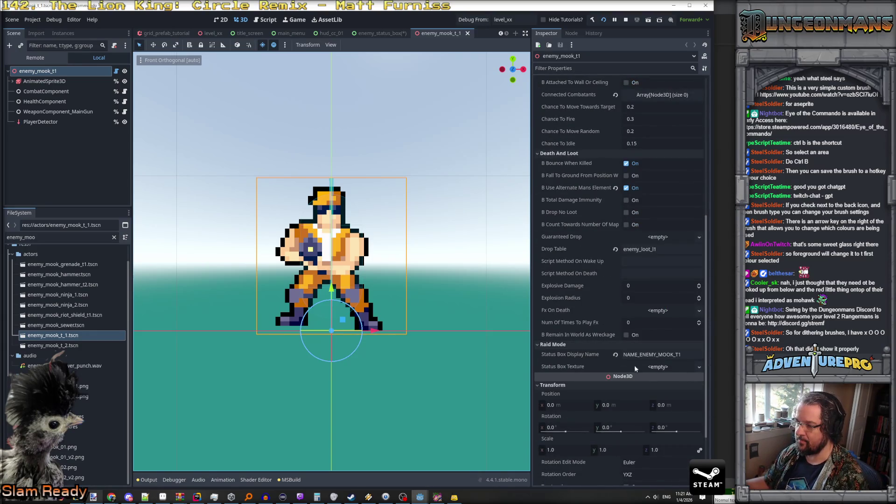
Make the Status Box Texture a new AtlasTexture and expand its settings.
click(661, 368)
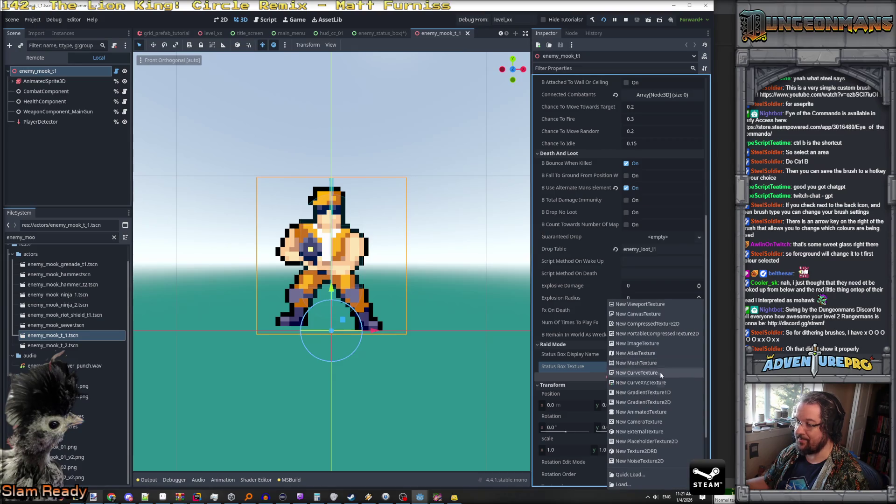
click(650, 475)
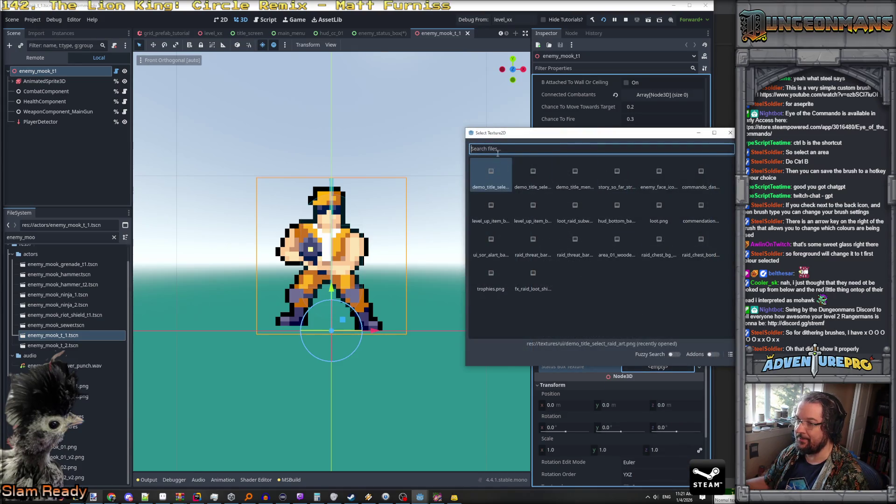
key(Escape)
click(698, 368)
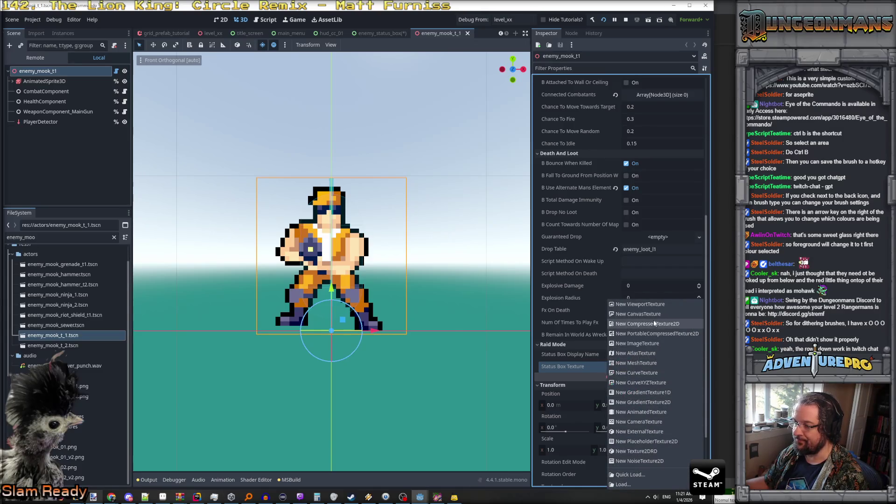
click(637, 353)
click(658, 368)
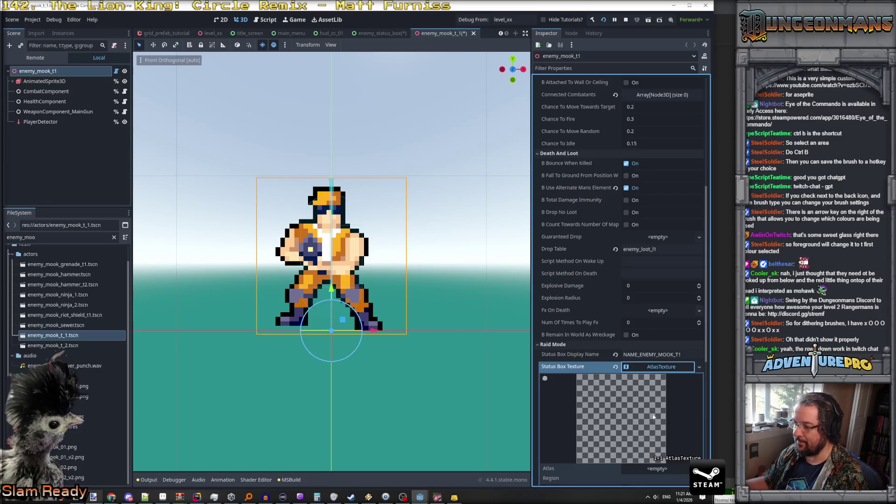
scroll(653, 417, down, 5)
Load the enemy face icons sheet as the atlas, found by searching 'face'.
click(657, 265)
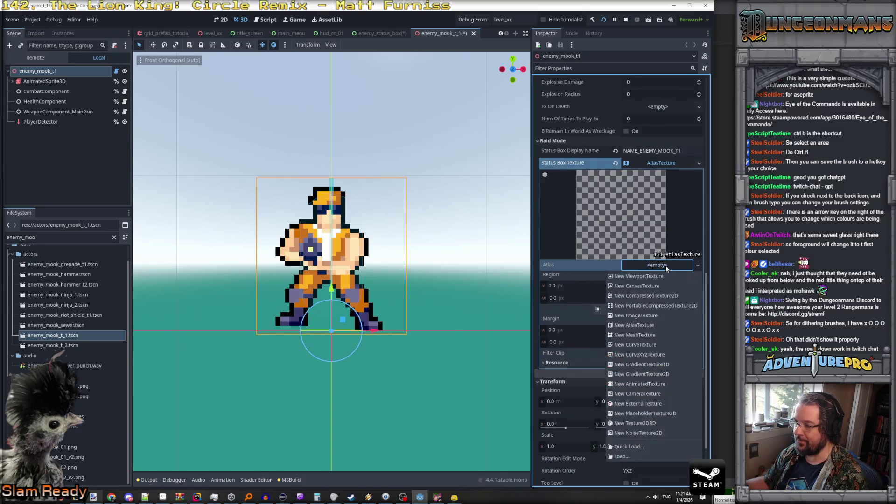
click(647, 446)
text(enemy)
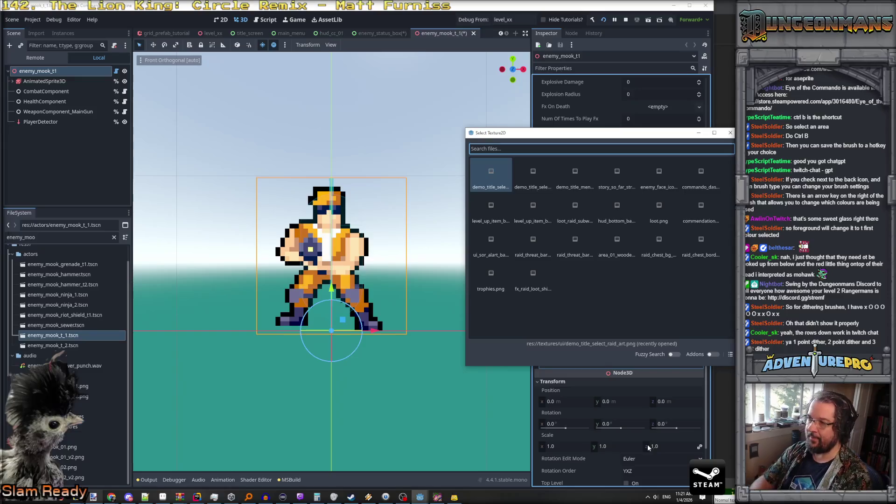
text(_sta)
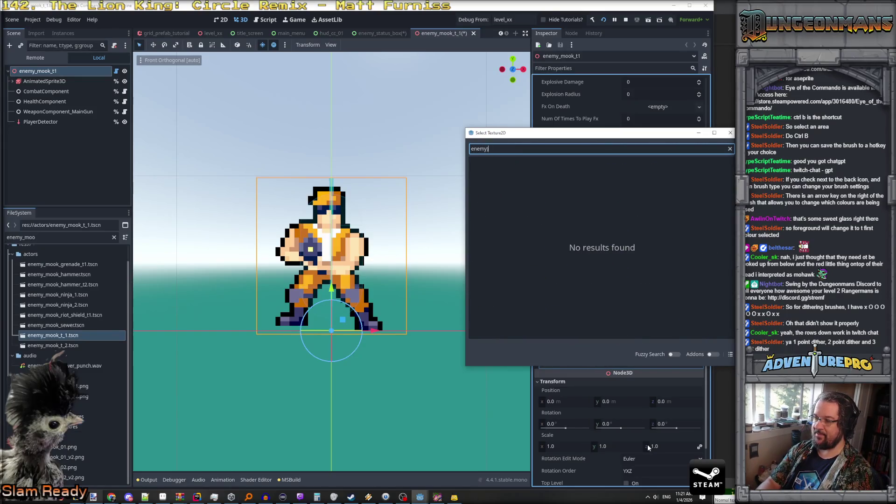
key(BackSpace)
key(BackSpace)
key(BackSpace)
text(ee)
key(BackSpace)
key(BackSpace)
text(face)
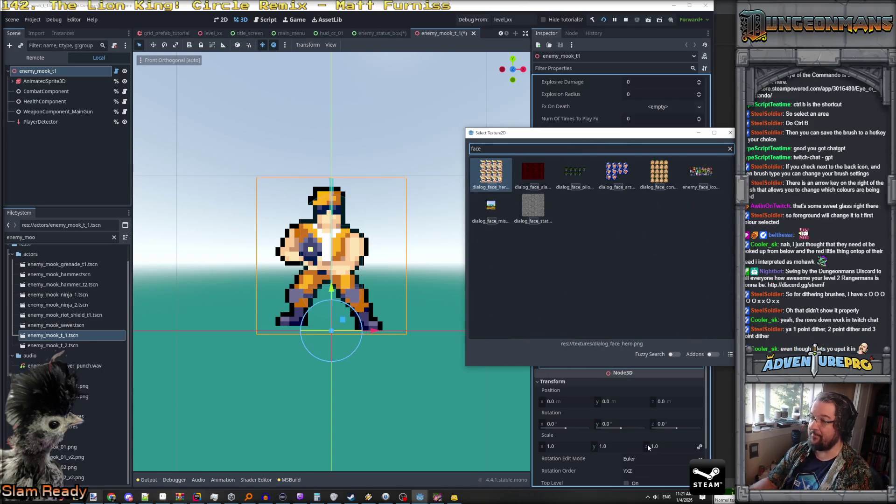
double_click(701, 172)
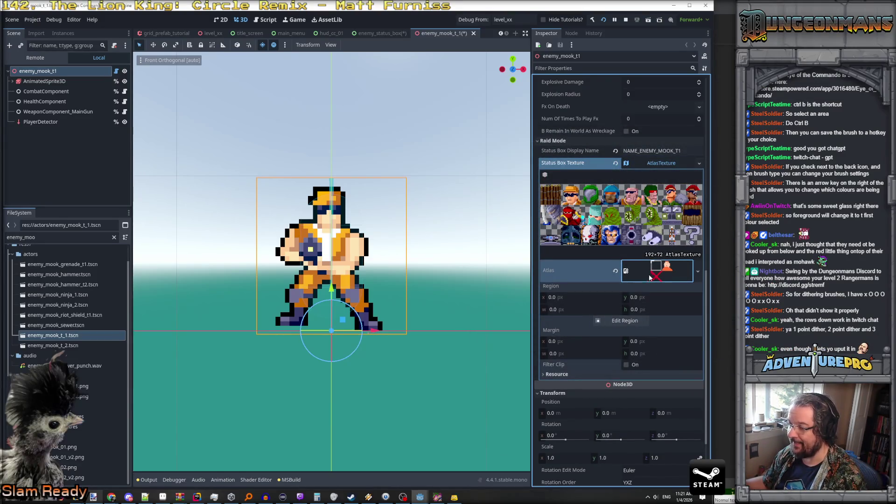
Set the atlas region to x 24, width 24, height 24.
click(572, 299)
text(24)
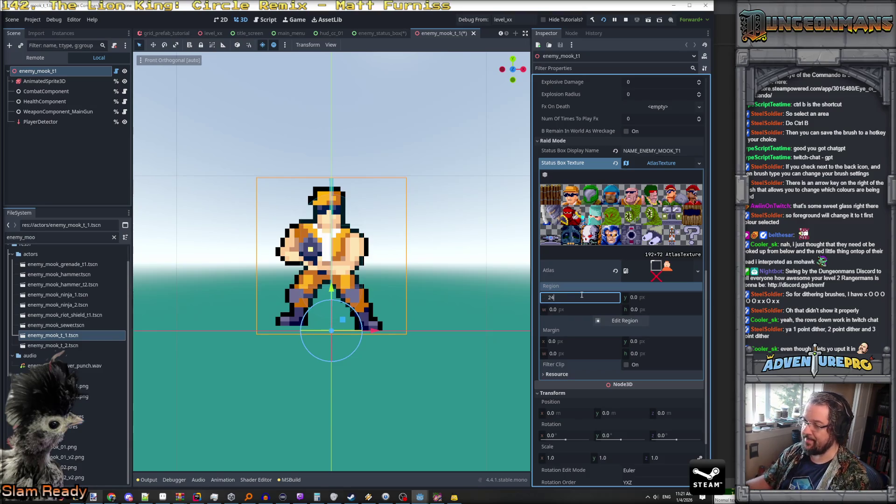
key(Tab)
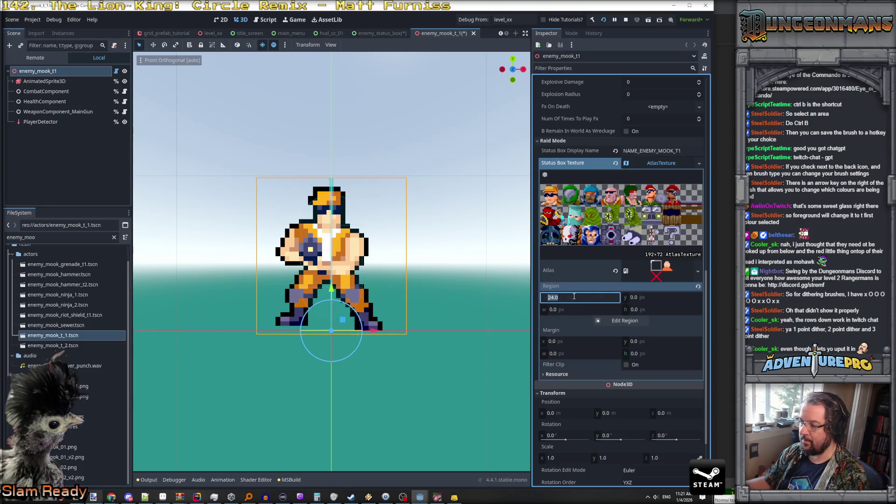
click(570, 310)
text(4)
key(Tab)
text(24)
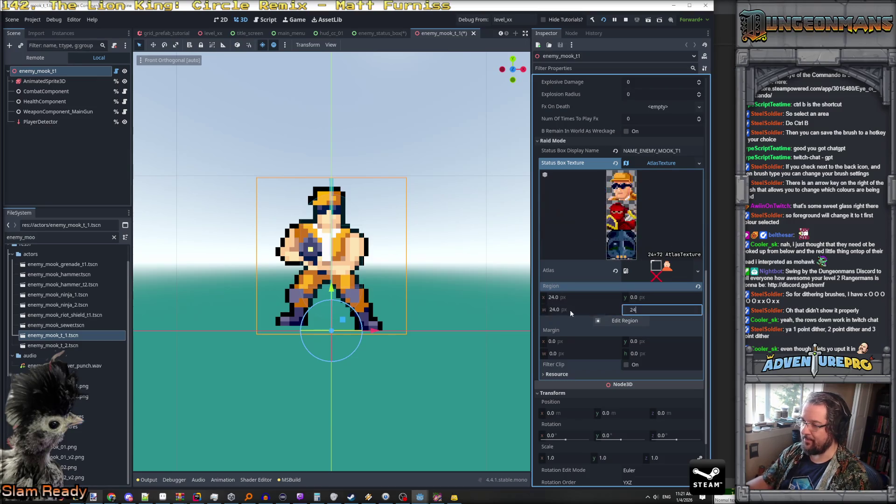
key(Return)
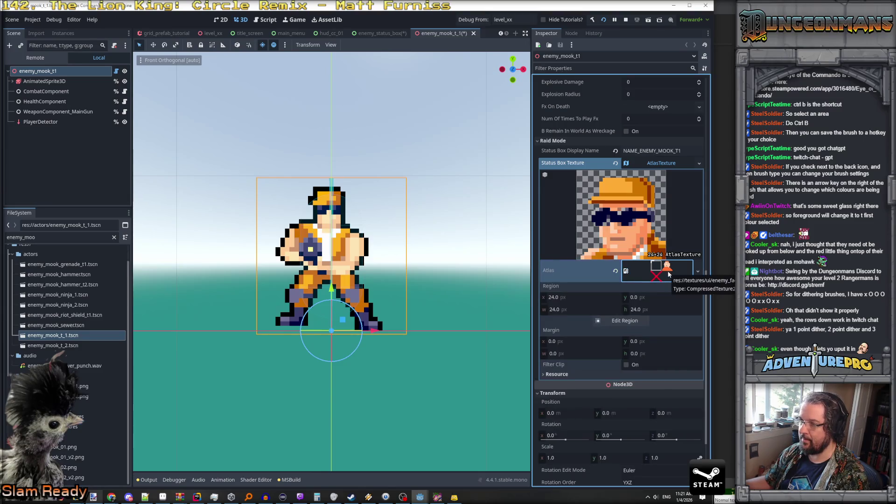
Copy the finished status box texture.
click(668, 164)
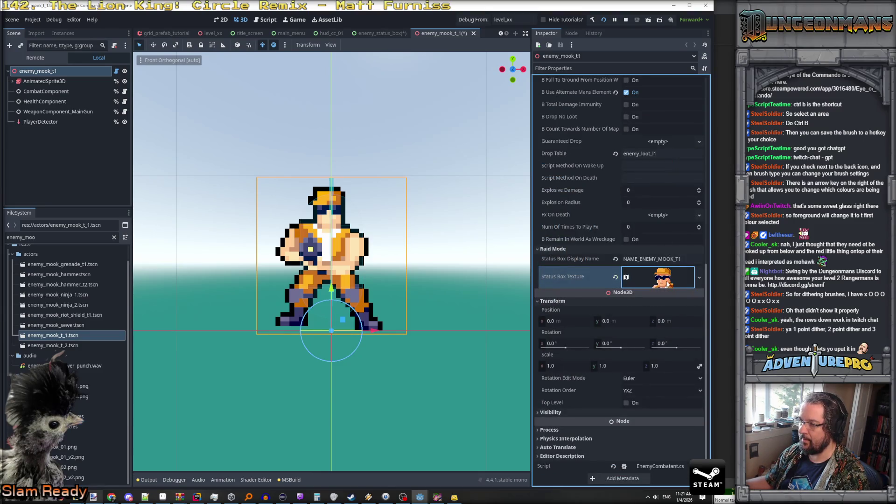
click(665, 277)
click(699, 278)
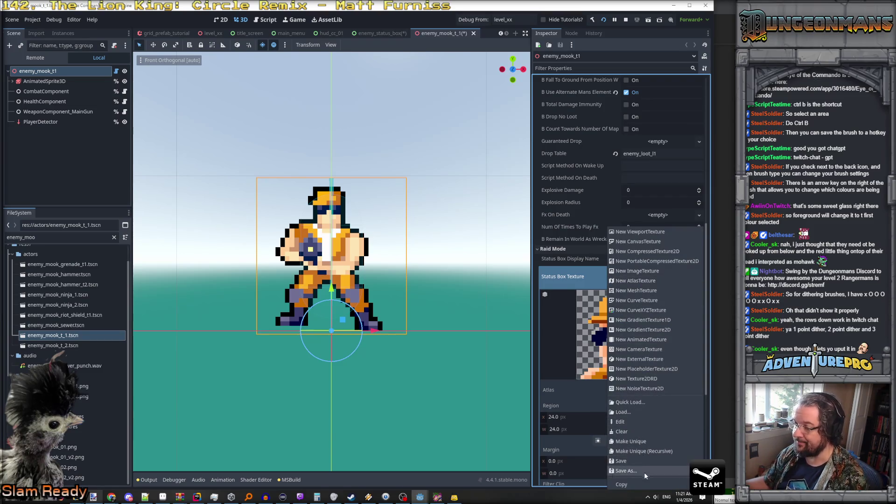
click(644, 483)
double_click(56, 346)
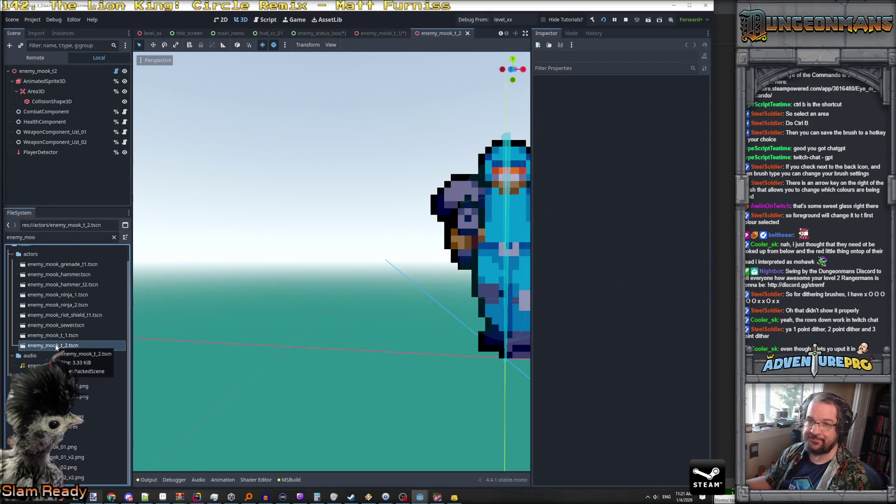
Paste the copied face texture into enemy_mook_t2's Status Box Texture.
click(38, 71)
scroll(617, 296, down, 3)
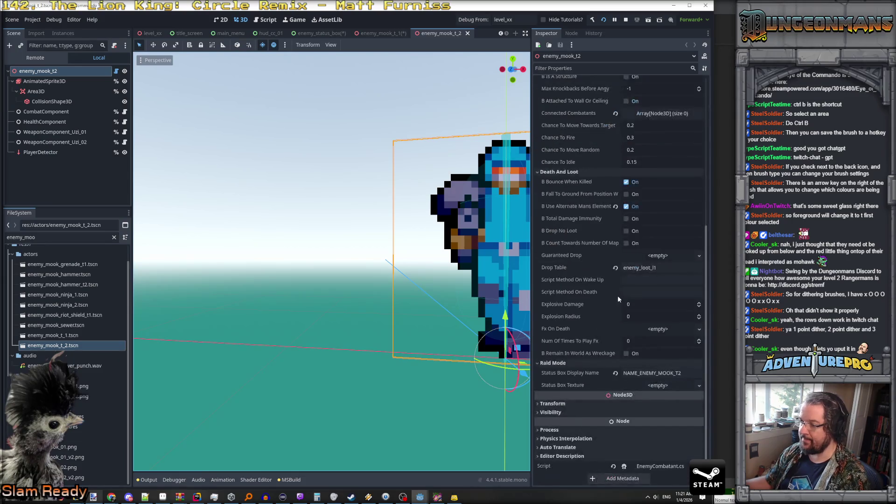
click(676, 387)
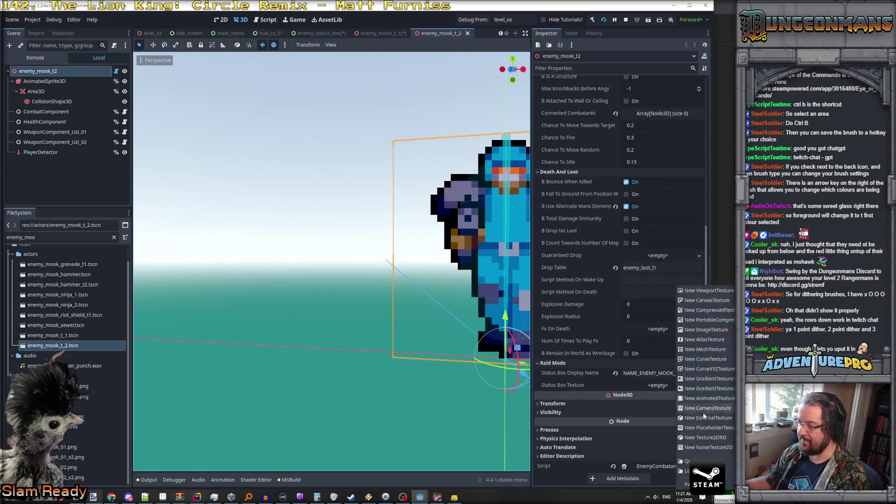
click(683, 485)
click(671, 398)
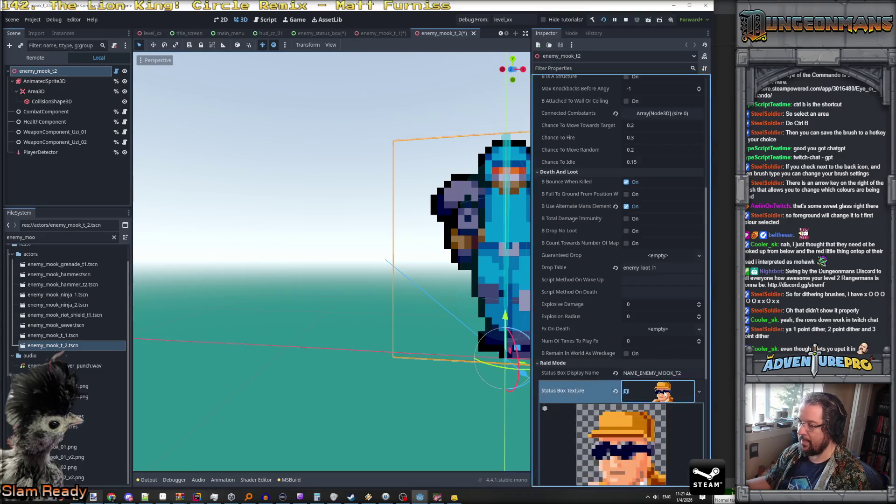
Shift the atlas region x to 72 for the blue-helmet face and save.
scroll(652, 423, down, 4)
click(590, 326)
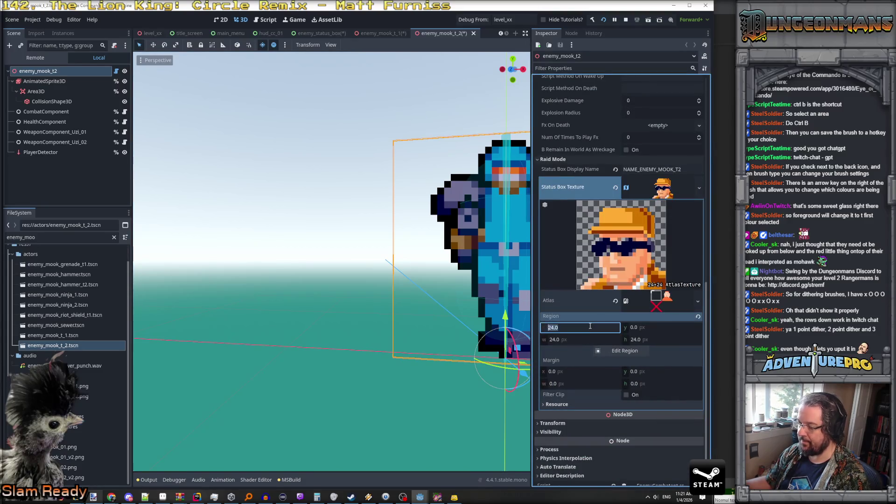
text(48)
key(Return)
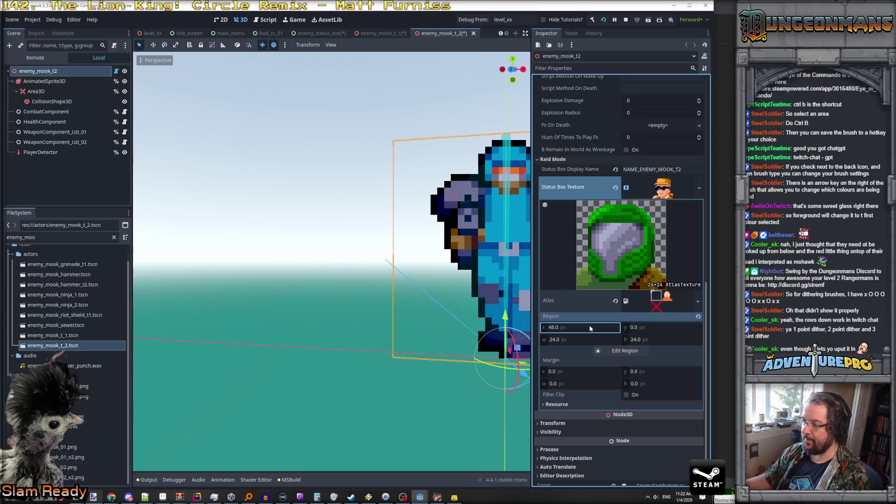
click(590, 327)
text(72)
key(Return)
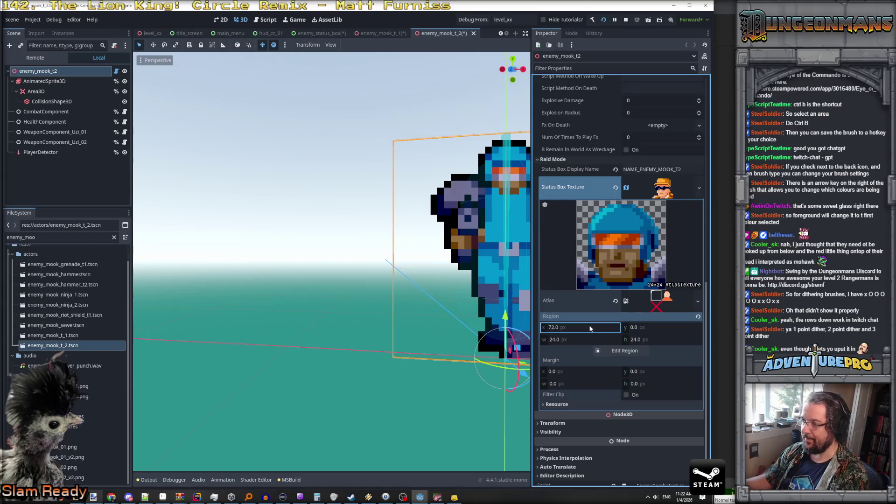
key(ctrl+s)
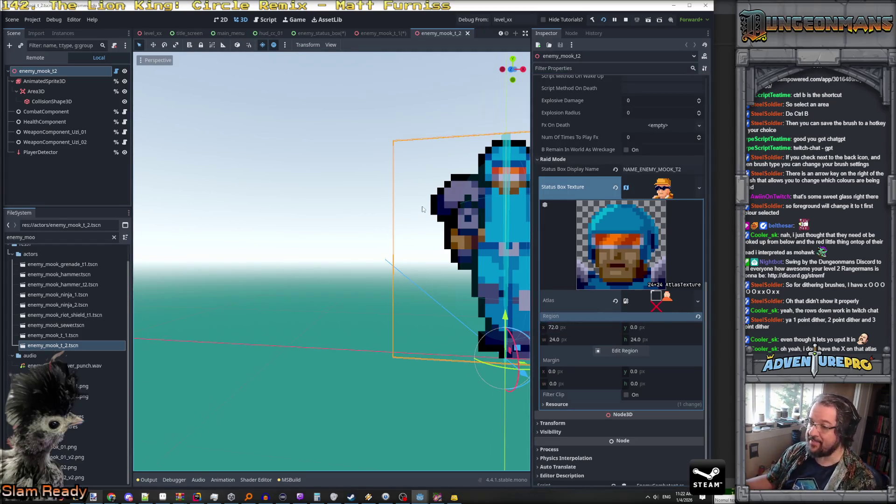
Frame the enemy, review the atlas sheet preview, then open enemy_mook_grenade_t1.tscn.
key(f)
drag(363, 236, 368, 236)
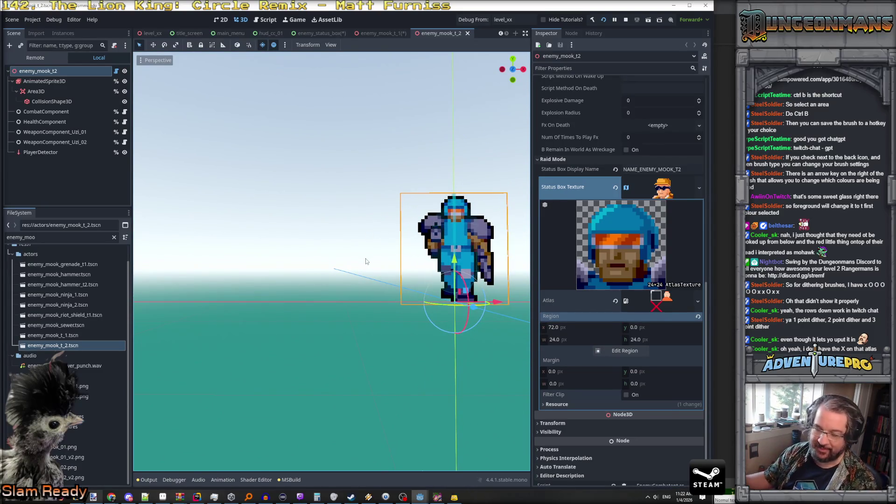
click(658, 299)
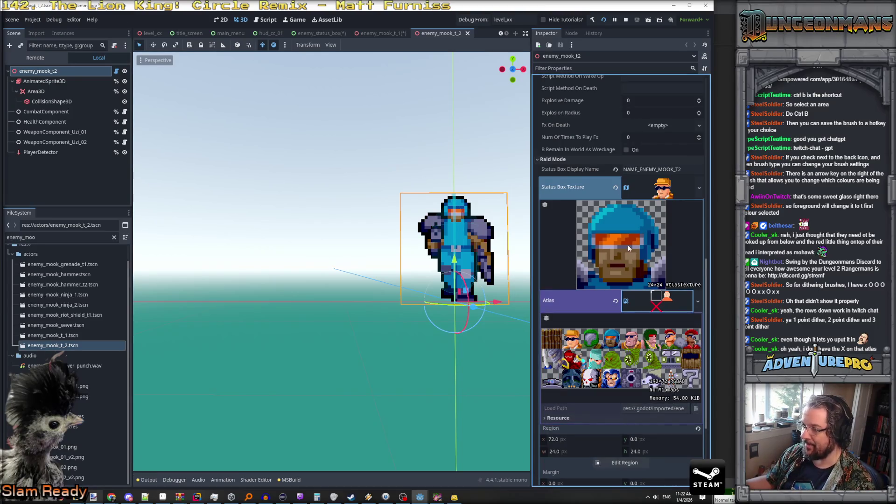
click(658, 300)
click(697, 301)
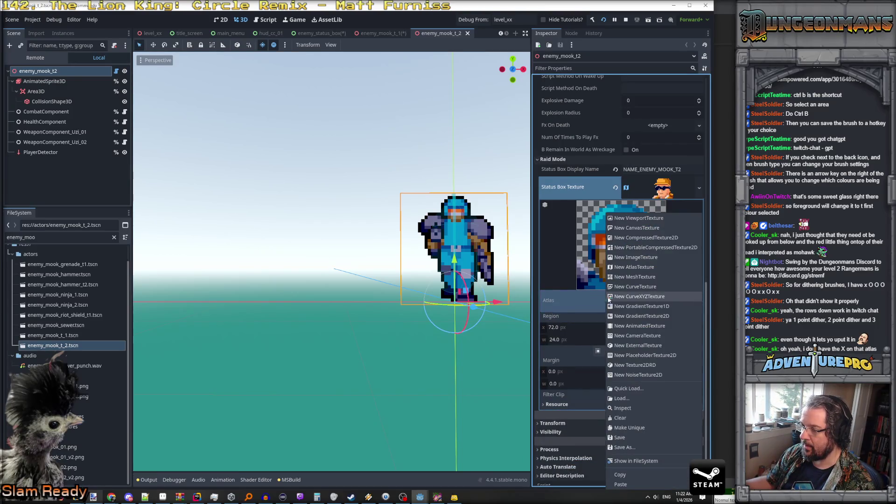
click(607, 299)
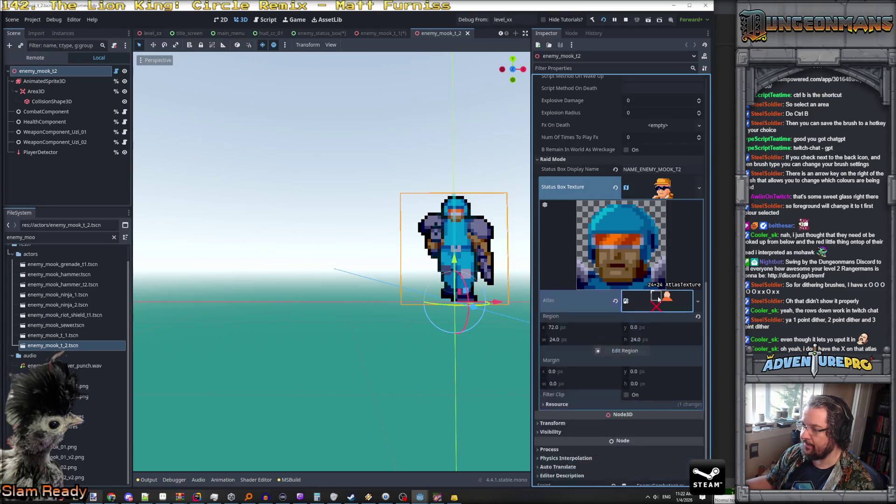
click(667, 188)
click(675, 377)
click(665, 286)
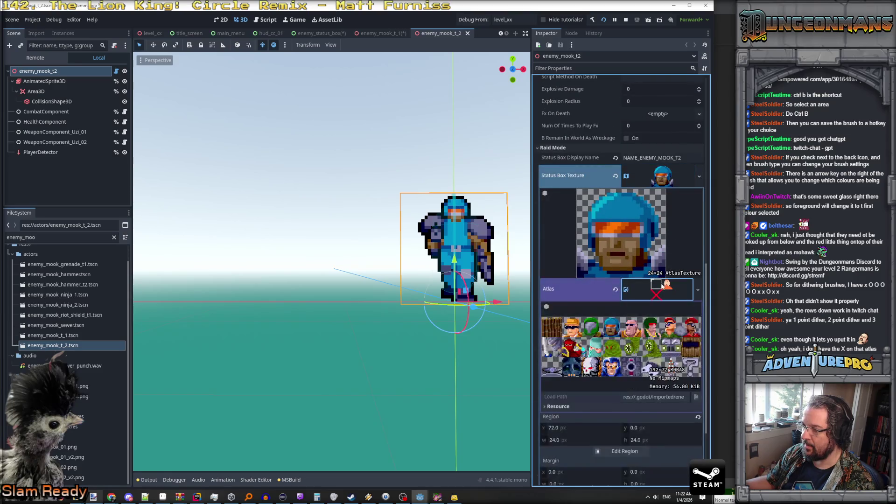
click(626, 290)
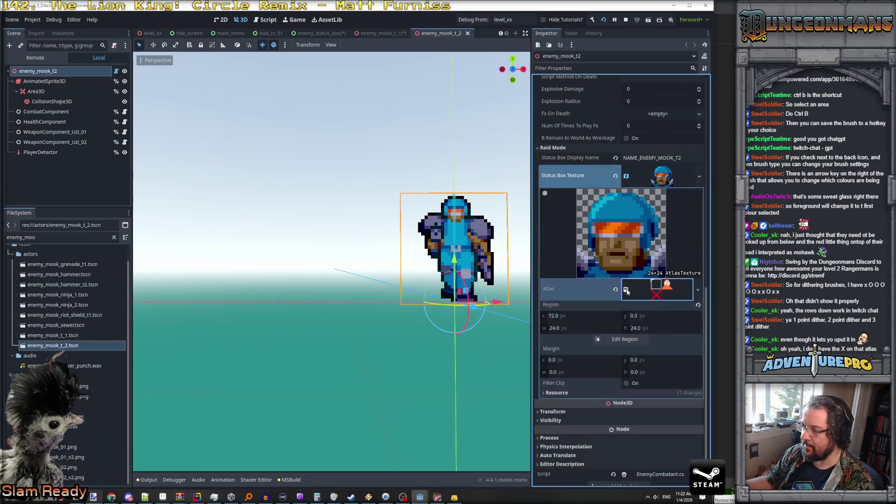
click(627, 290)
click(665, 293)
click(665, 292)
click(664, 293)
click(665, 293)
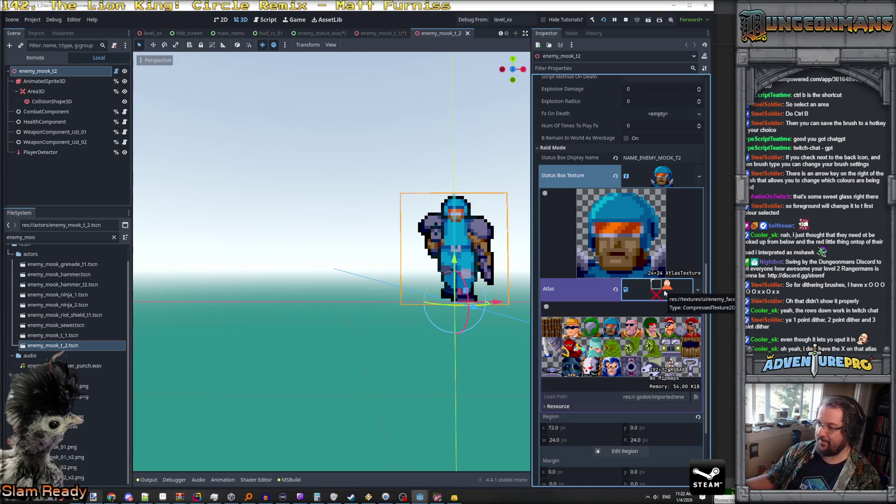
click(664, 293)
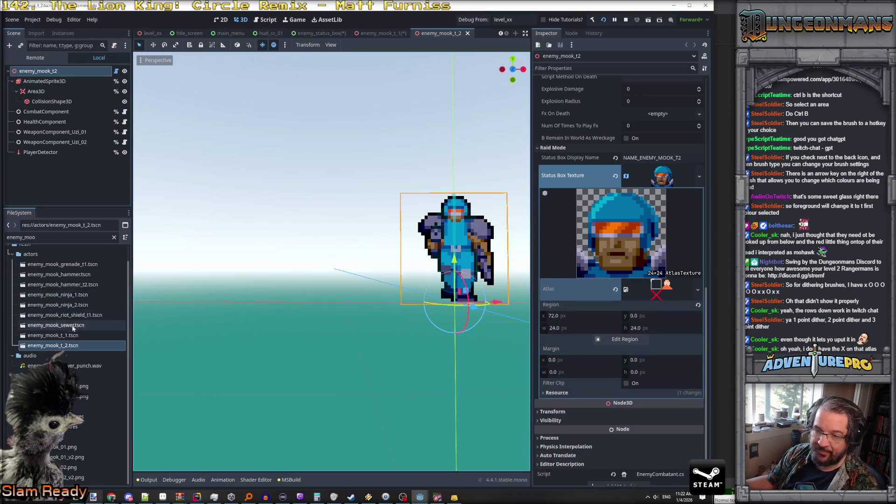
double_click(65, 265)
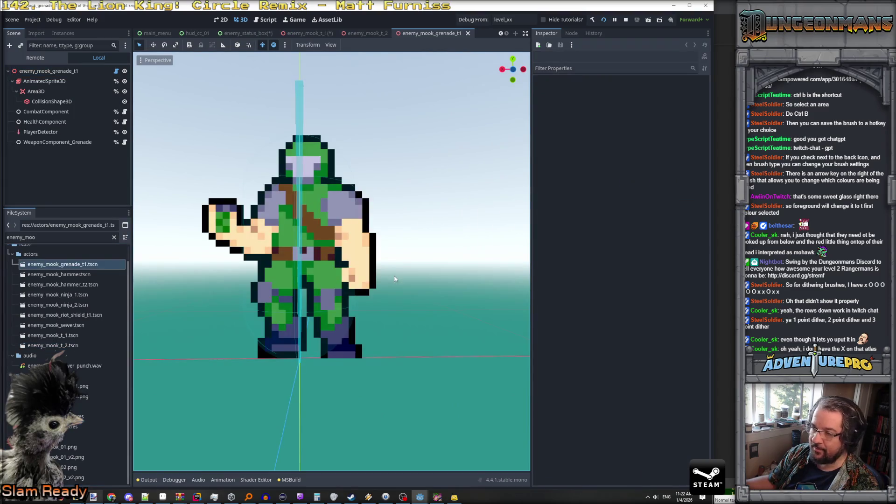
Browse the grenade mook's AnimatedSprite3D, Area3D and CollisionShape3D nodes in the Scene dock.
click(93, 71)
scroll(646, 411, down, 2)
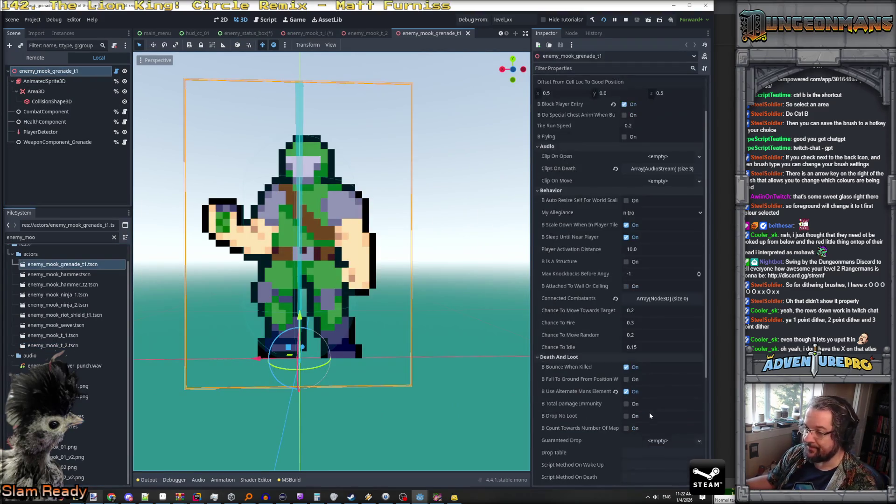
scroll(332, 367, down, 2)
scroll(332, 367, down, 2)
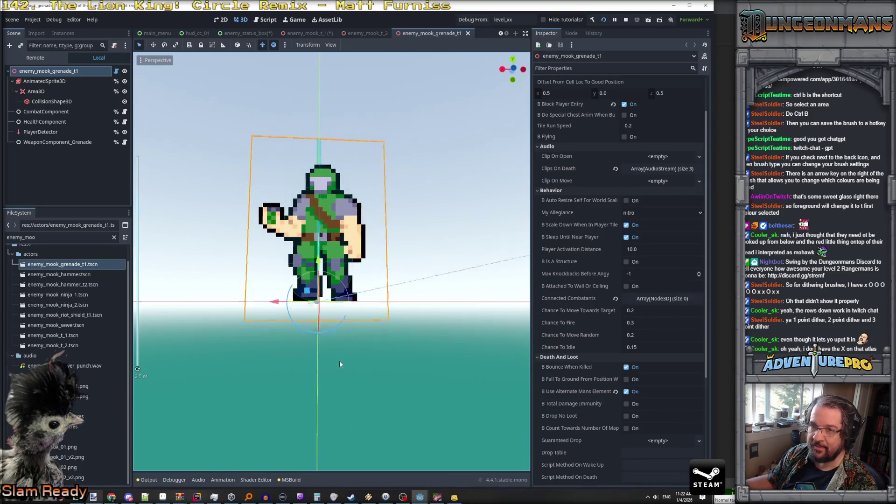
click(53, 81)
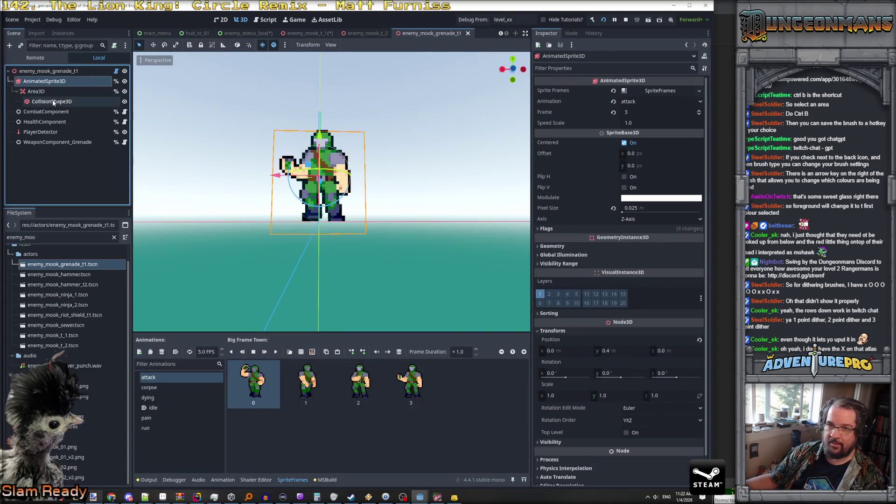
click(52, 94)
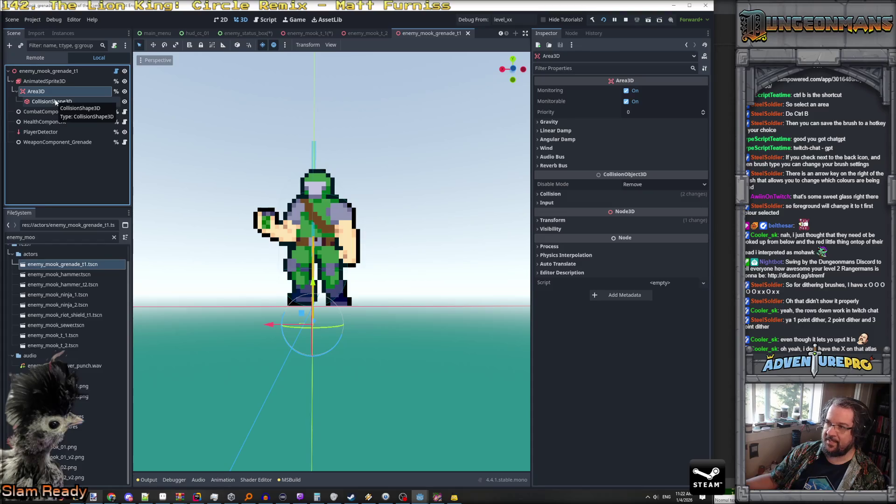
click(54, 101)
click(48, 92)
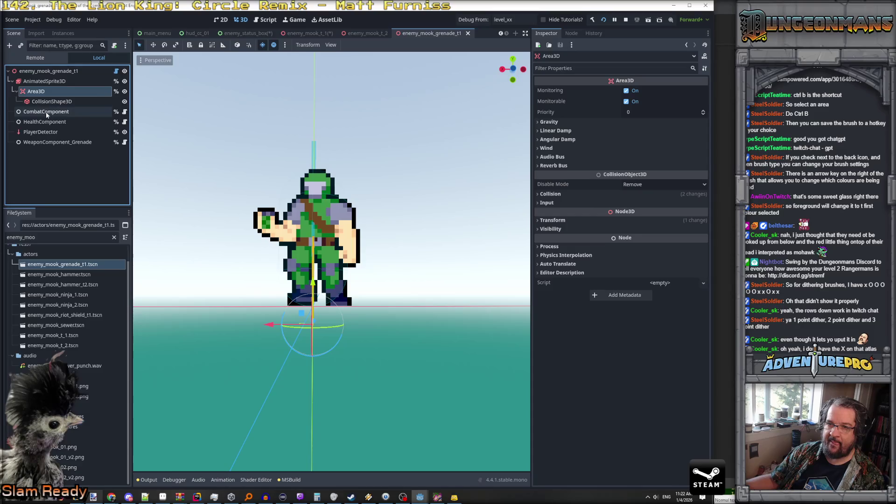
click(51, 101)
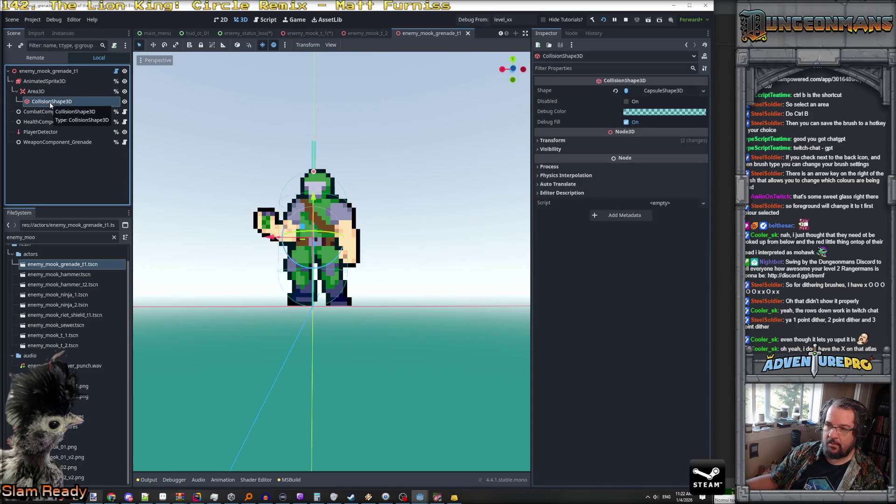
click(44, 92)
scroll(378, 290, up, 3)
drag(378, 289, 304, 283)
Check CombatComponent, HealthComponent, PlayerDetector and the grenade weapon, ending on the root's Explosive Damage and Radius.
click(49, 71)
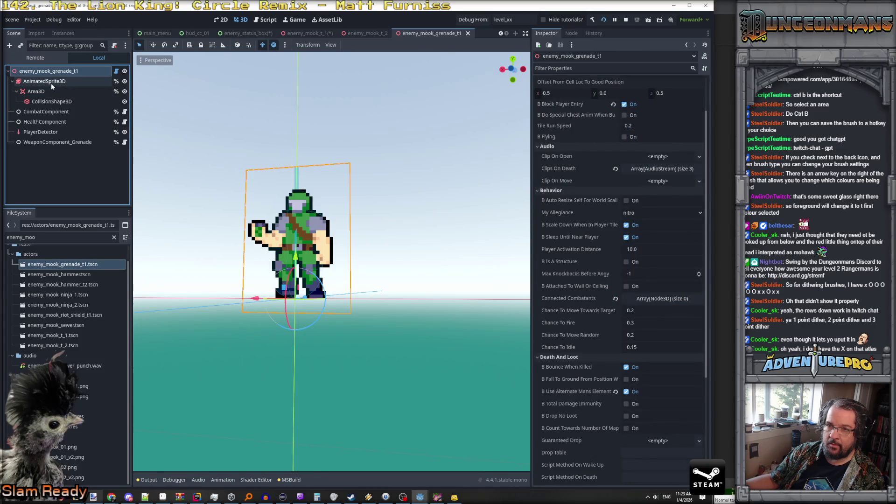
click(47, 94)
click(49, 102)
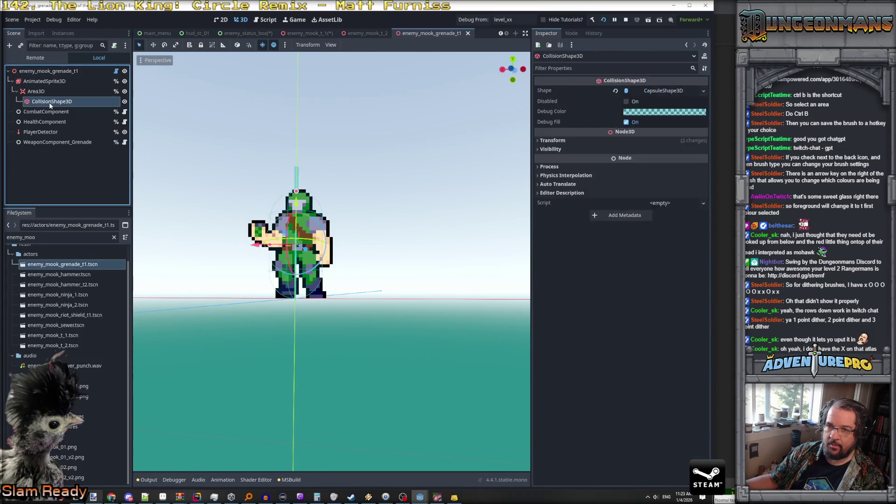
click(40, 92)
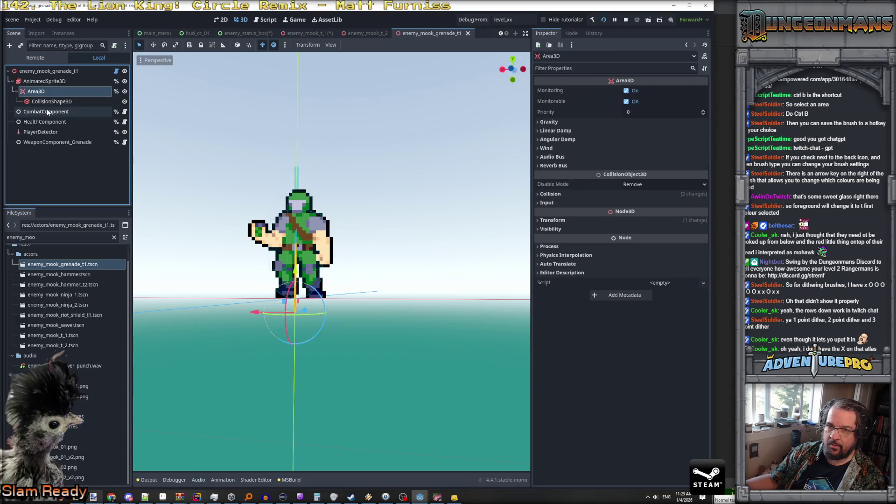
click(46, 112)
click(49, 123)
click(49, 132)
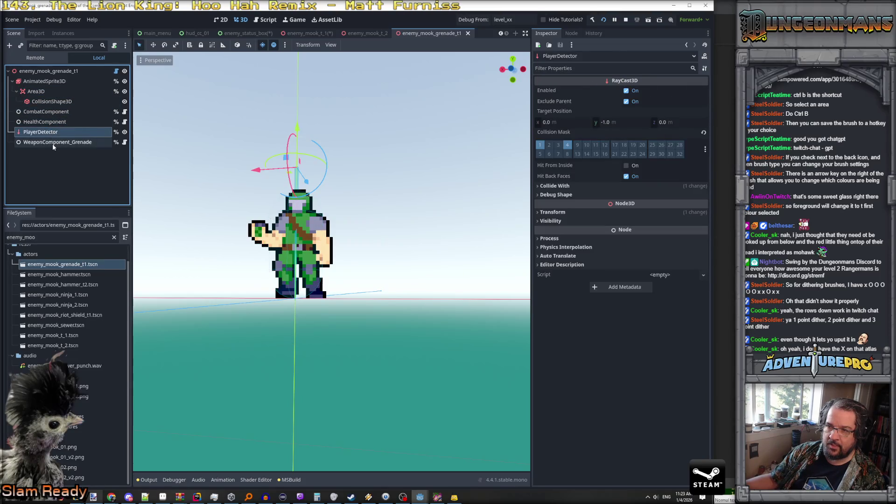
click(50, 141)
click(55, 72)
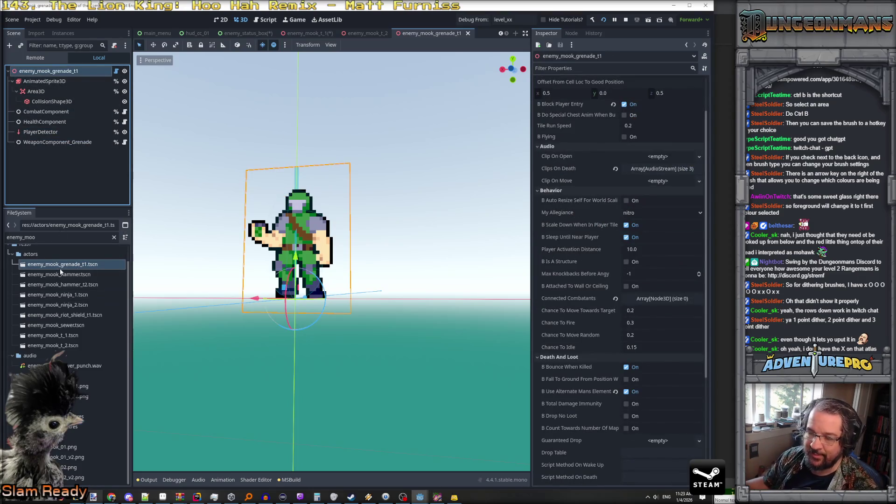
scroll(664, 376, down, 5)
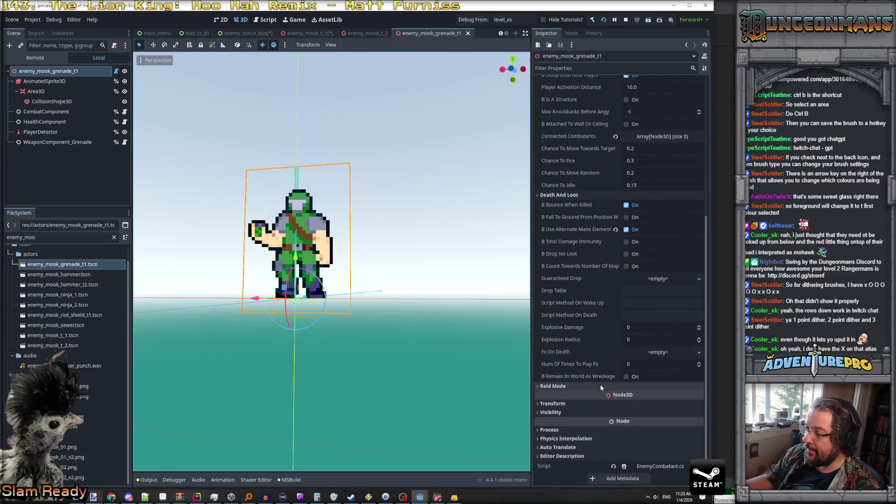
Expand Raid Mode and enter NITRO GRENADIER as the status box display name.
click(586, 386)
click(663, 396)
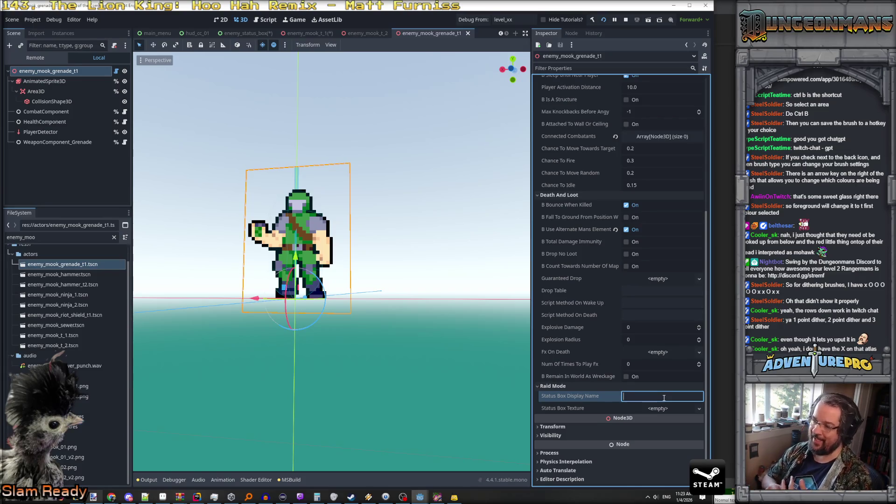
text(NITROGREND)
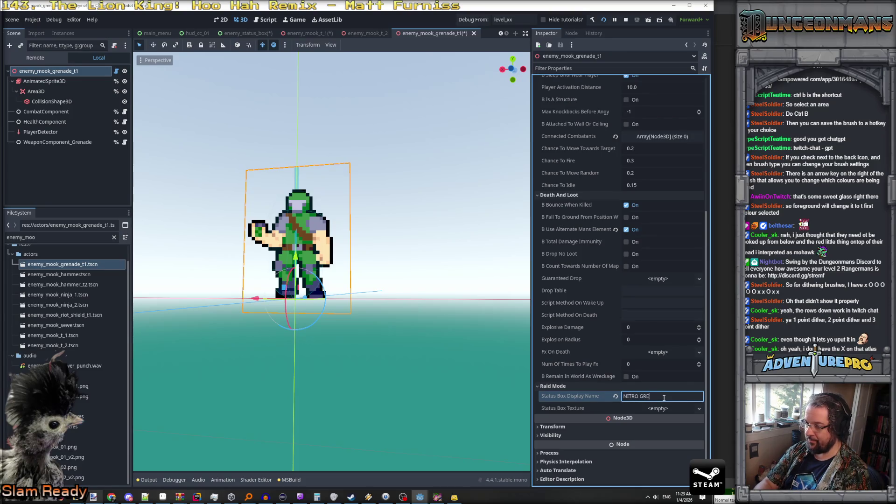
text(DIER)
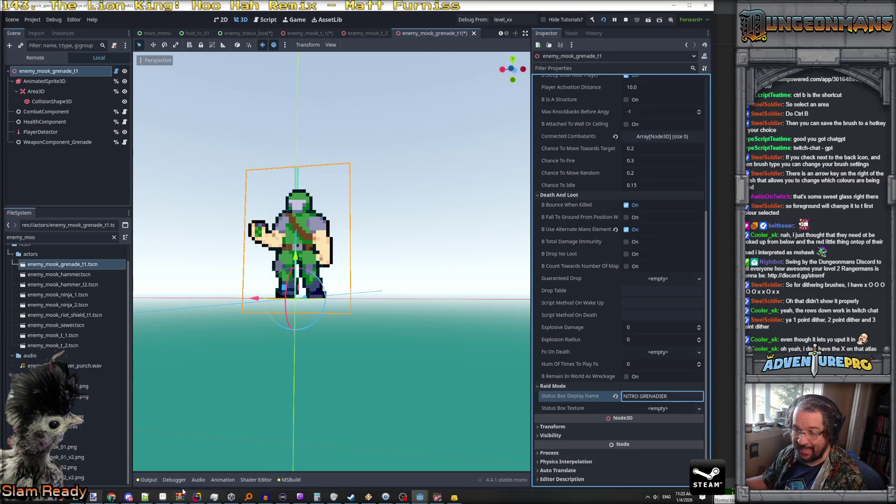
Bring up Chrome and switch to the lee_stringtables Google Sheet.
mouse_move(111, 497)
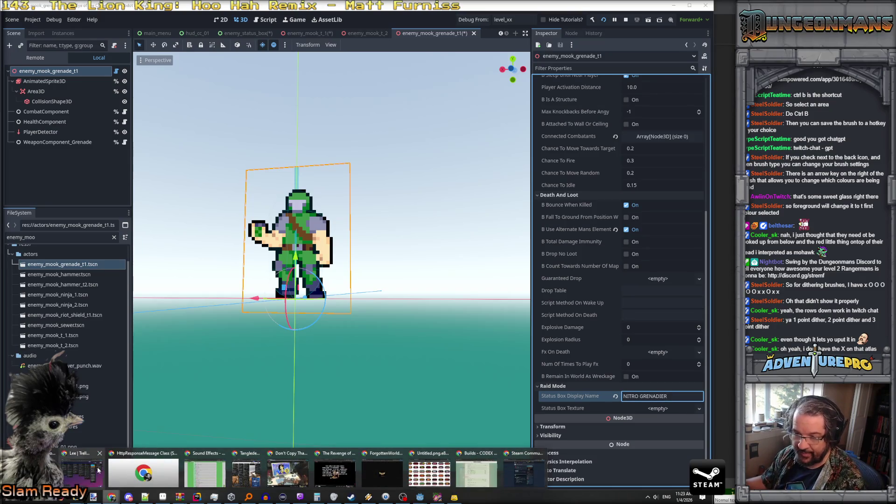
click(97, 468)
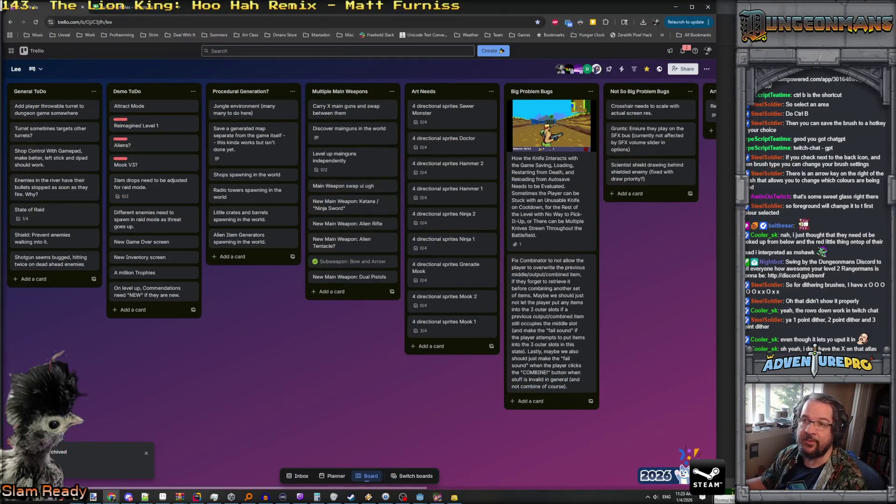
key(ctrl+Tab)
scroll(113, 244, down, 20)
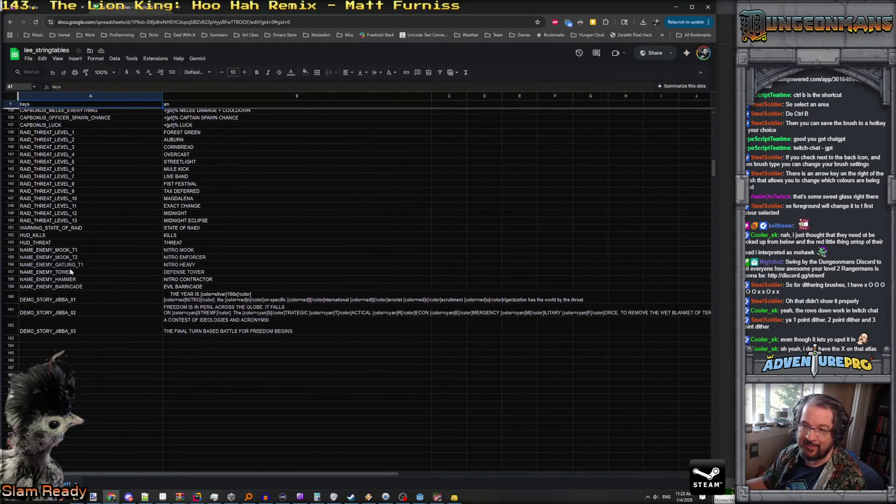
Insert a blank row below row 159, NAME_ENEMY_BARRICADE.
click(65, 287)
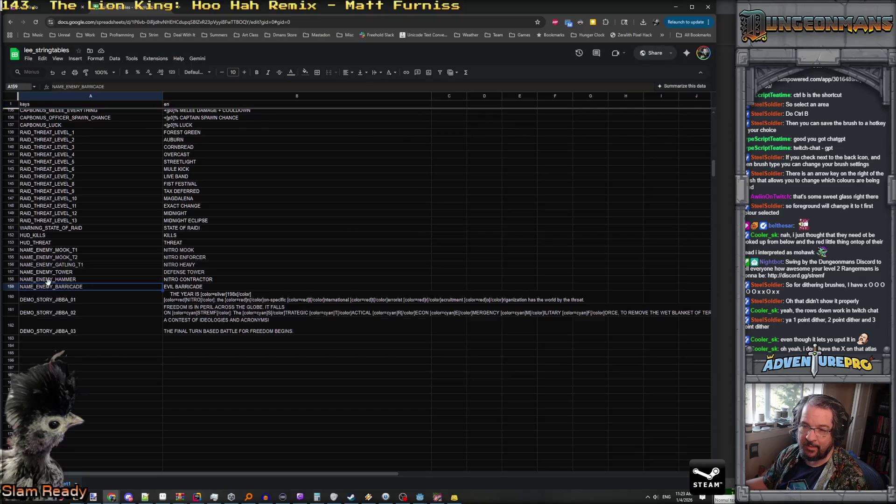
click(10, 286)
right_click(10, 286)
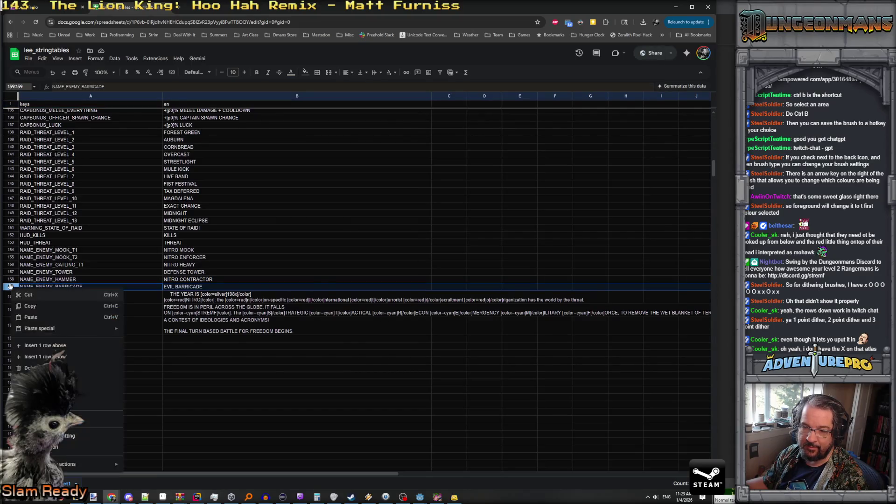
click(49, 357)
Fill row 160 with key NAME_ENEMY_GRENADE_T1 and English text NITRO TOSSER.
double_click(40, 294)
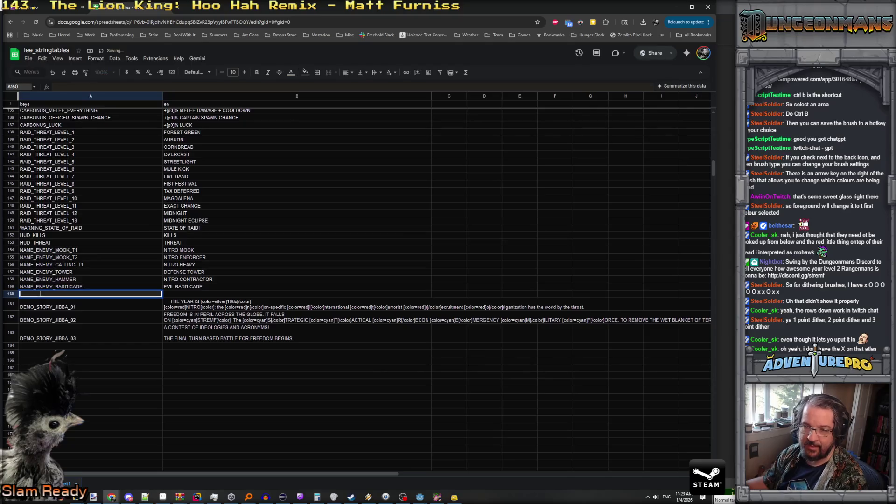
text(NAME_ENEMY_GREN)
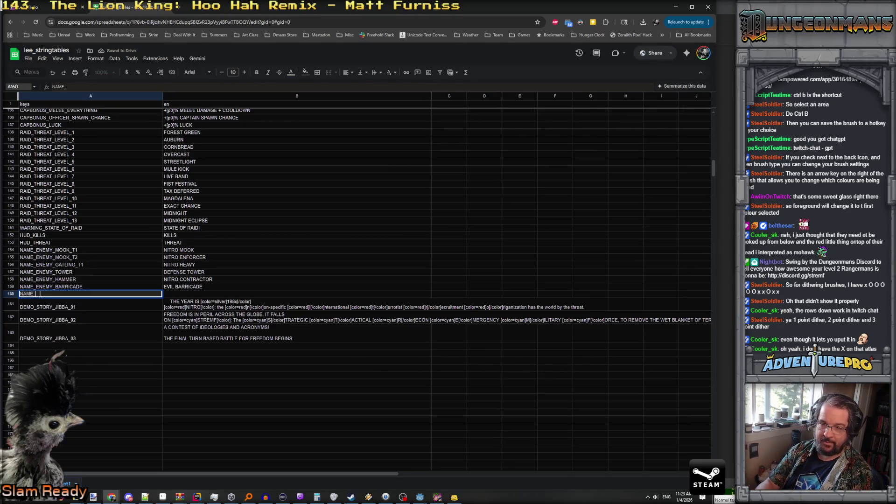
text(ADE)
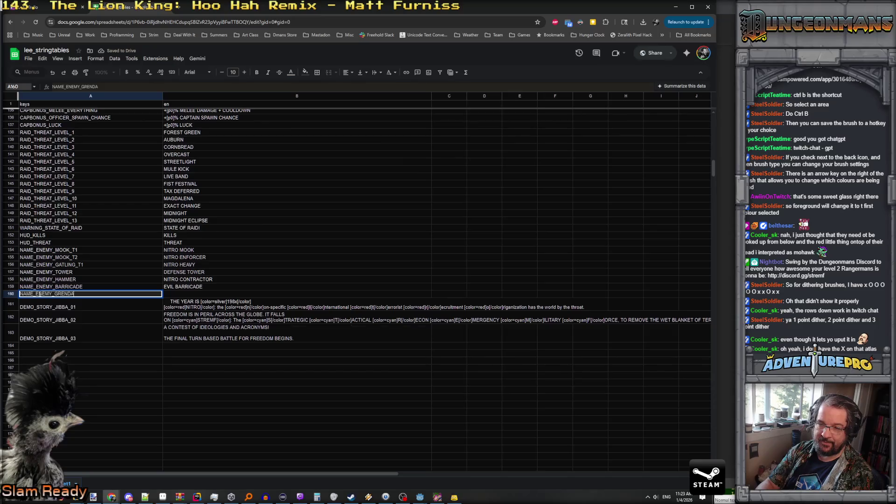
key(Return)
click(78, 297)
double_click(85, 295)
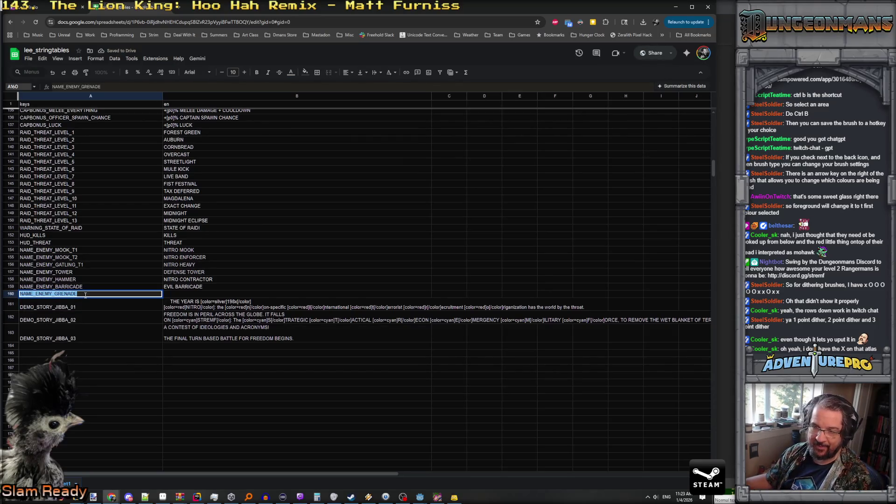
click(86, 295)
text(t1)
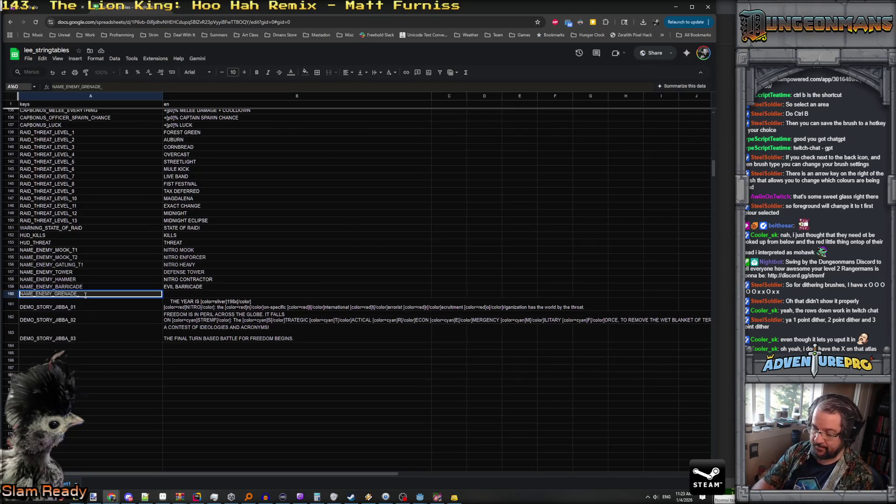
key(Return)
double_click(176, 294)
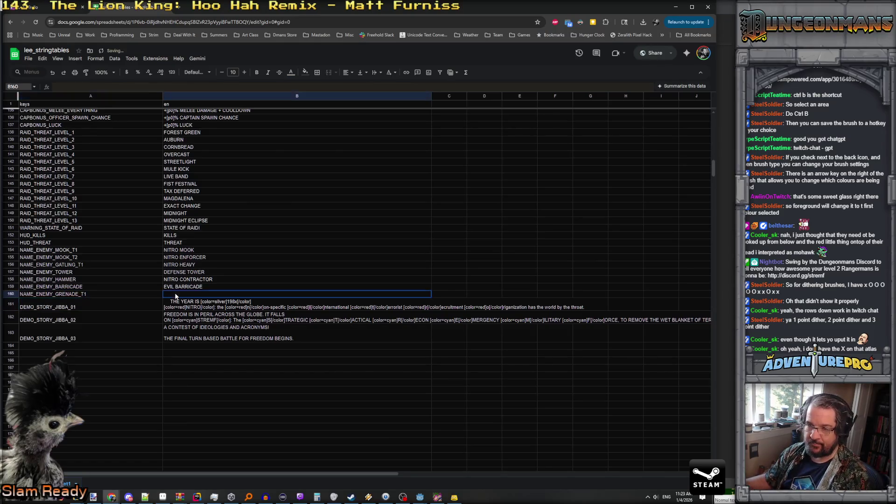
text(NITRO TOSSER)
key(Return)
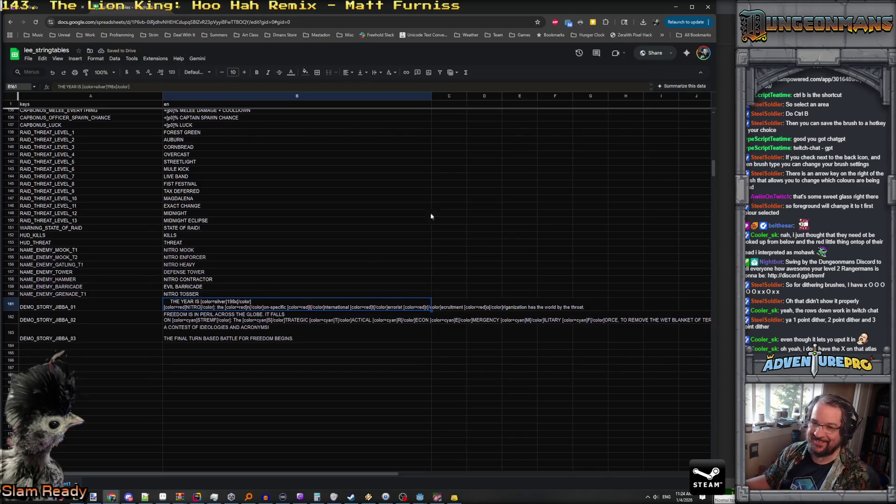
Back in Godot, replace the status box display name with NAME_ENEMY_GRENADE_T1.
click(675, 7)
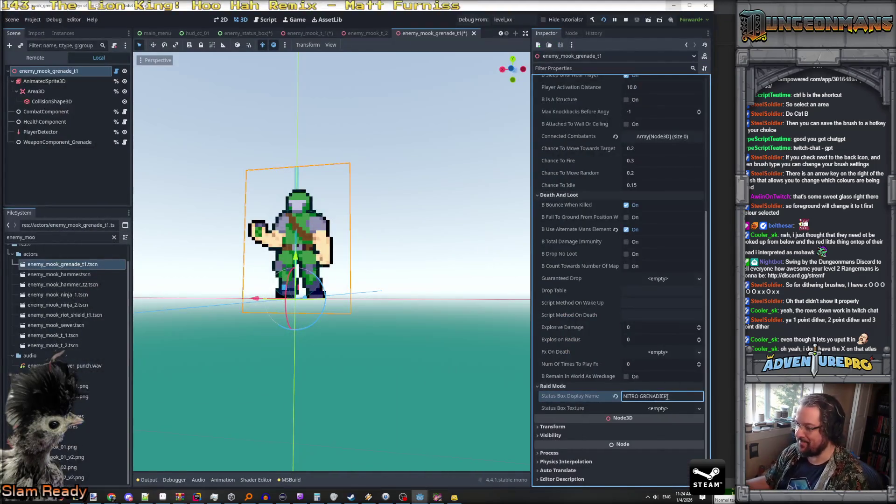
key(ctrl+a)
text(NAM)
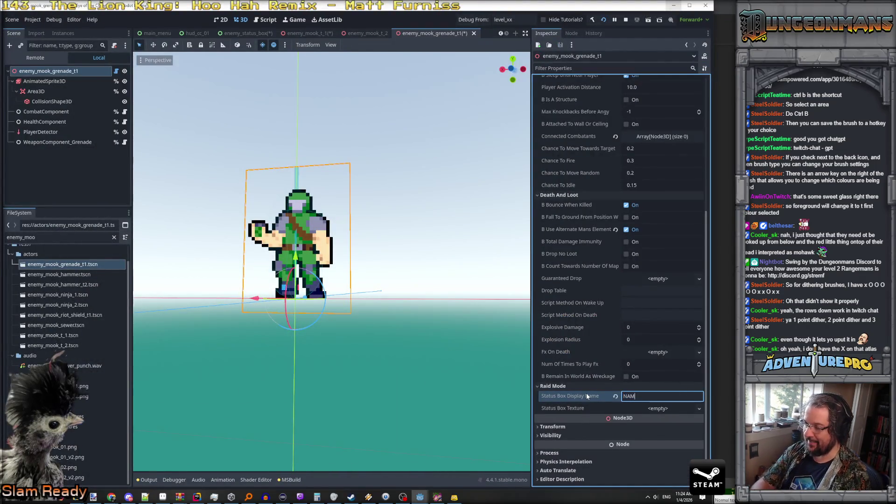
text(E_ENEMY_)
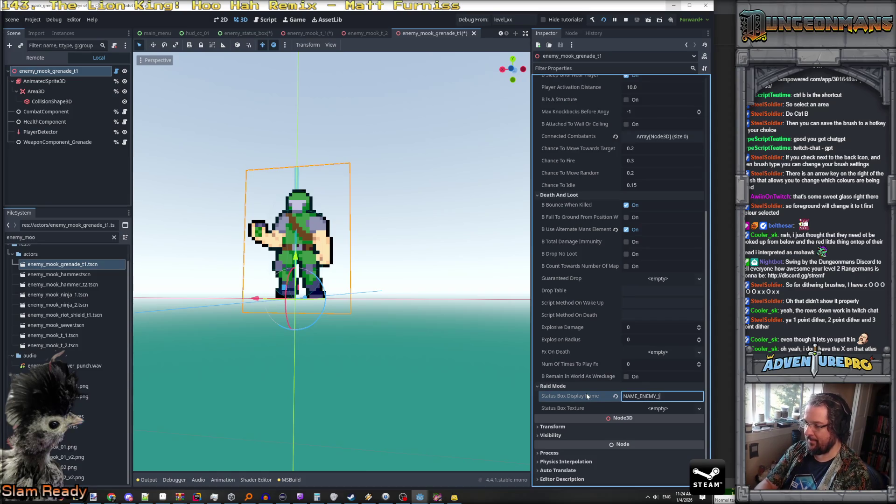
text(GRENADE_T1)
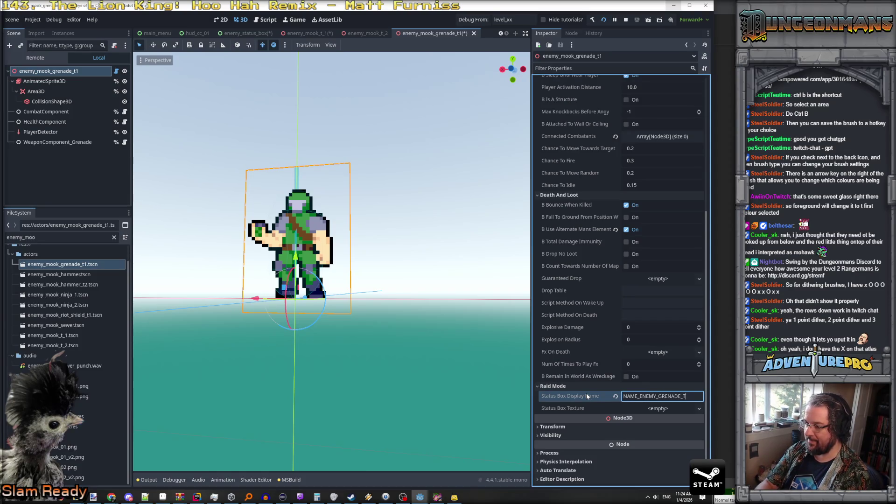
Paste the atlas portrait texture into Status Box Texture and set its region x to 48.
click(697, 408)
click(683, 484)
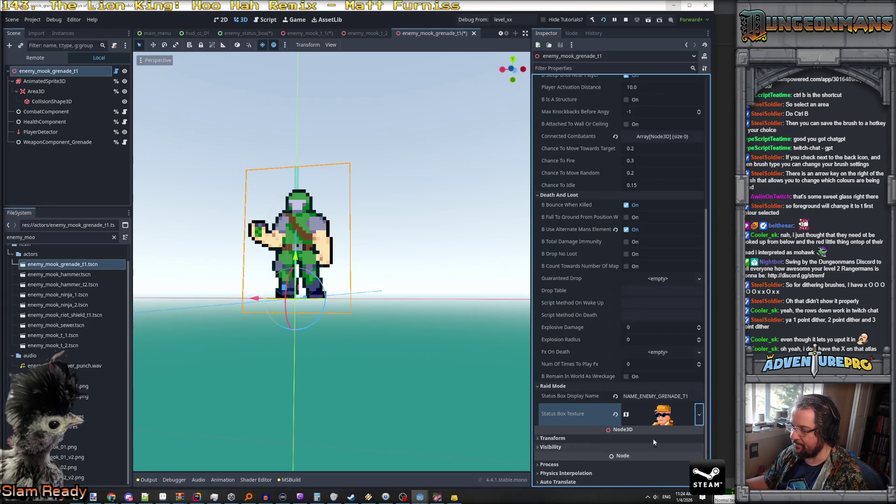
scroll(630, 420, down, 5)
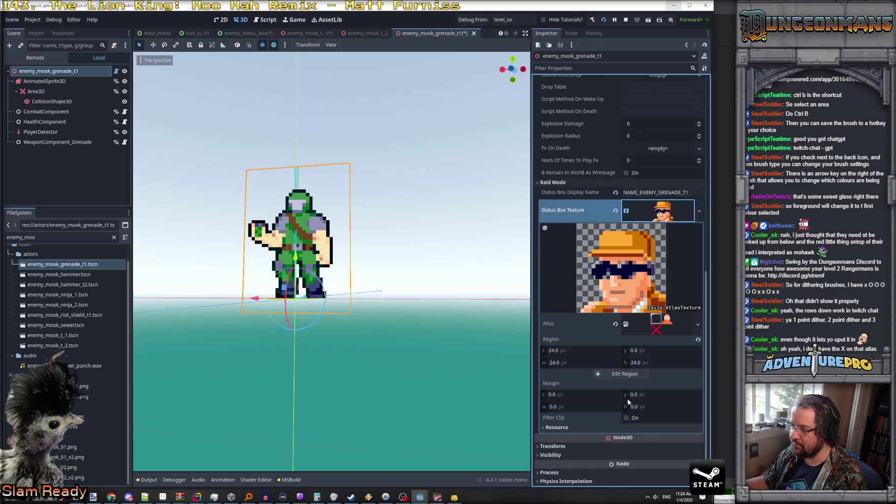
click(565, 350)
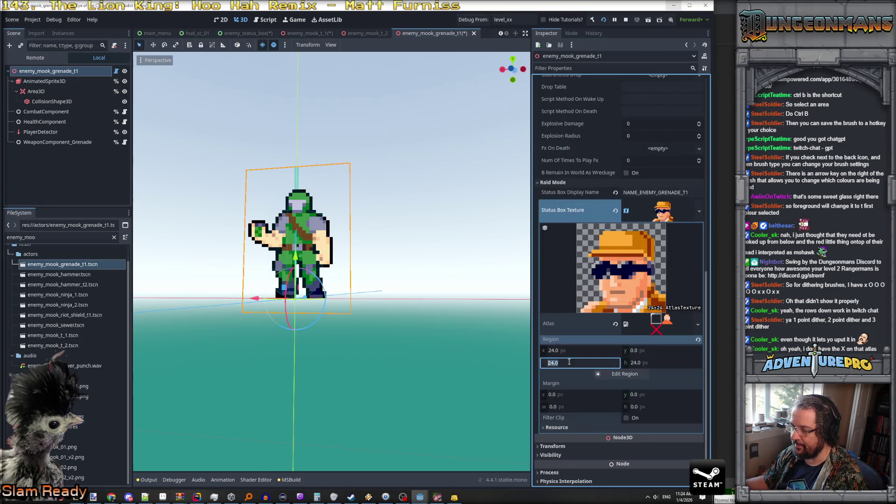
text(48)
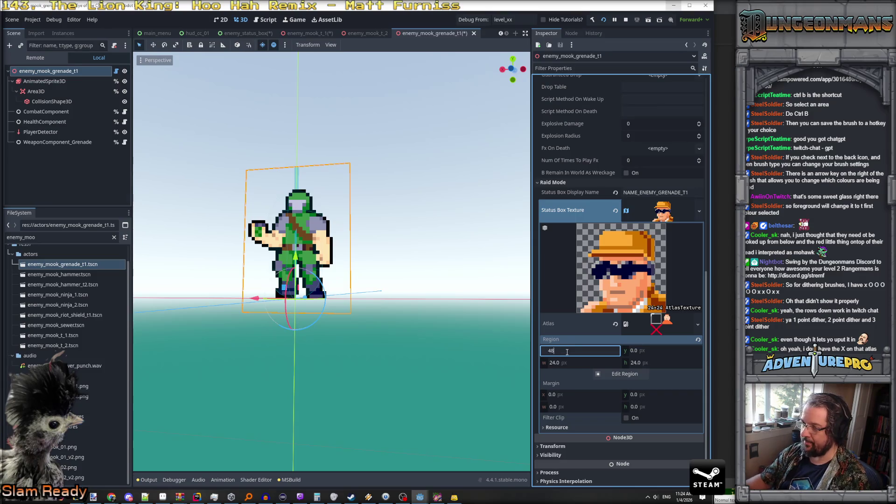
key(Return)
click(567, 351)
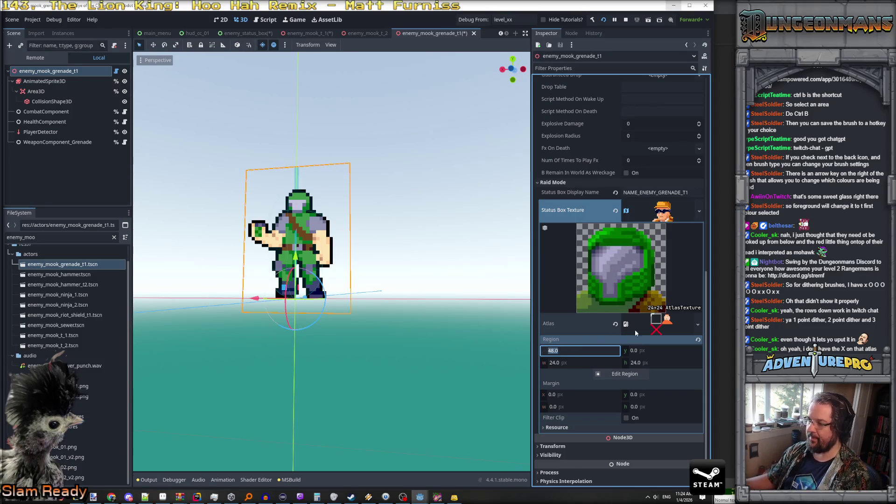
click(670, 329)
Collapse the Status Box Texture details and save the grenade mook scene.
click(673, 219)
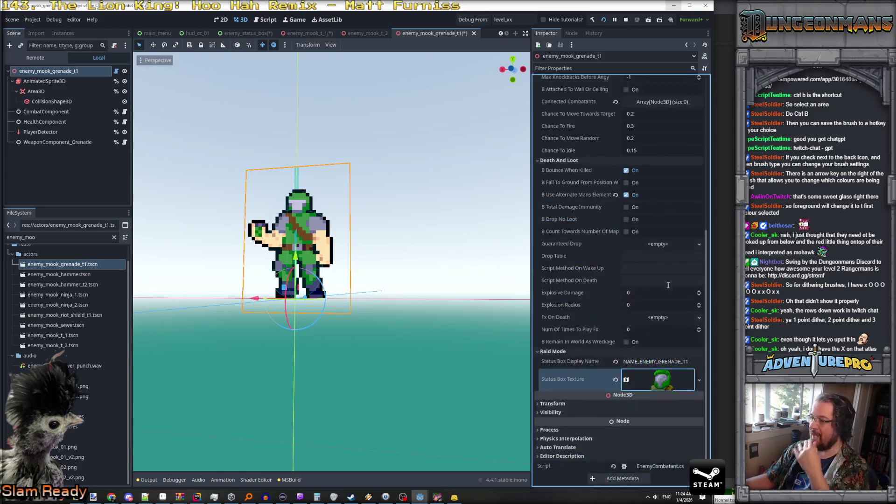
key(ctrl+s)
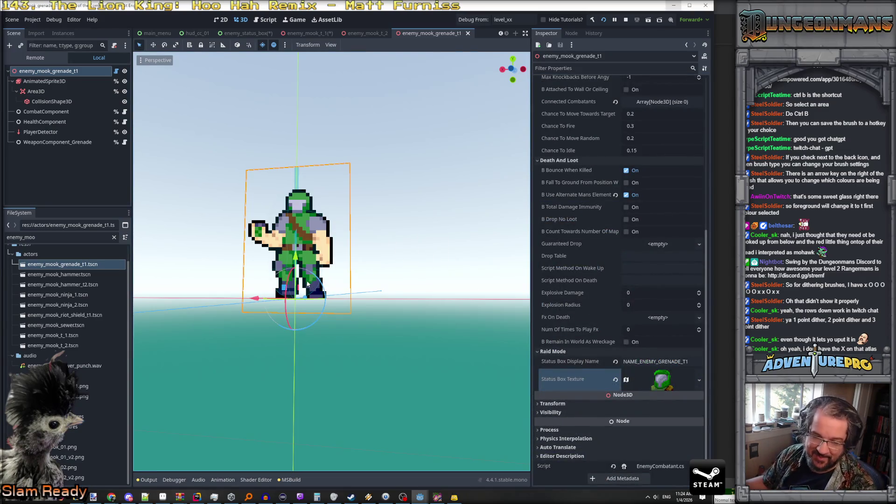
scroll(281, 281, down, 3)
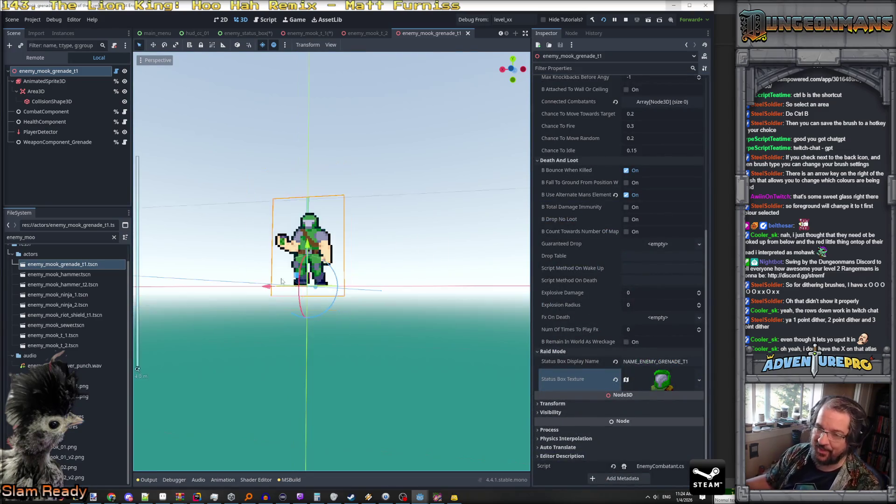
Widen the FileSystem filter to enemy_ files and open enemy_gatling_t_1.tscn.
click(54, 274)
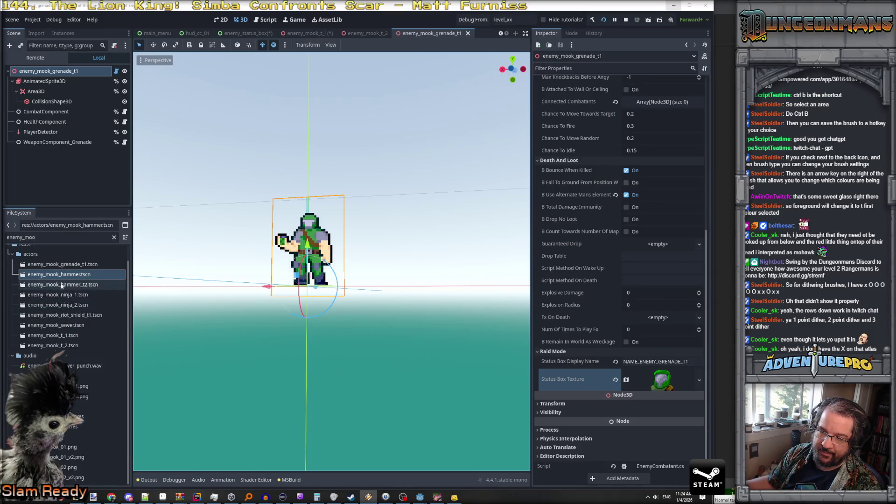
scroll(57, 264, up, 1)
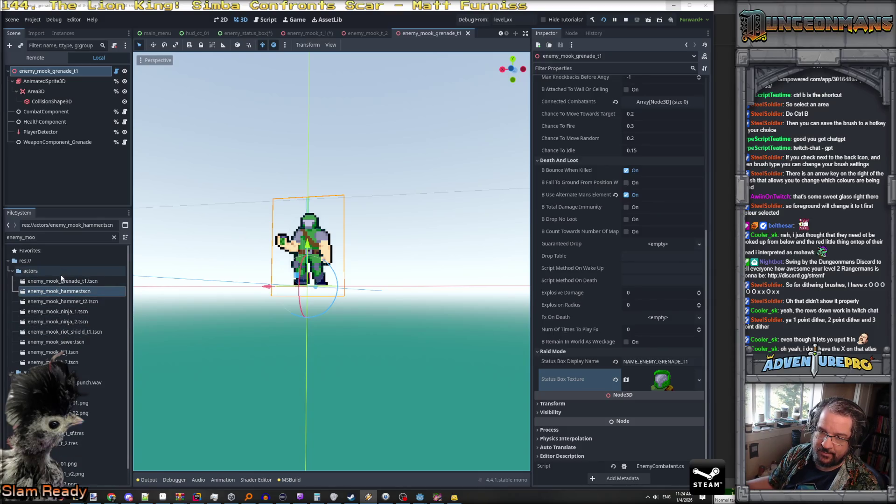
click(31, 238)
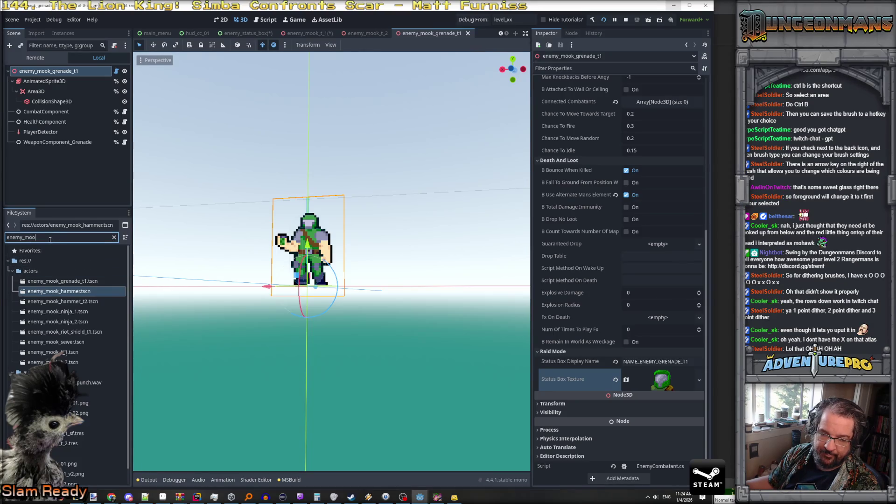
key(BackSpace)
key(BackSpace)
key(BackSpace)
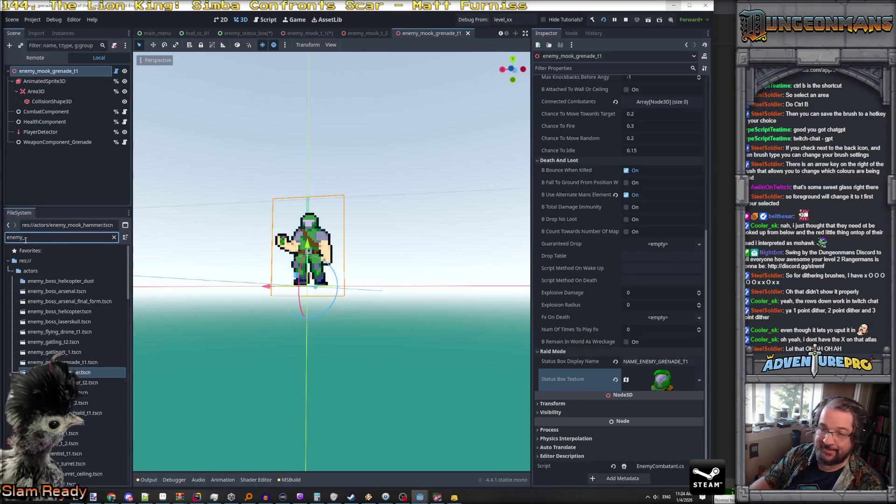
click(61, 353)
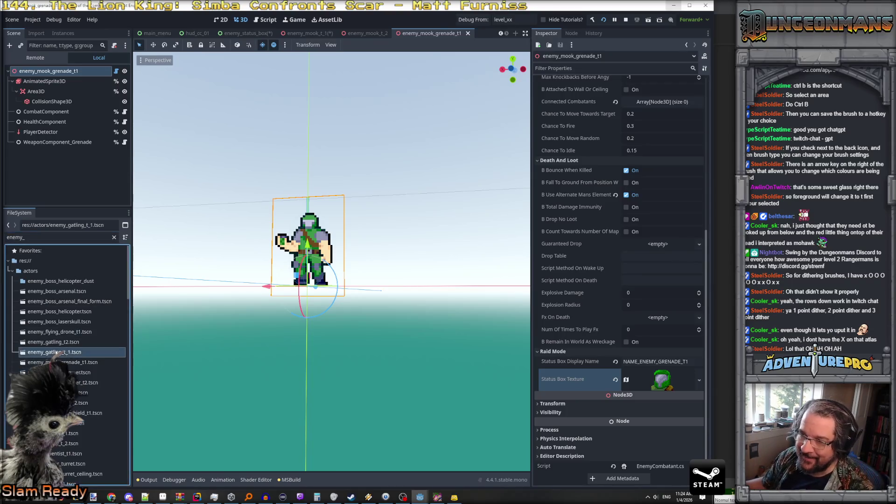
double_click(59, 352)
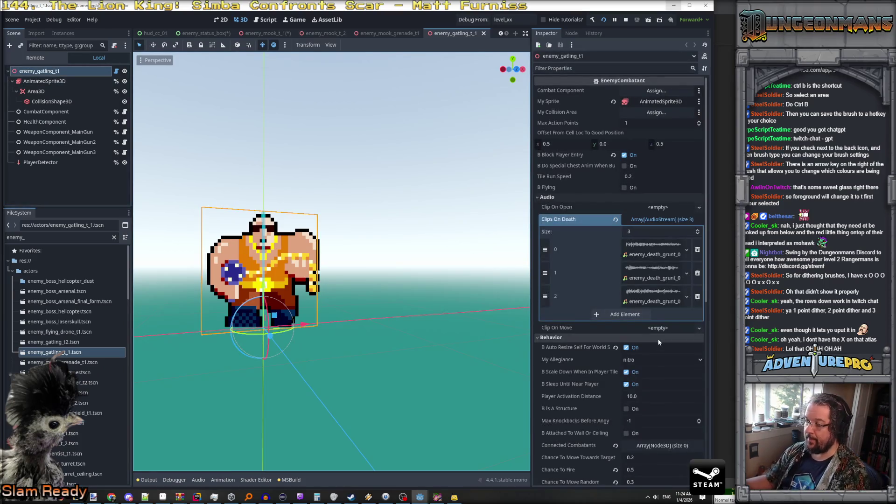
Paste the atlas portrait texture into the gatling enemy's empty Status Box Texture.
scroll(657, 337, down, 10)
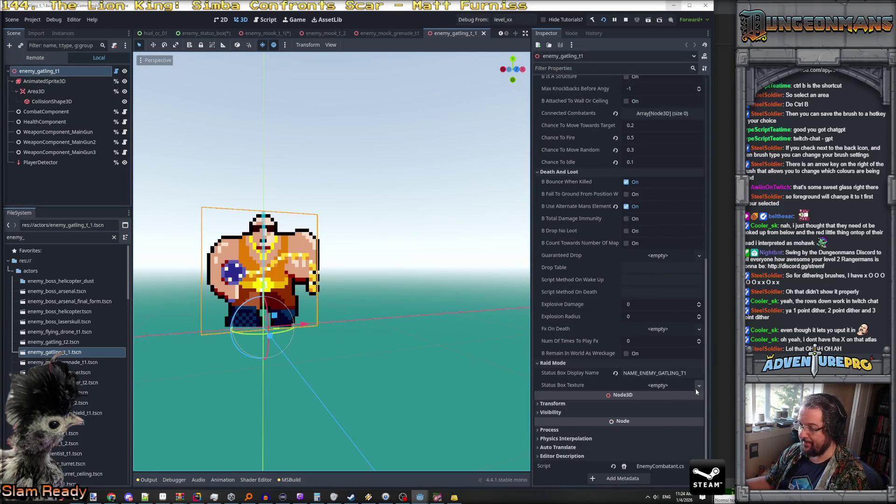
click(674, 384)
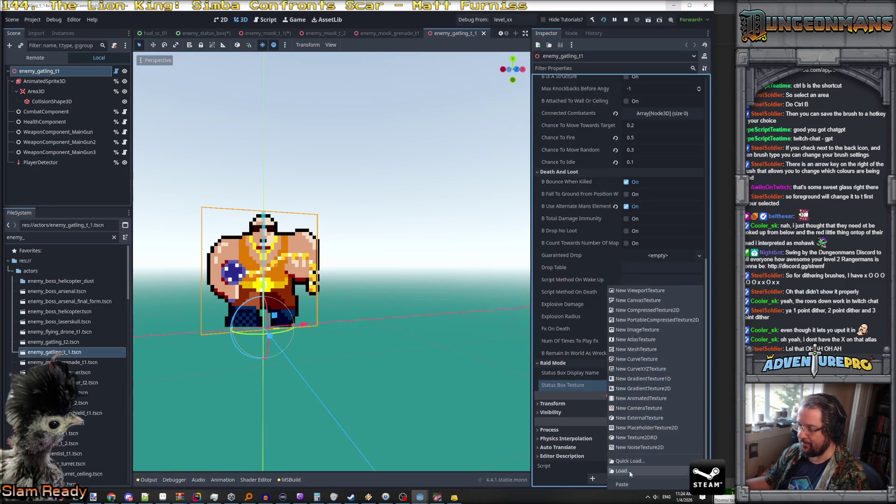
click(628, 484)
scroll(663, 395, down, 3)
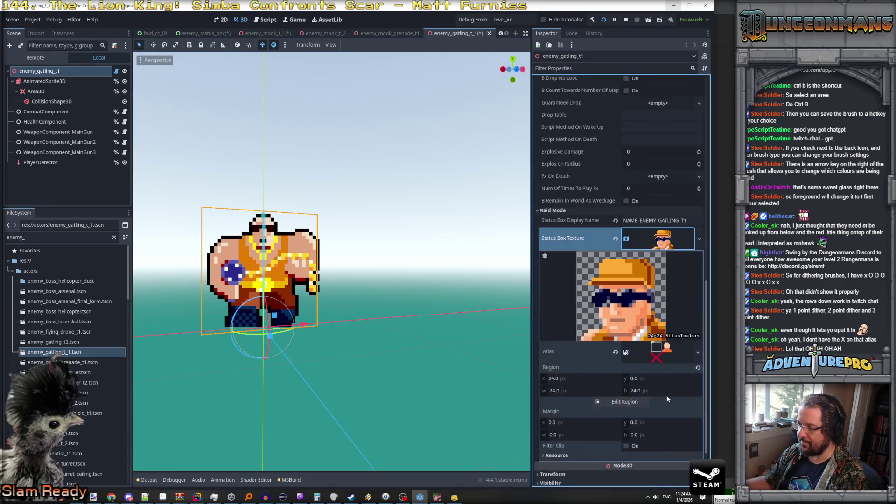
click(657, 358)
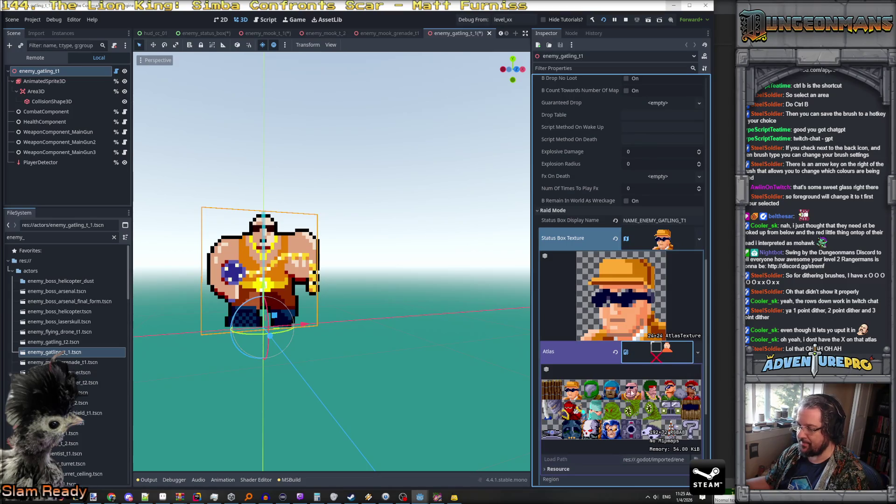
click(656, 354)
Set the atlas region x to 96 for the bald sunglasses portrait, then reopen the grenade mook scene.
click(590, 379)
text(120)
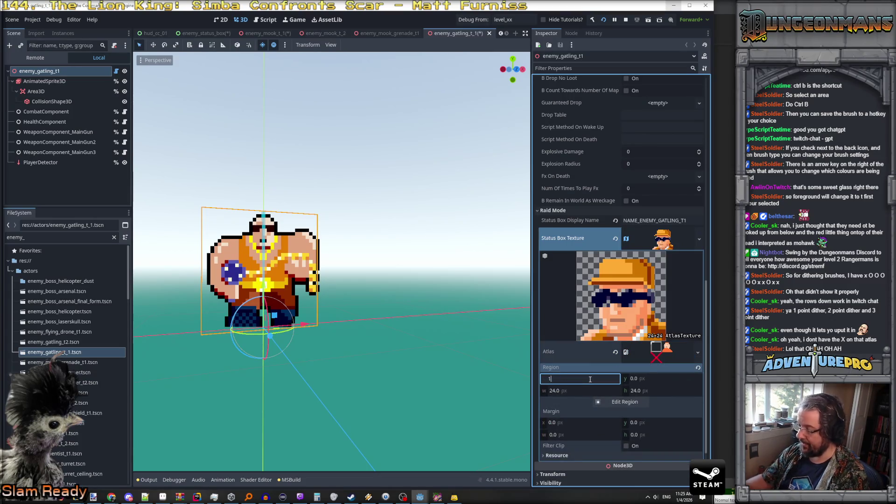
key(Return)
drag(560, 379, 557, 379)
click(593, 379)
text(96)
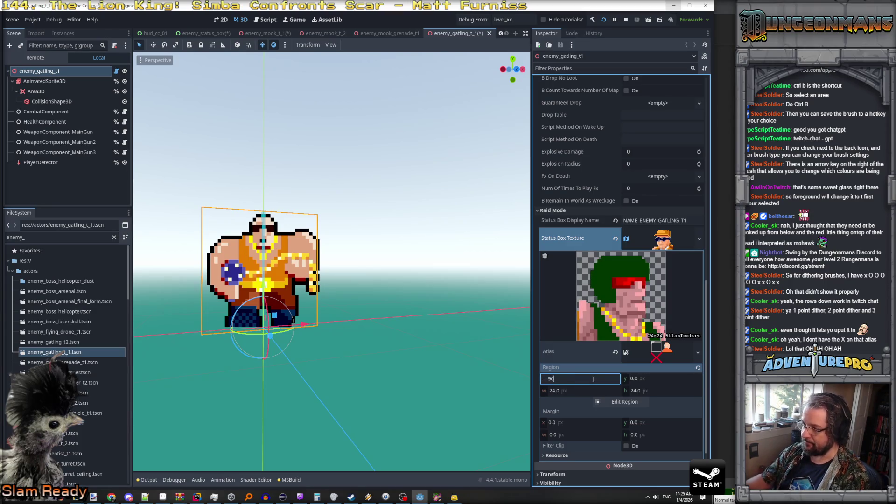
key(Return)
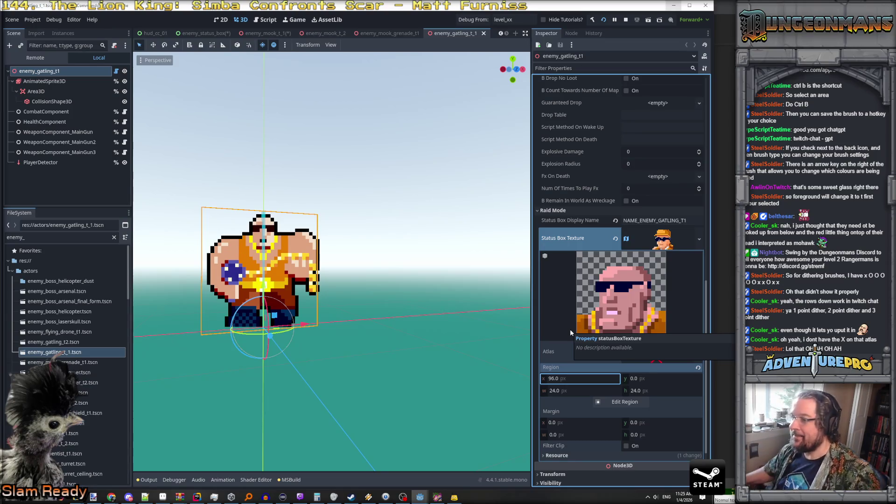
click(667, 240)
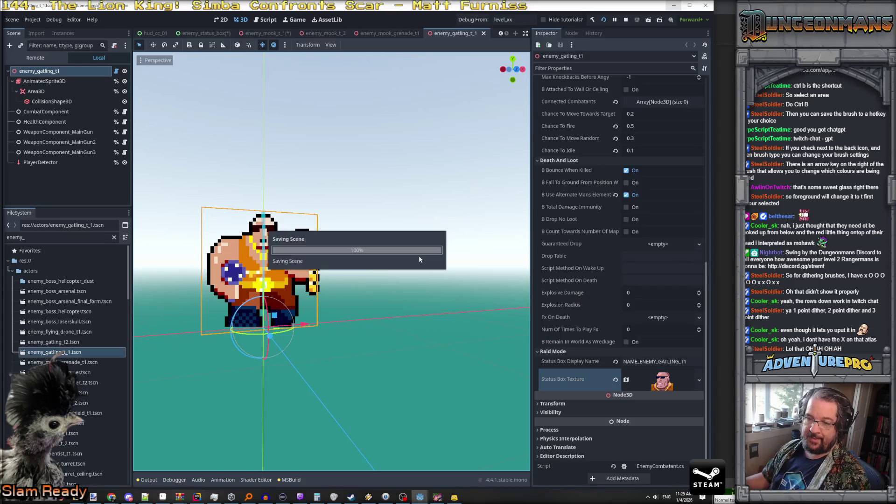
click(67, 363)
double_click(68, 363)
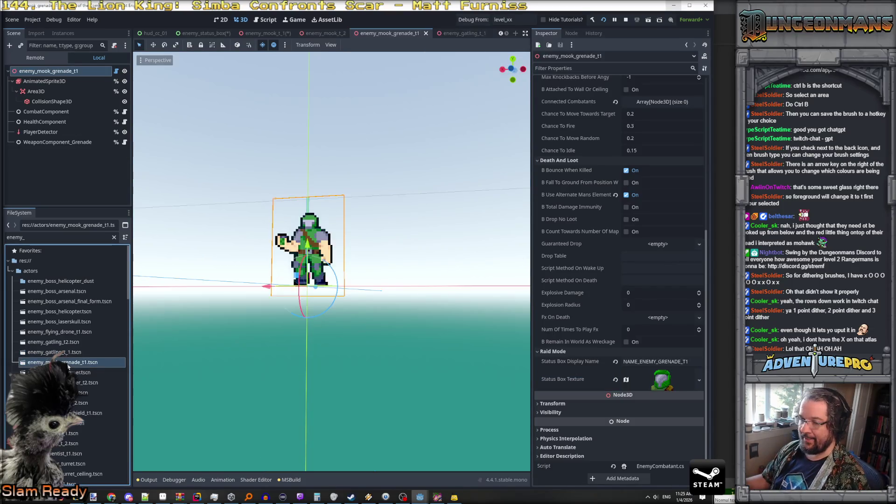
Open enemy_mook_hammer.tscn and select its root node.
double_click(68, 352)
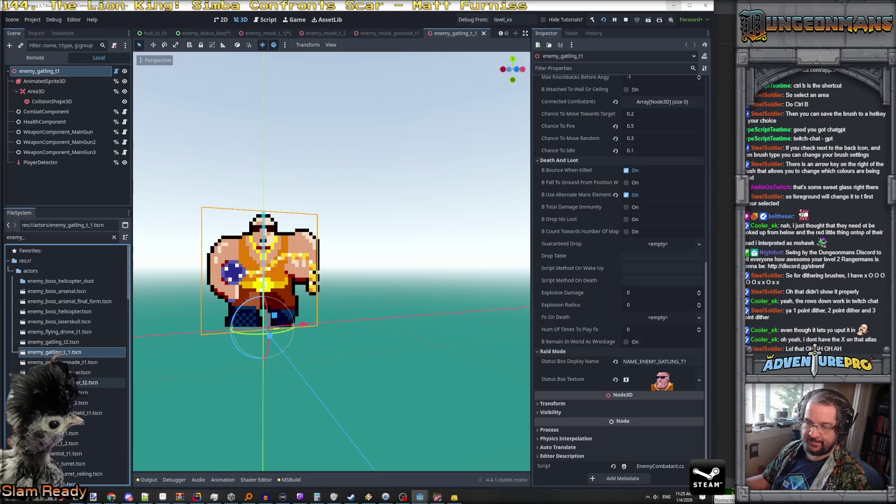
double_click(75, 372)
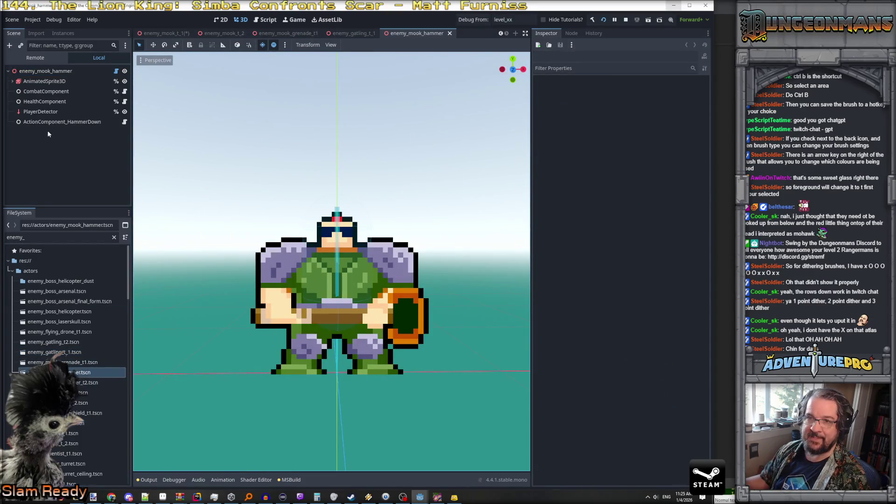
click(44, 71)
scroll(645, 401, down, 2)
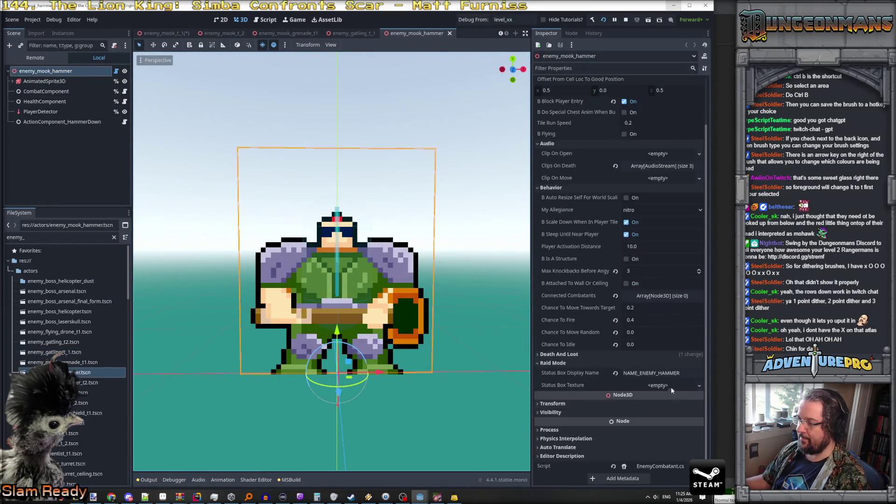
Paste the atlas portrait texture into the hammer mook's empty Status Box Texture.
click(670, 387)
click(620, 488)
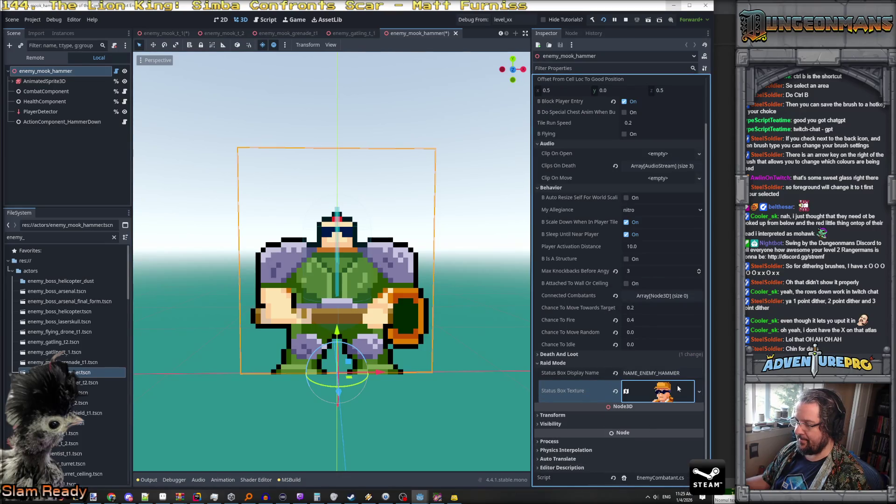
click(660, 397)
scroll(672, 396, down, 4)
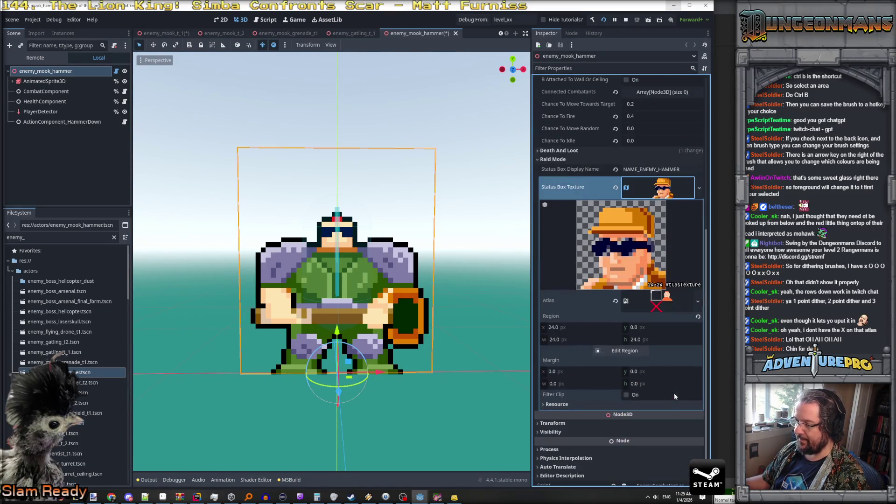
click(658, 302)
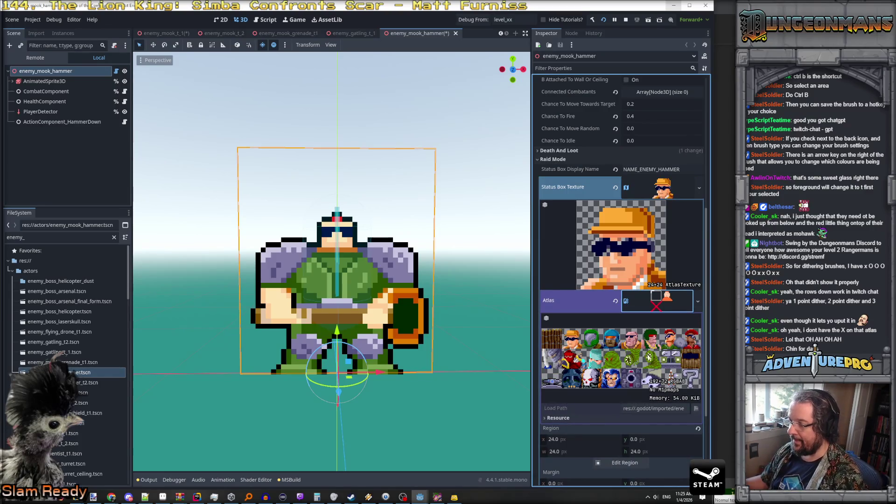
click(658, 301)
Set the atlas region x to 144 for the red-haired portrait and save with Ctrl+S.
click(597, 325)
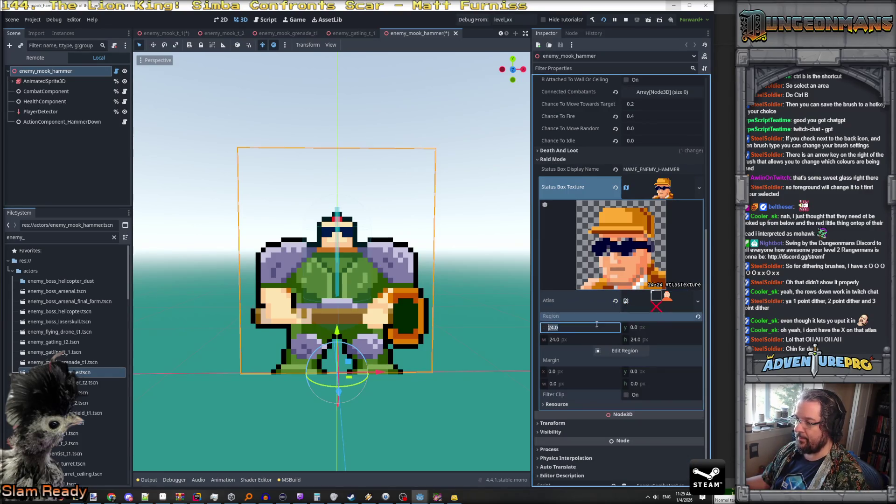
text(14)
key(Return)
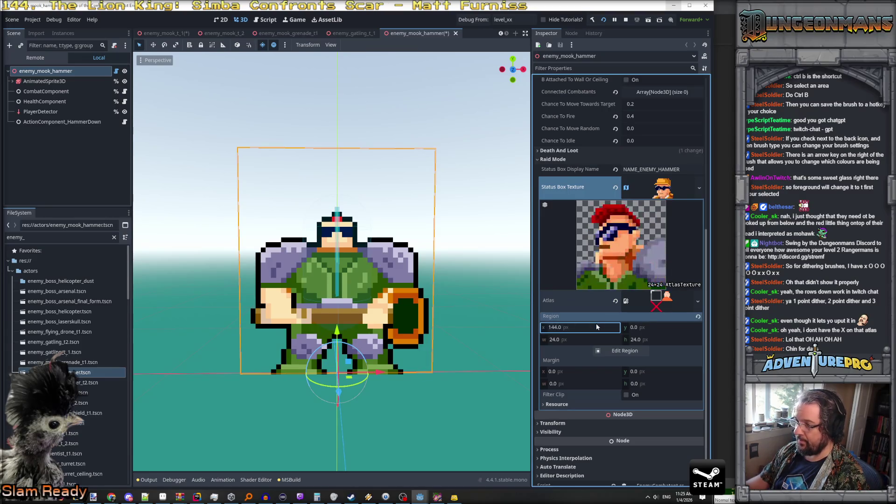
key(ctrl+s)
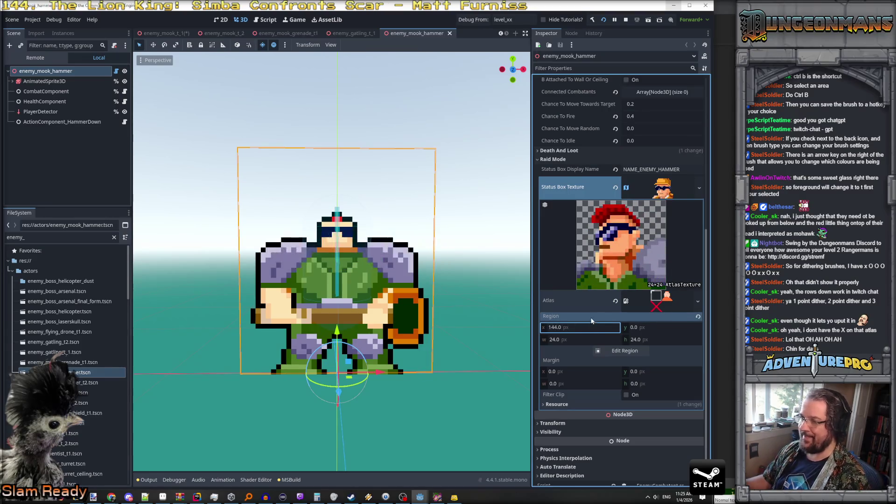
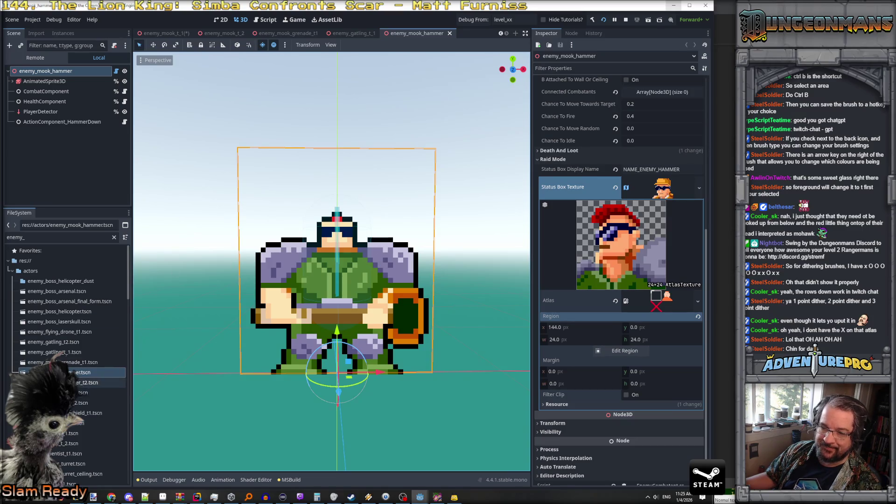
Open enemy_mook_ninja_1 and set its Raid Mode status box display name to ENEMY_NINJA_T1.
double_click(82, 393)
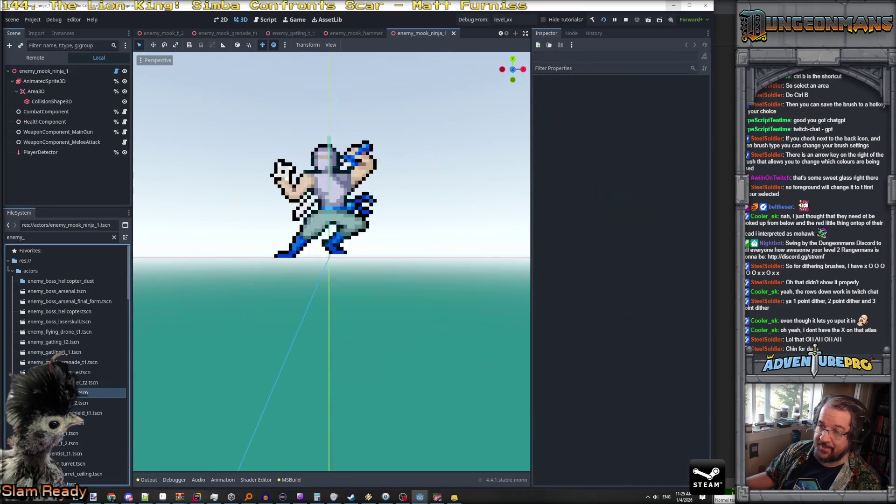
click(51, 71)
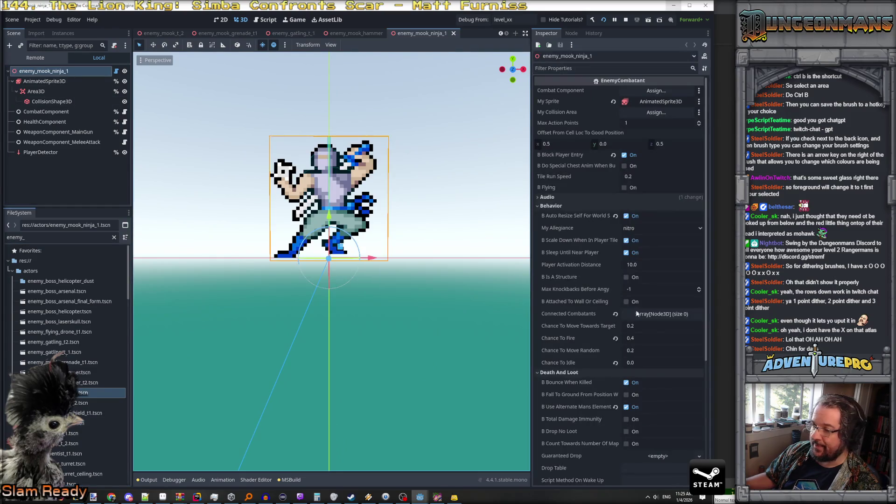
scroll(656, 372, down, 5)
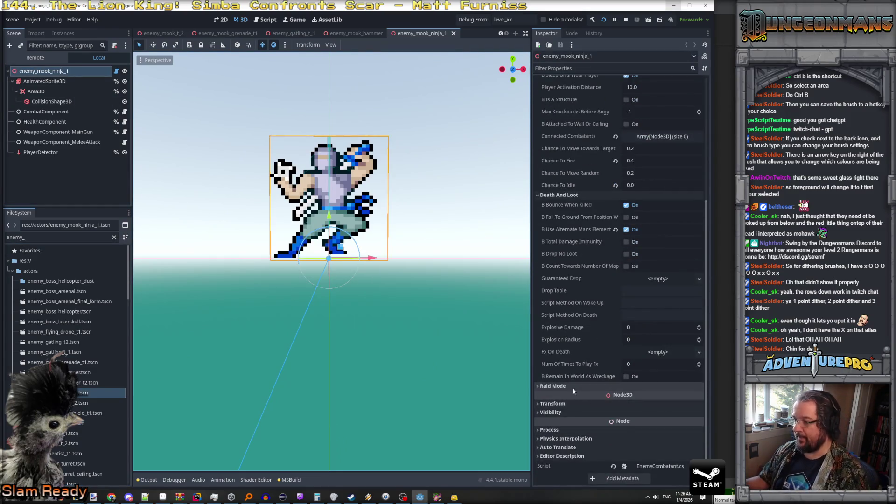
click(656, 386)
click(656, 396)
text(ENEMY_NINJA_T1)
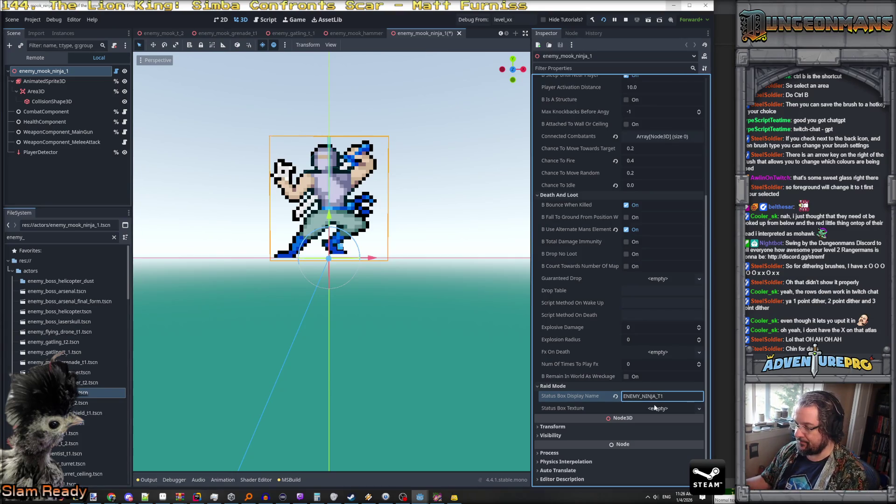
Paste the copied face icon AtlasTexture into the Status Box Texture slot.
click(655, 407)
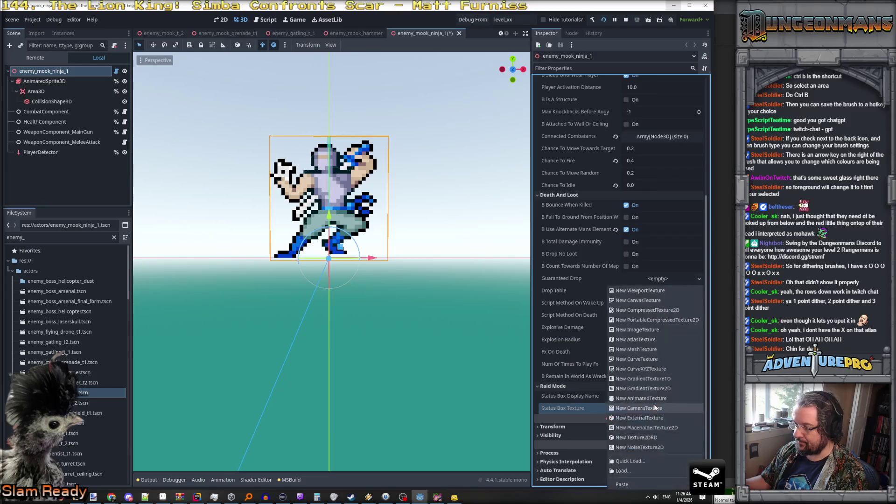
click(630, 468)
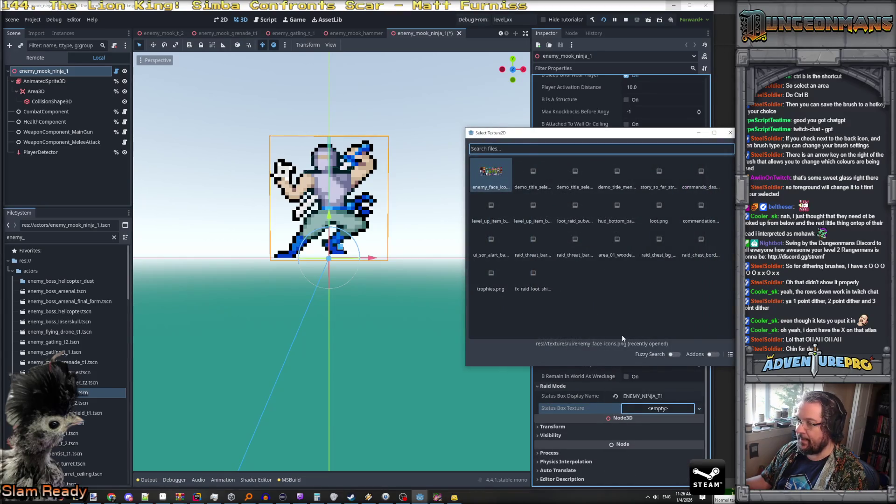
key(Return)
click(700, 408)
click(631, 485)
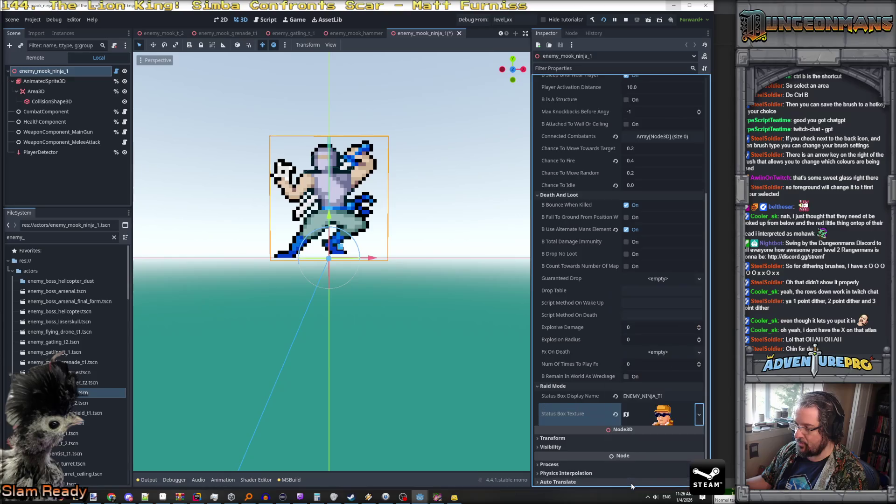
click(663, 414)
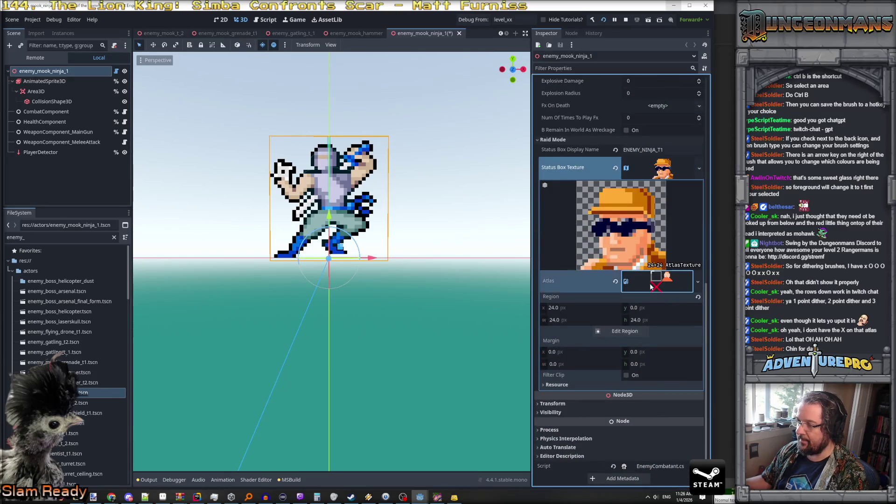
click(652, 287)
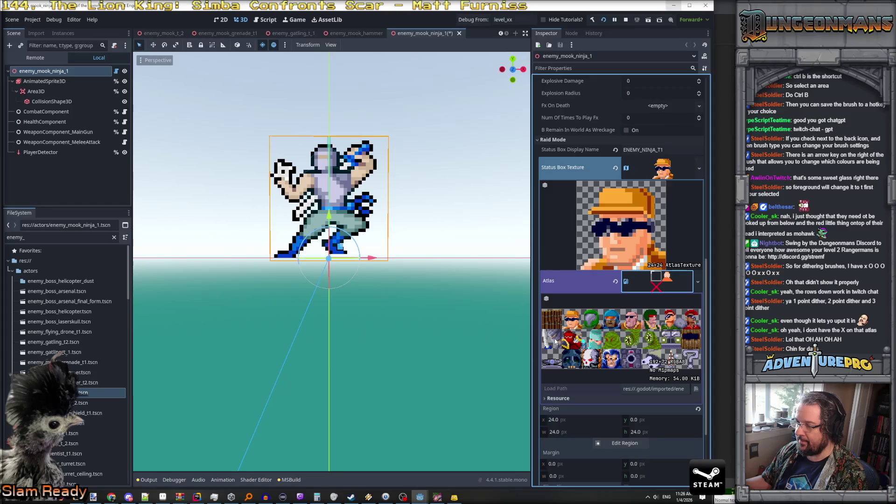
click(654, 288)
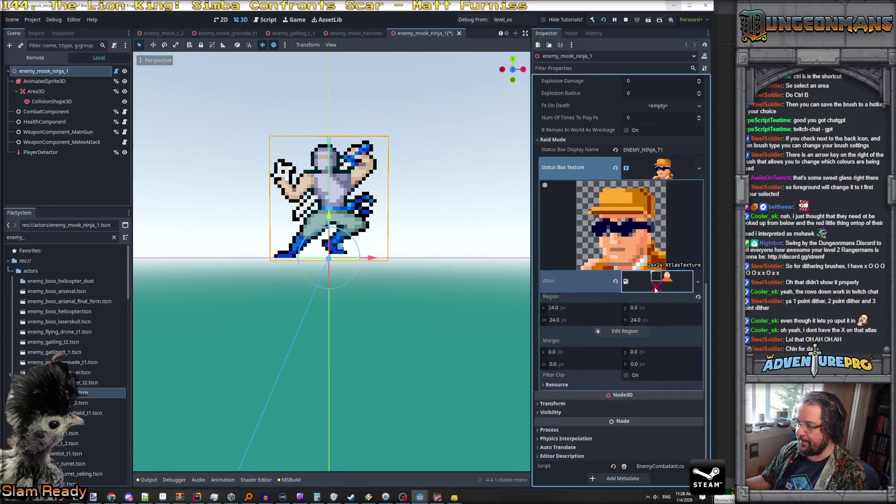
Set the atlas region to x 0, y 24 to show the ninja portrait, and save the scene.
click(581, 310)
text(0)
key(Tab)
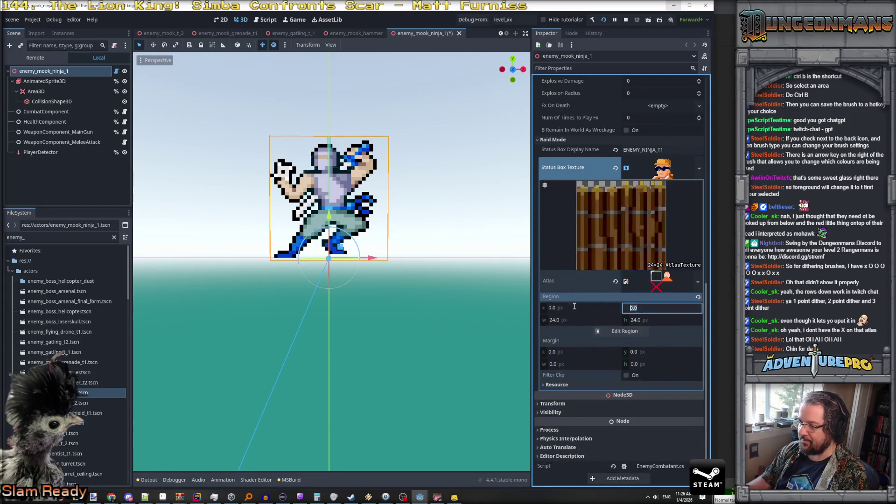
text(24)
key(Return)
key(ctrl+s)
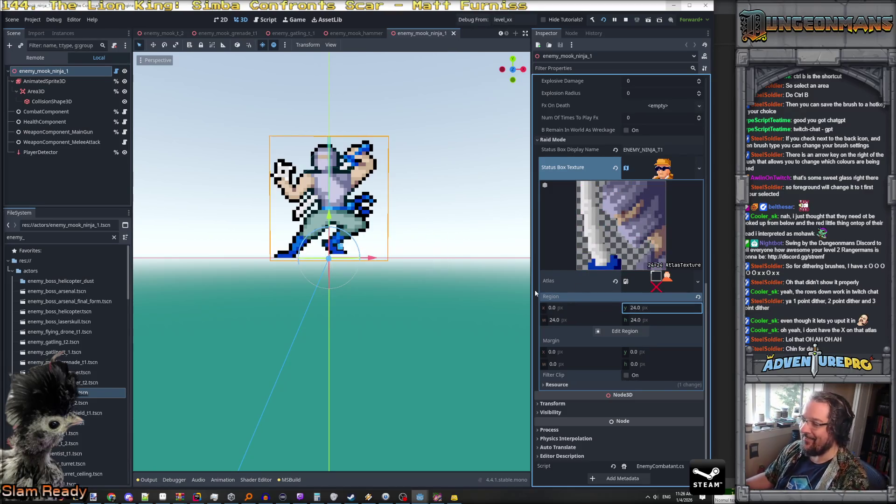
scroll(46, 340, down, 3)
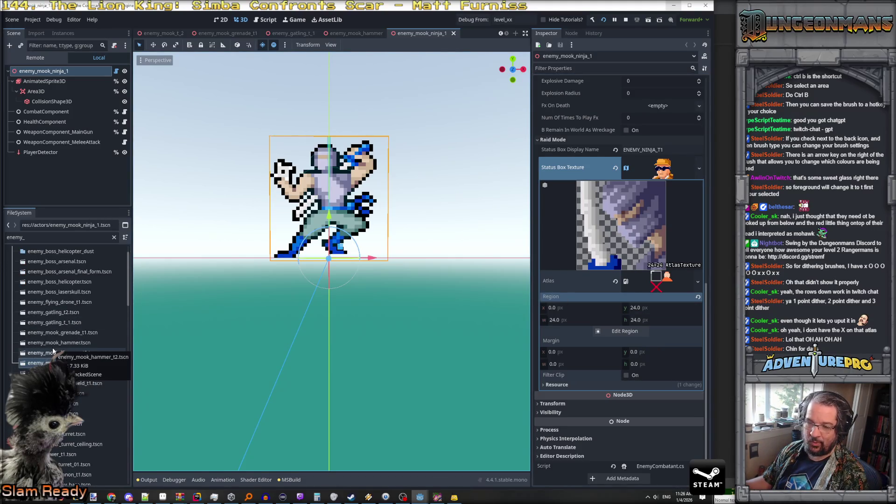
Browse the FileSystem dock and select its file filter text.
scroll(53, 351, down, 6)
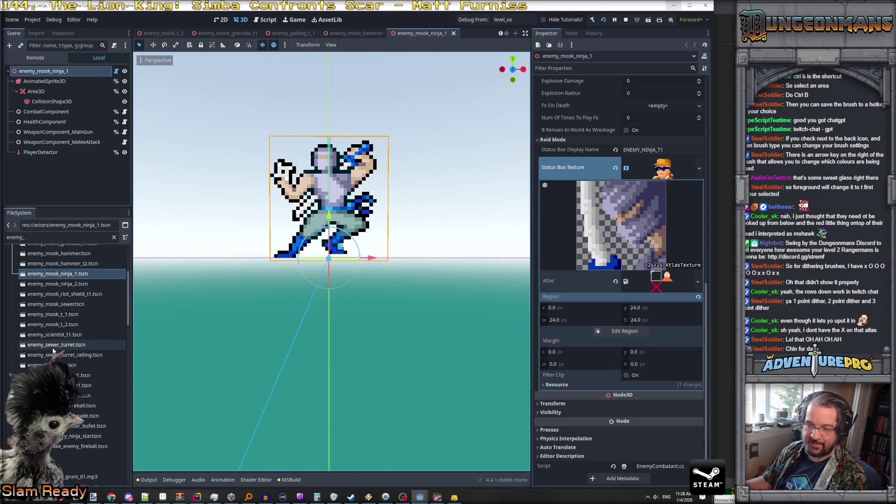
scroll(53, 351, up, 10)
key(ctrl+f)
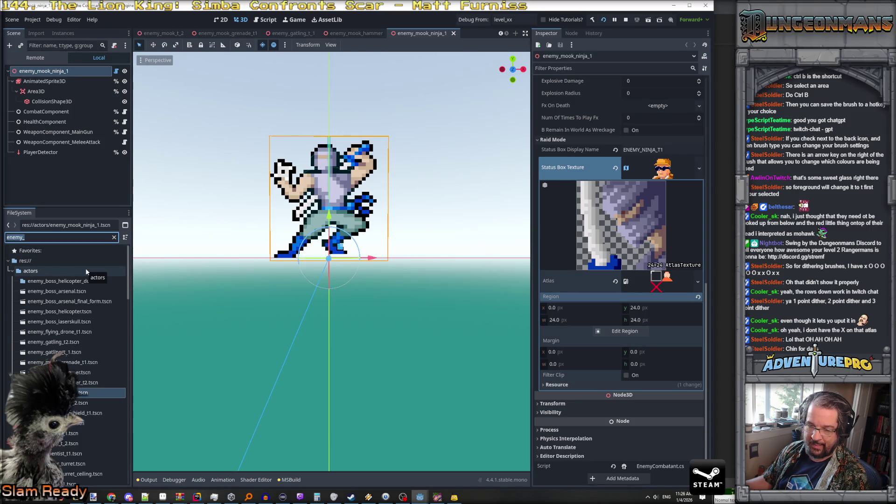
scroll(86, 271, down, 15)
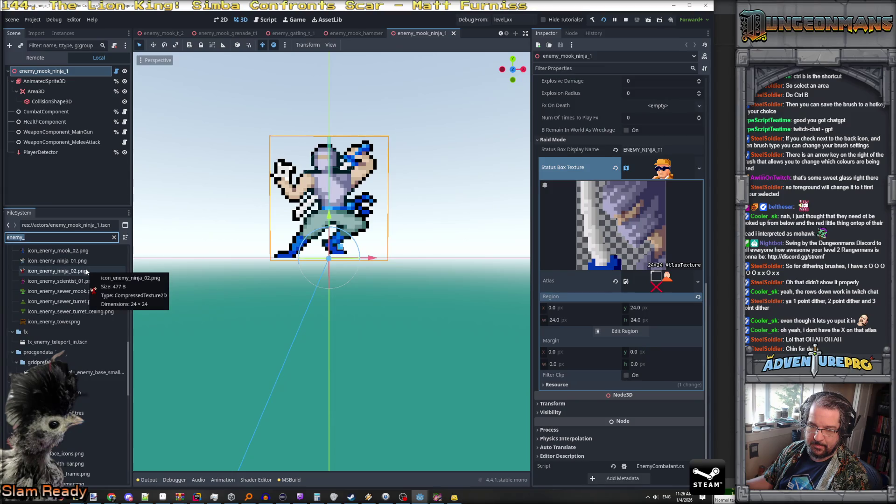
scroll(86, 270, down, 10)
scroll(86, 271, down, 10)
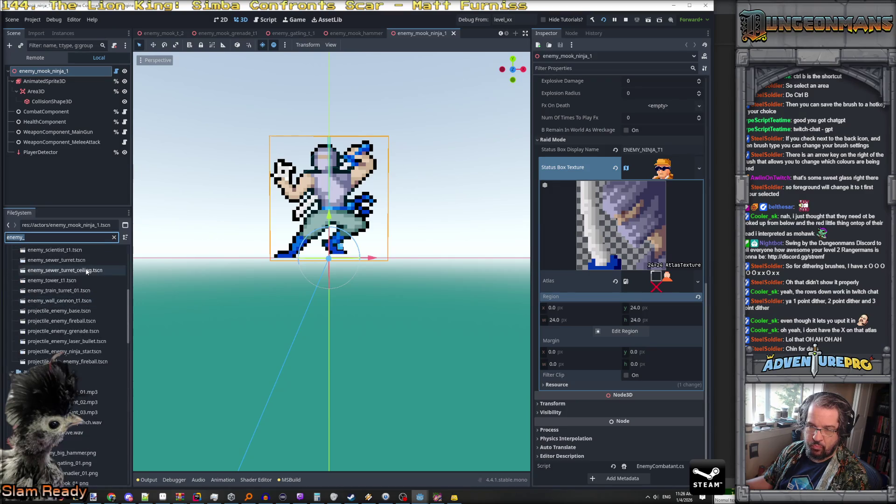
scroll(87, 272, up, 4)
scroll(87, 271, up, 5)
scroll(86, 270, down, 3)
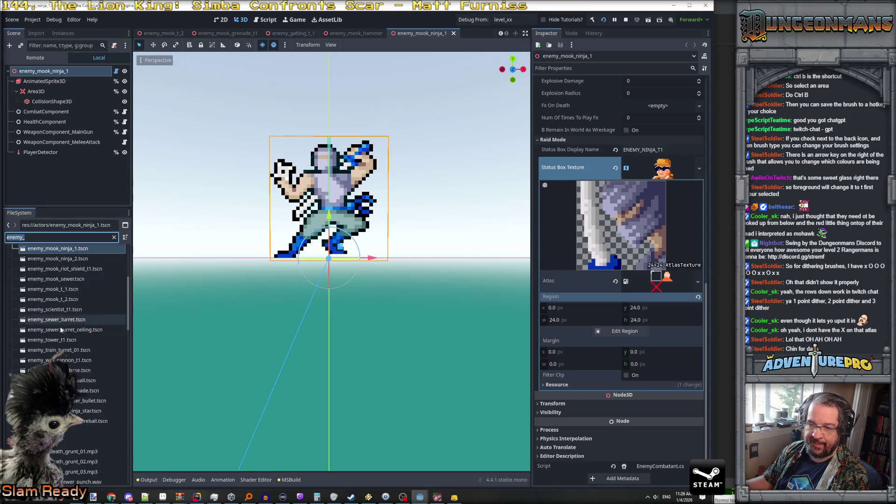
scroll(61, 330, up, 5)
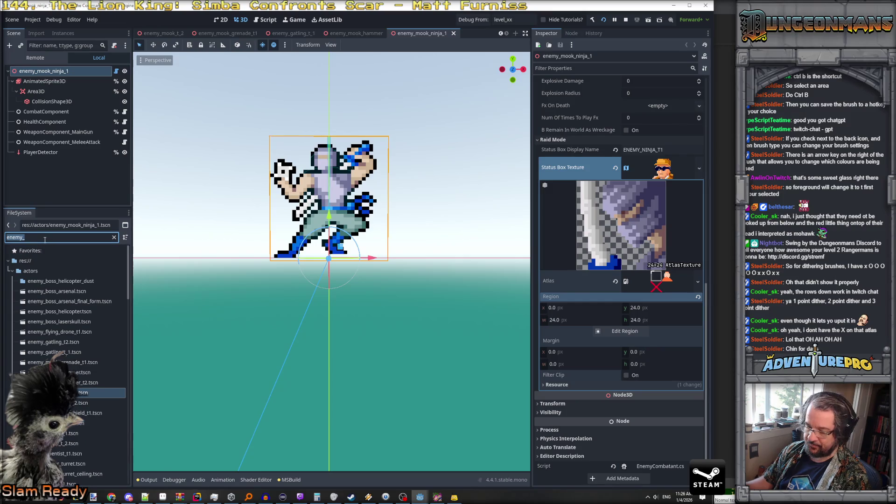
Filter the files for 'jungle barr' and select the wood barricade scene.
text(wall)
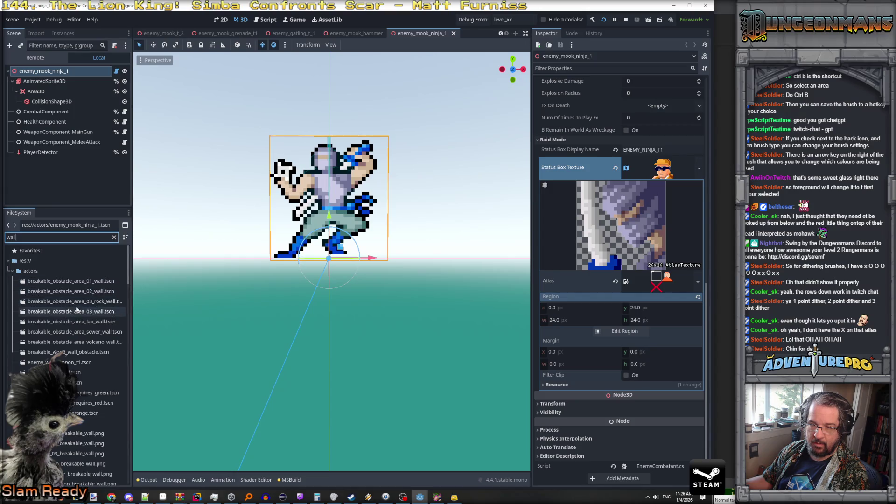
text(rai)
key(BackSpace)
key(BackSpace)
key(BackSpace)
text(jung)
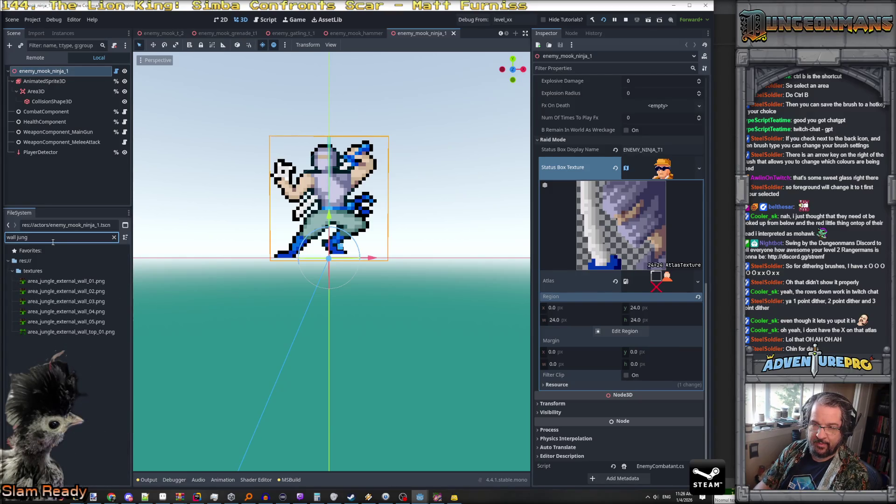
key(BackSpace)
key(BackSpace)
key(BackSpace)
text(h)
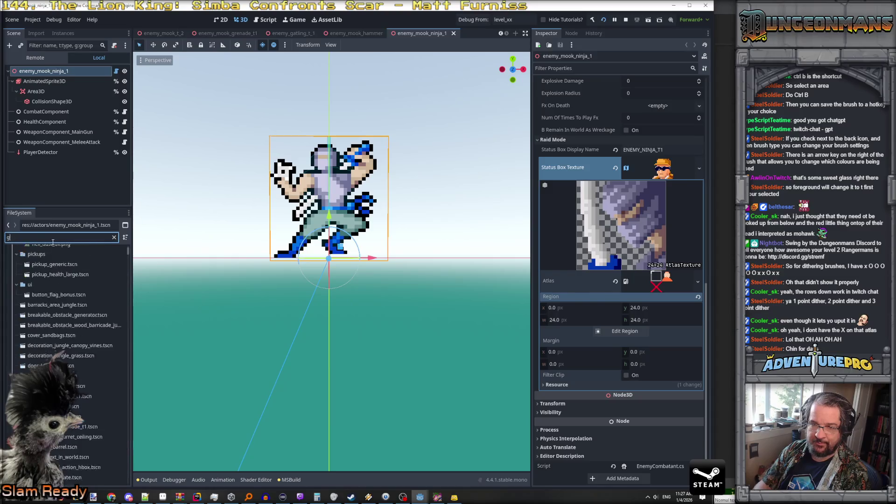
key(BackSpace)
text(jungle )
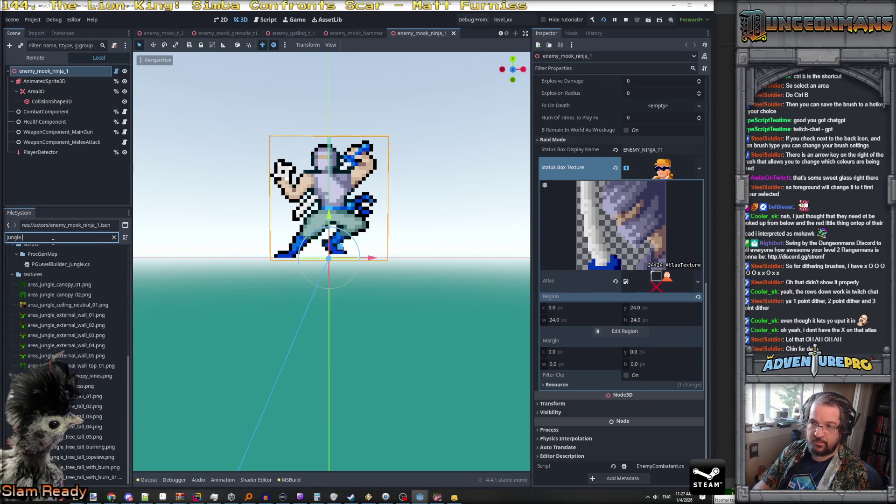
text(barr)
click(78, 292)
Open the wood barricade scene and paste the face icon AtlasTexture into its Status Box Texture.
double_click(79, 292)
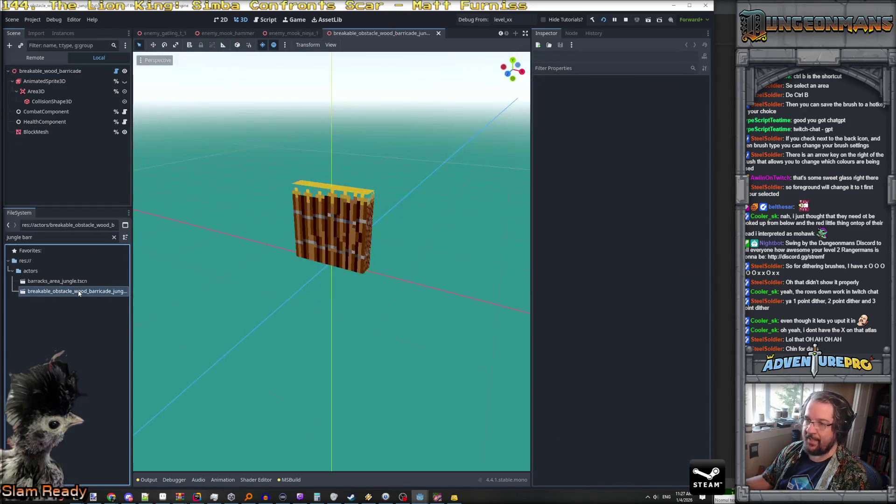
click(60, 74)
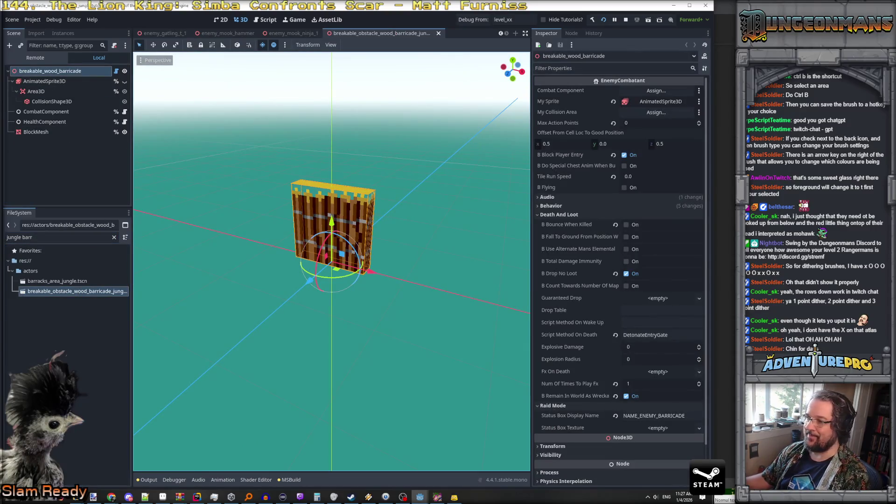
scroll(664, 308, down, 3)
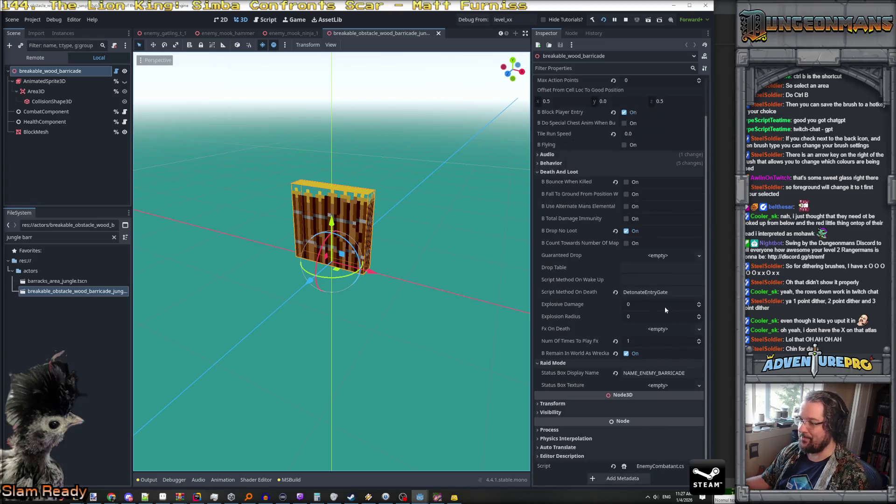
click(698, 387)
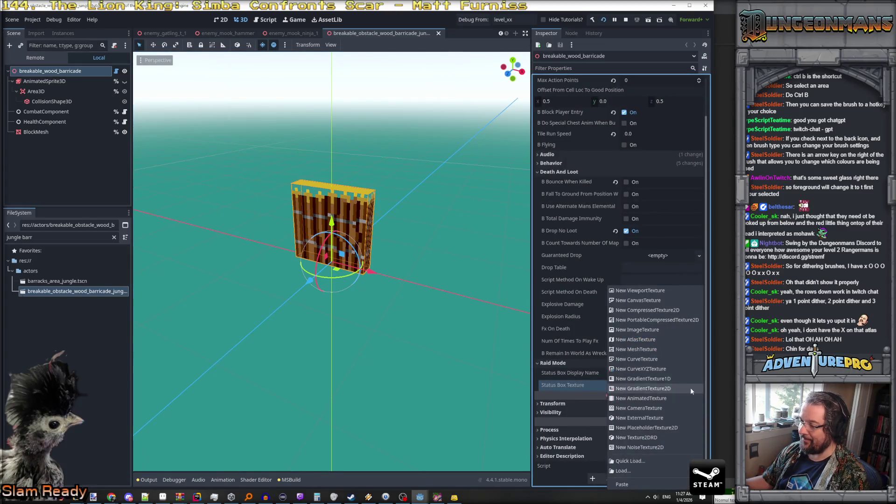
click(637, 486)
Set the texture's atlas region x to 0 so it shows the barricade tile.
click(662, 393)
scroll(611, 406, down, 10)
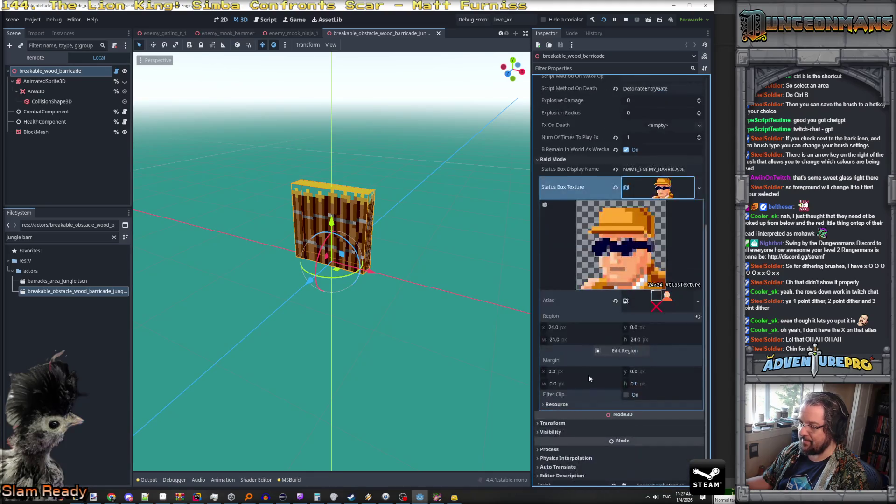
click(575, 327)
text(0)
key(Return)
click(609, 186)
Replace the FileSystem search text with 'tower'.
click(54, 238)
drag(54, 238, 2, 241)
text(tower)
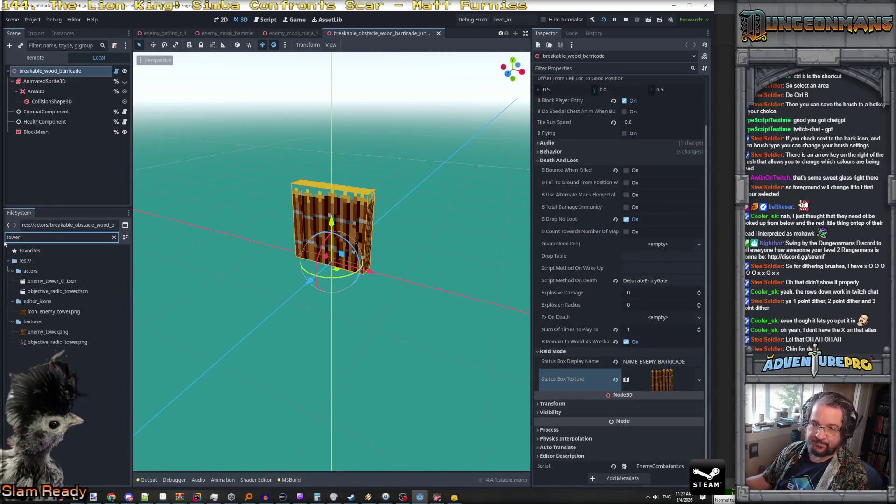
Open enemy_tower_t1 and paste the copied AtlasTexture into its Status Box Texture.
double_click(52, 283)
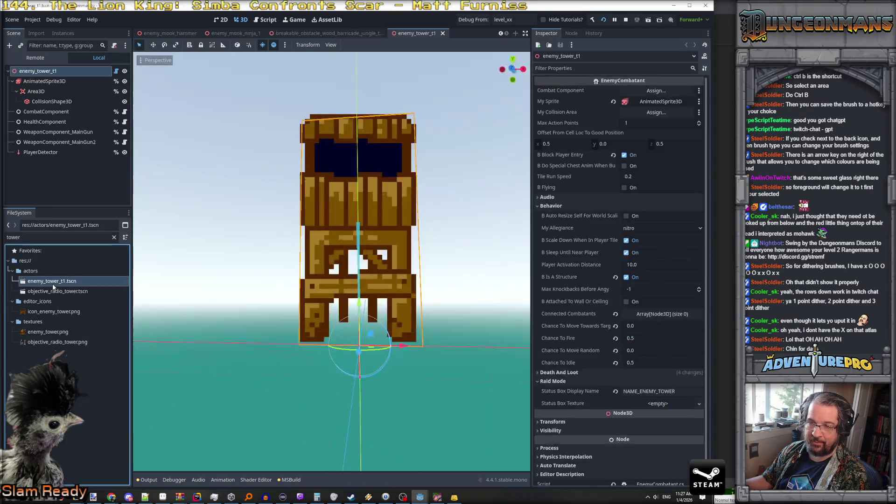
scroll(662, 364, down, 1)
click(692, 386)
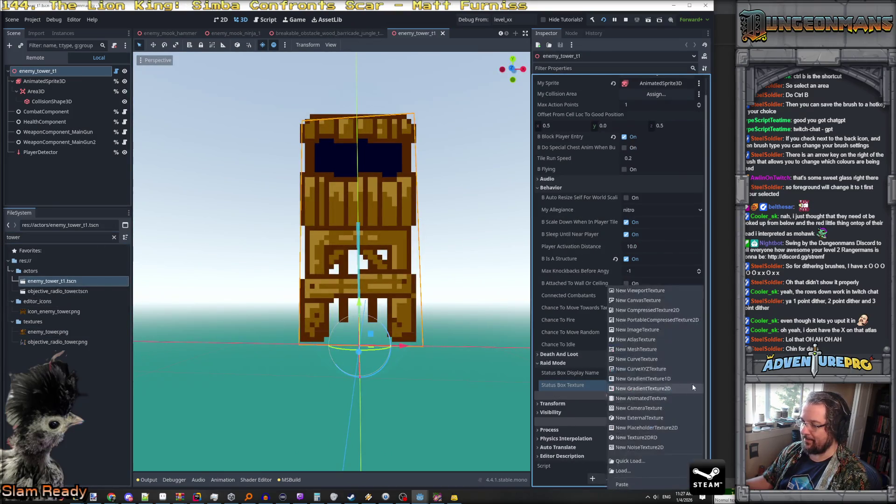
click(622, 484)
click(656, 395)
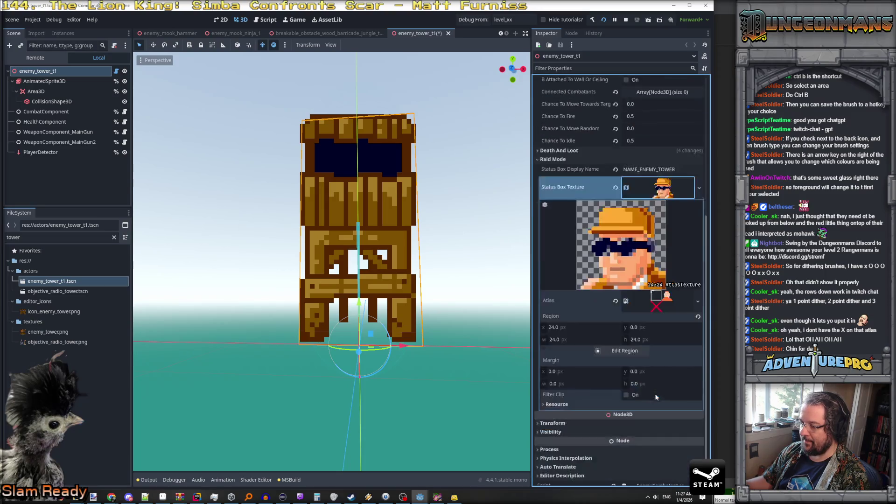
click(656, 304)
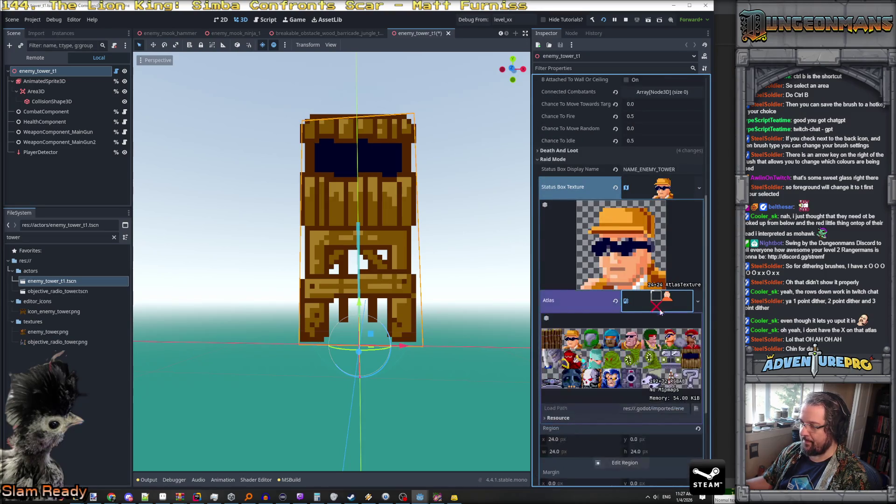
click(655, 304)
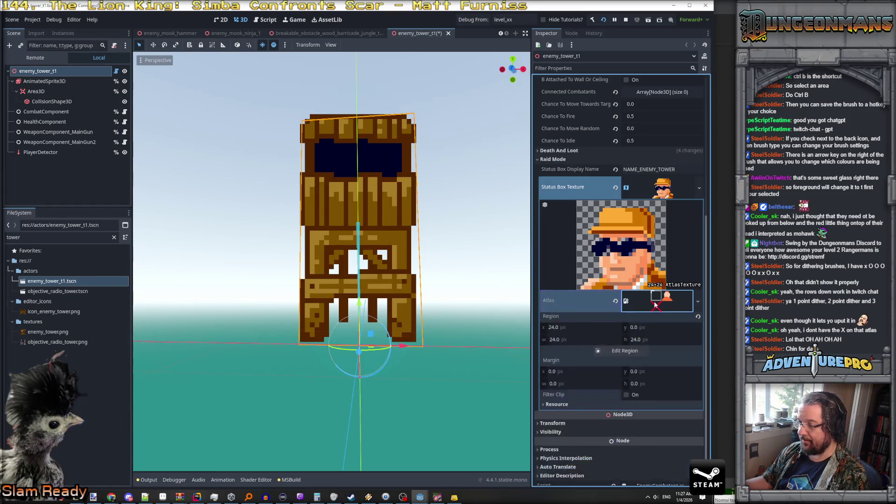
Set the atlas region's x position to 168.
click(576, 327)
text(144)
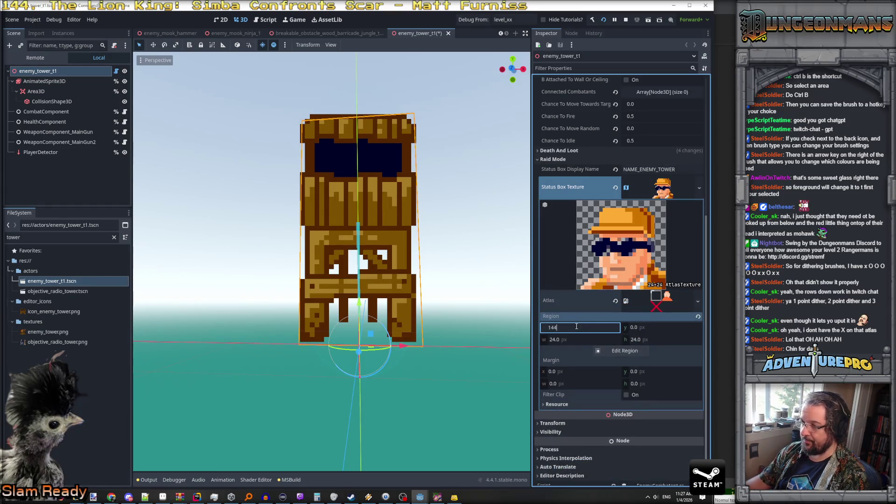
key(Return)
text(160)
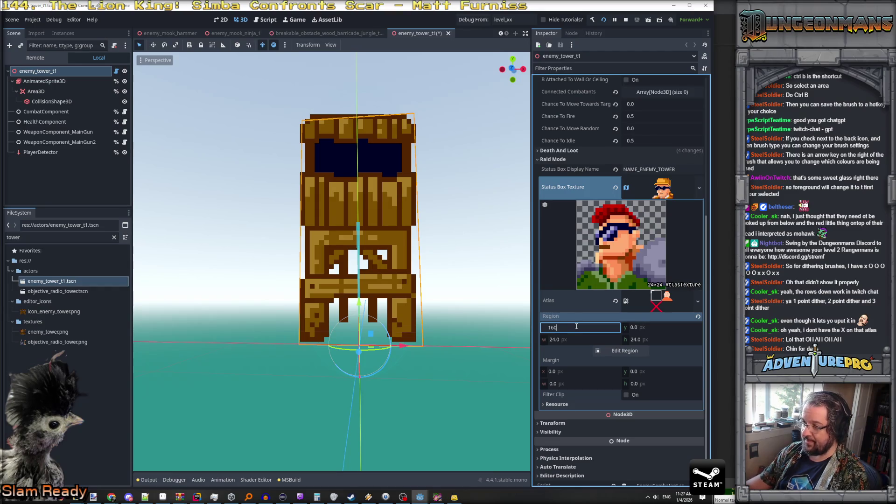
key(Return)
text(21)
key(BackSpace)
key(BackSpace)
text(68)
key(Return)
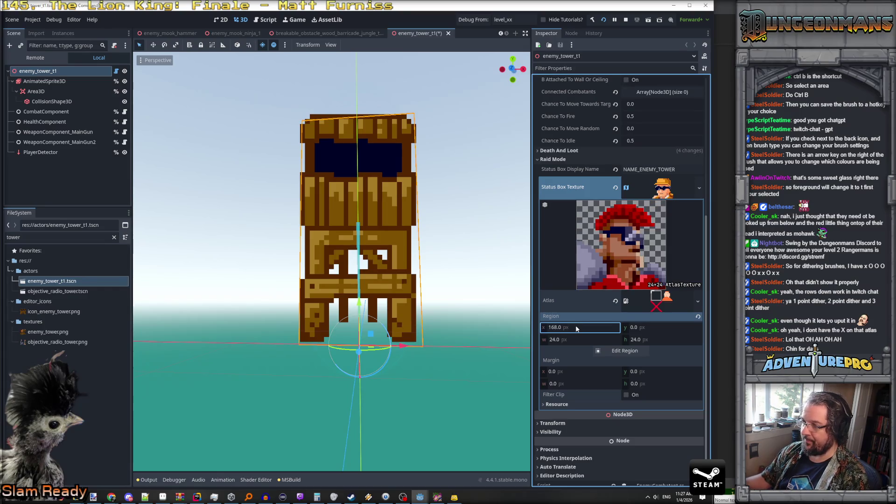
Adjust the region width, settling it back at 24.
click(578, 339)
text(4)
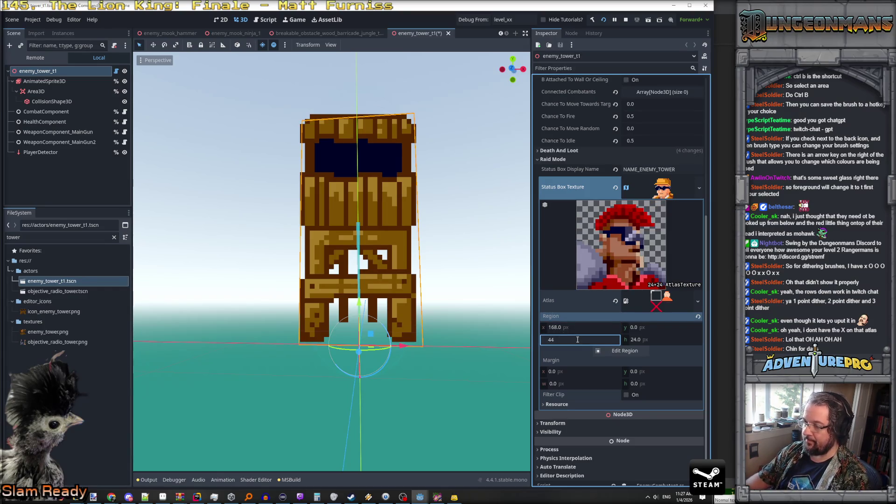
text(8)
key(Return)
click(577, 340)
key(Return)
Set region y to 24 to show the tower top, save, and bring the running game forward.
key(shift+Tab)
text(24)
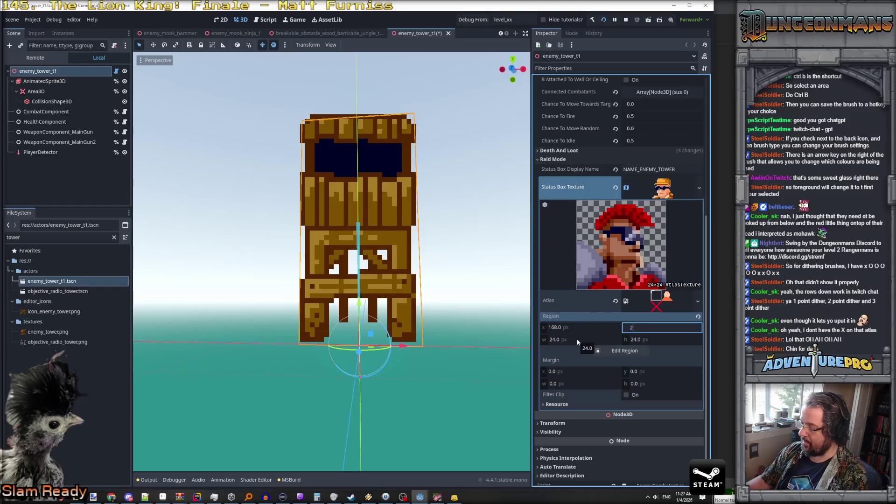
key(Return)
key(ctrl+s)
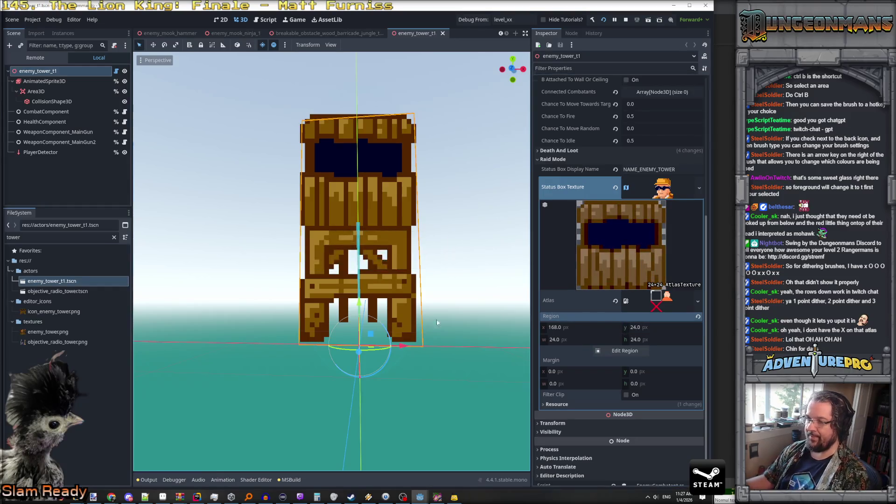
scroll(310, 337, down, 3)
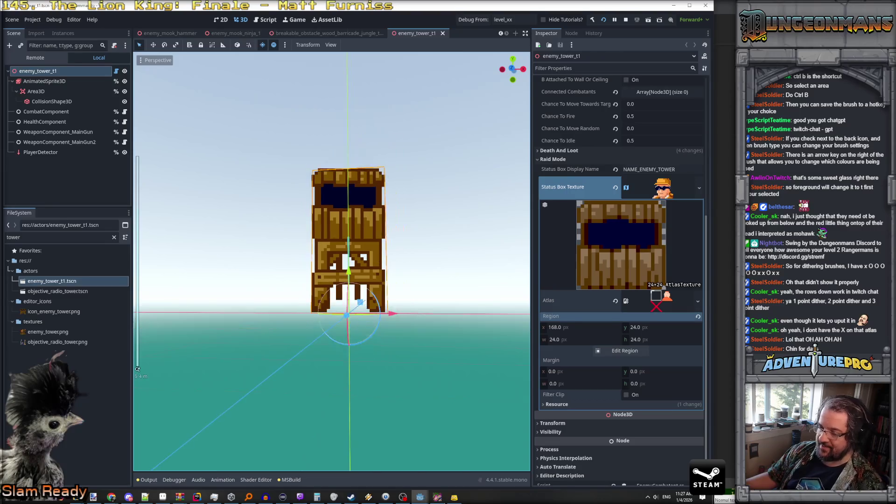
click(440, 493)
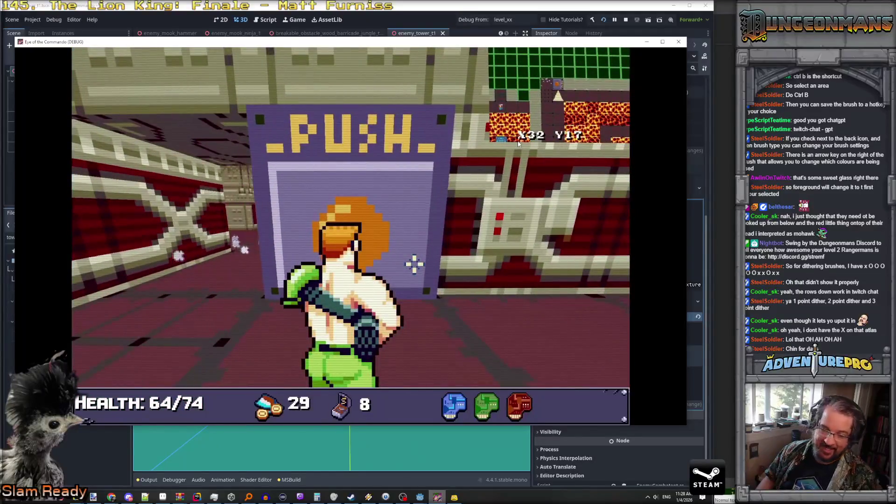
Skip past the early-access notice and studio logo, then open the main menu from the title screen.
key(w)
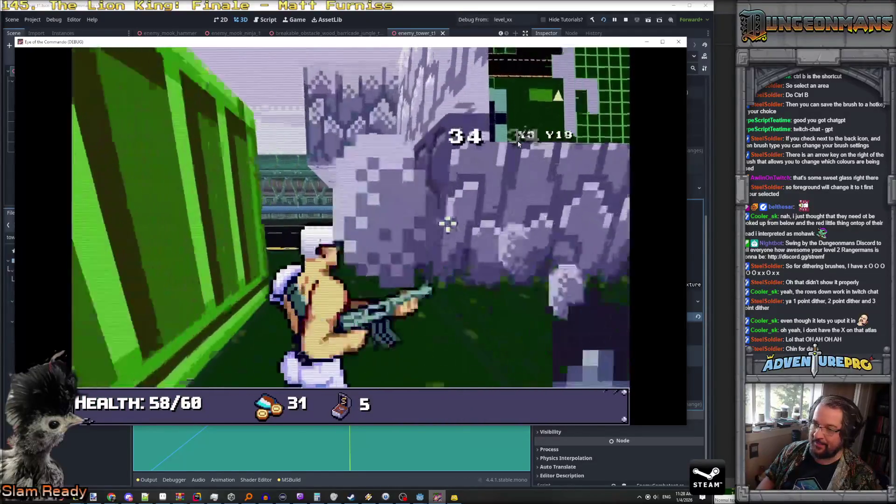
key(s)
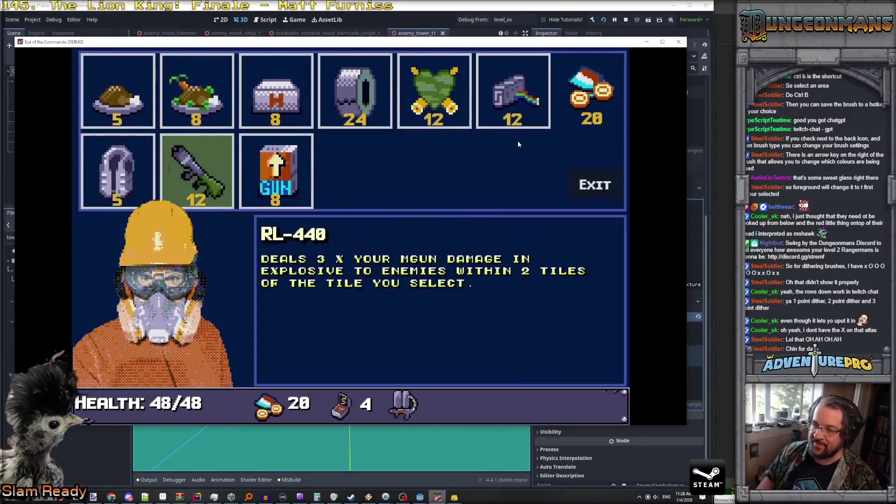
key(Escape)
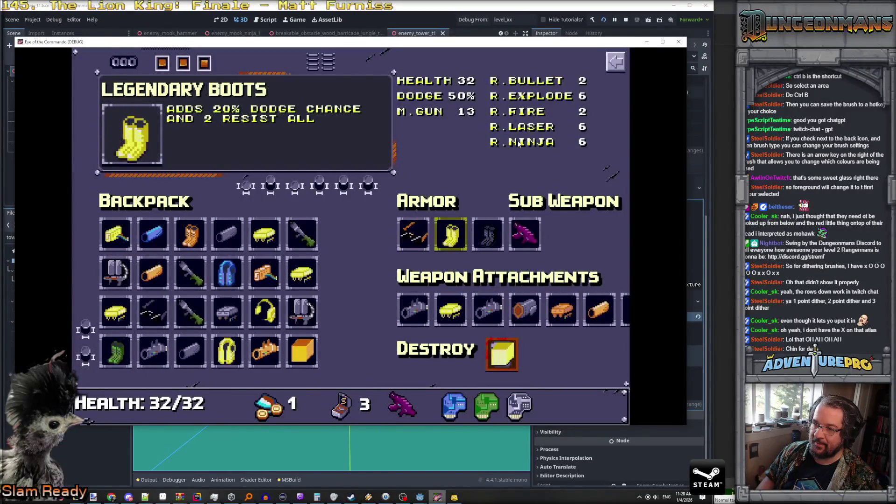
key(r)
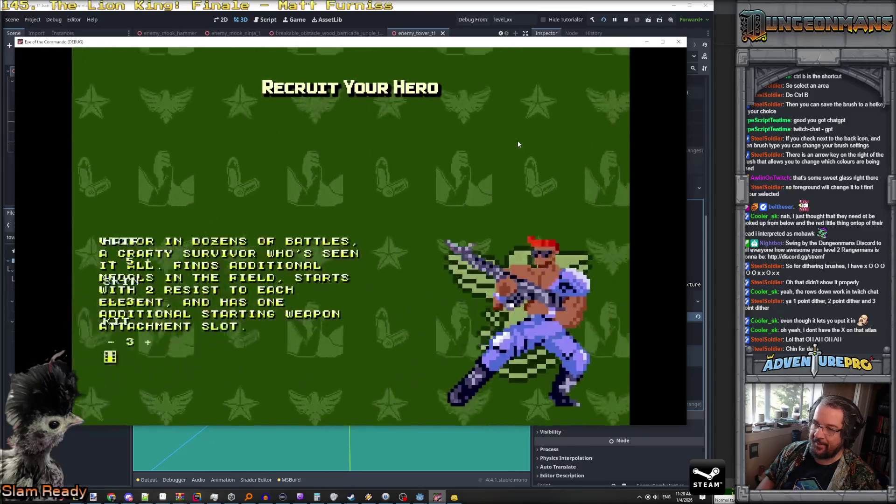
key(Return)
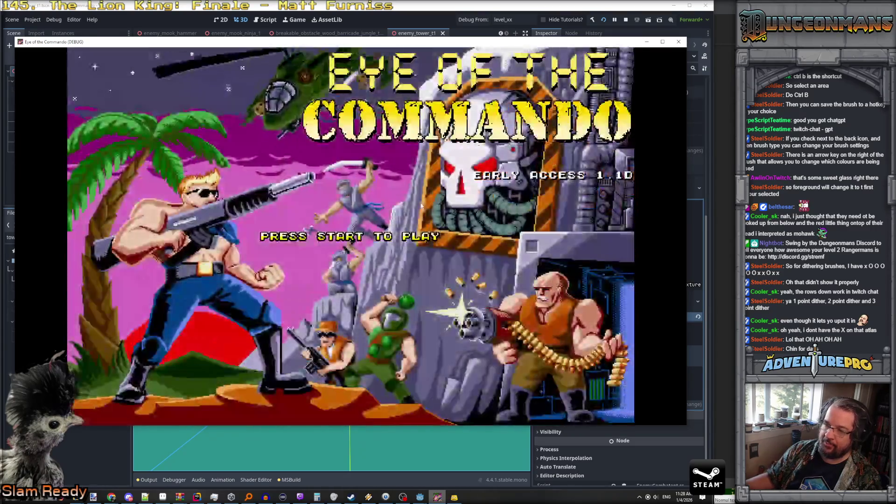
click(421, 206)
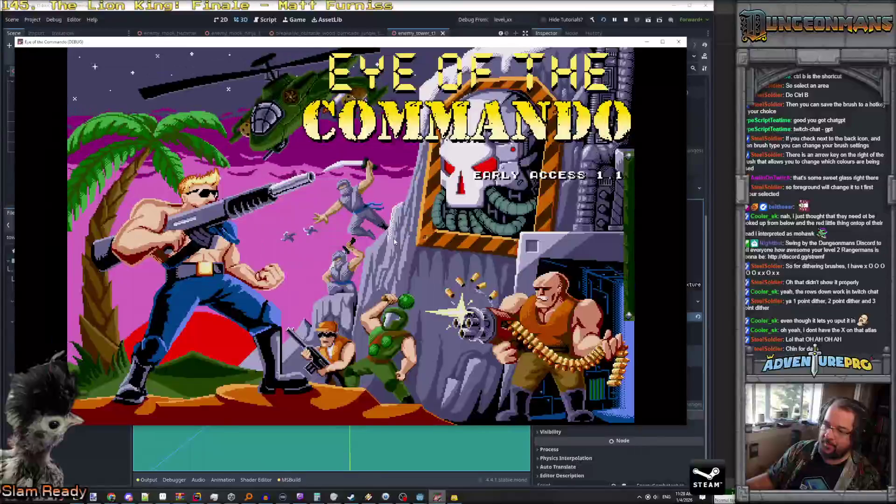
Close the game, tick 'Hide Tutorials?', and relaunch the project with F5.
click(559, 301)
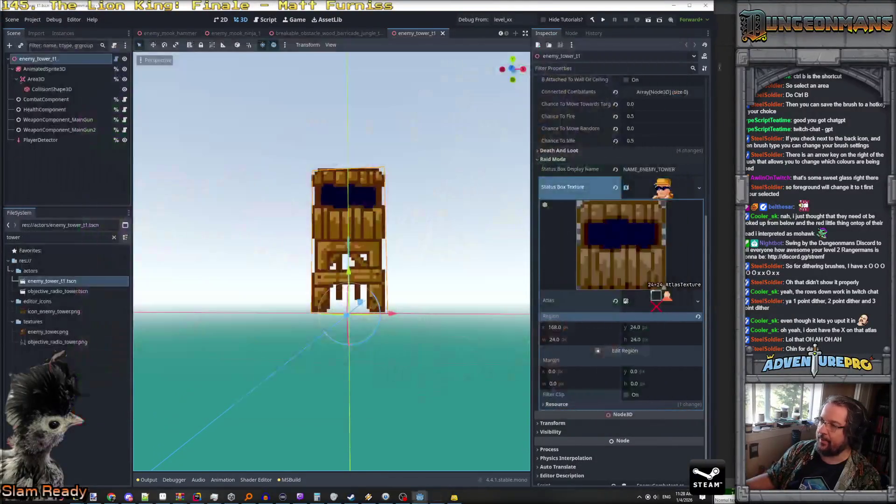
click(543, 20)
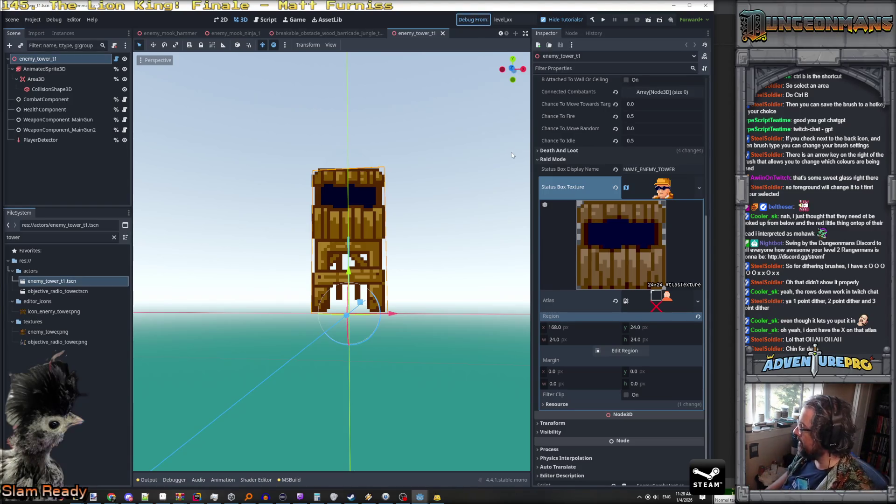
key(F5)
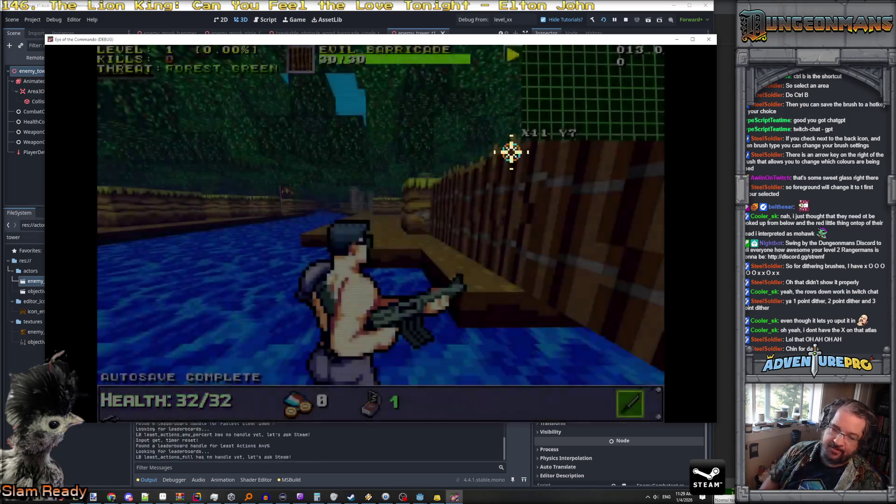
Walk along the dock past the wooden wall and shoot down the Nitro Mook across the river.
key(w)
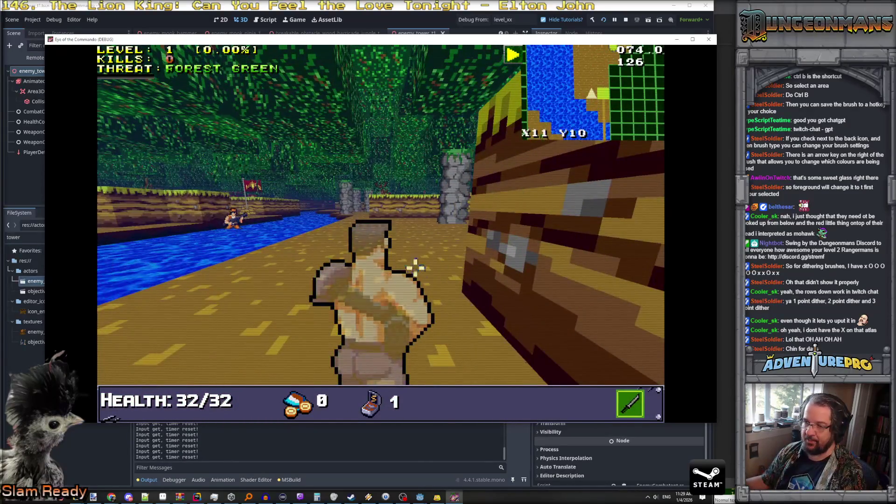
key(w)
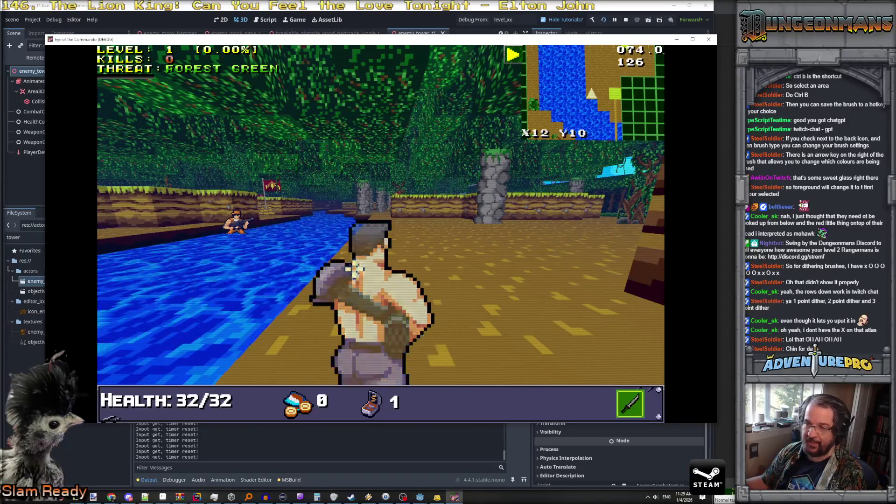
click(237, 224)
click(237, 223)
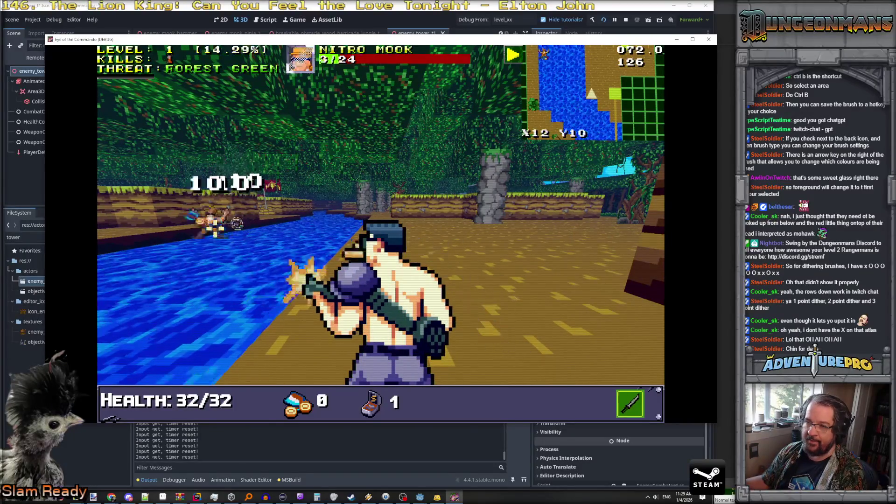
click(236, 224)
Advance down the river and collect the Freedom Medal, dismissing its notice.
key(w)
key(e)
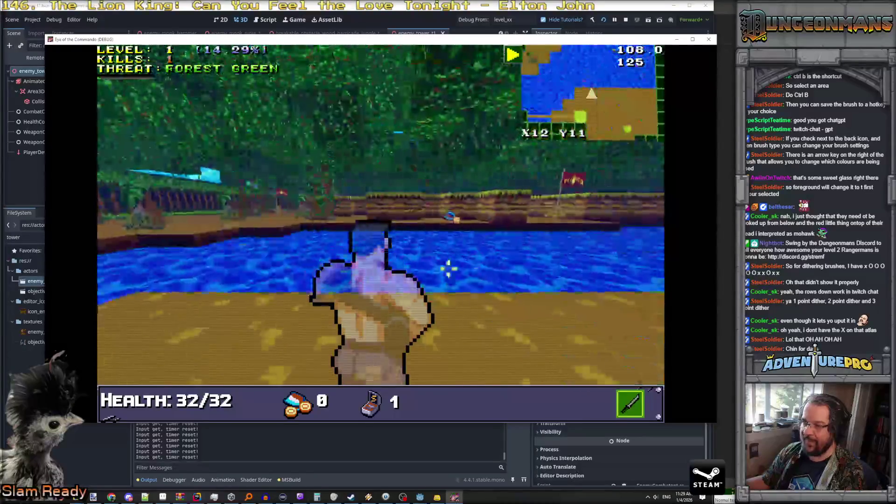
key(w)
key(w)
key(w)
key(w)
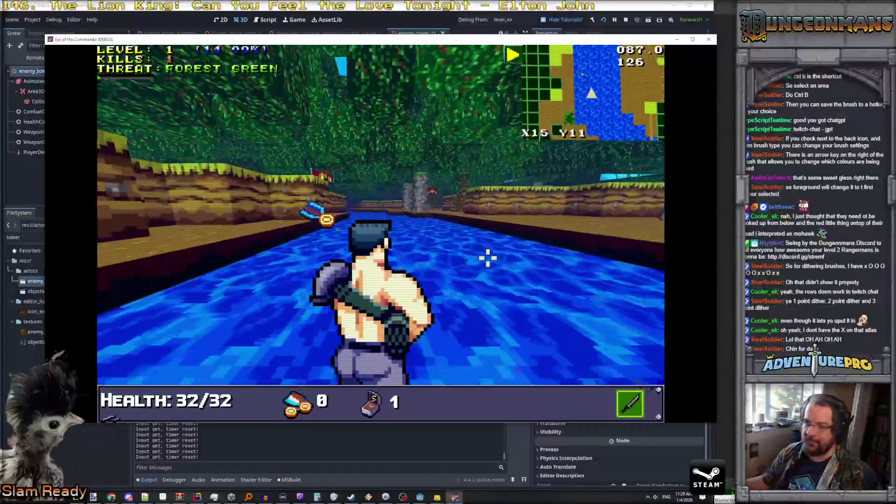
key(q)
key(w)
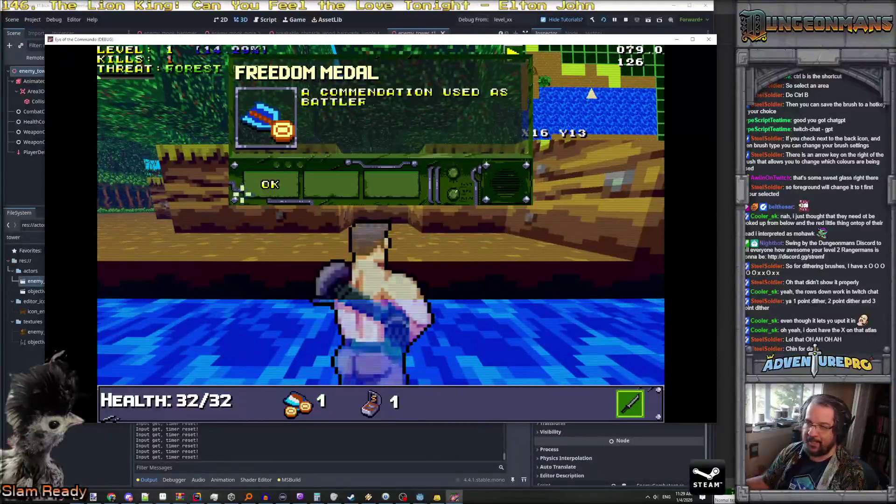
click(266, 186)
Head back to the river, wade across, climb onto land and advance toward the enemy barricade.
key(e)
key(q)
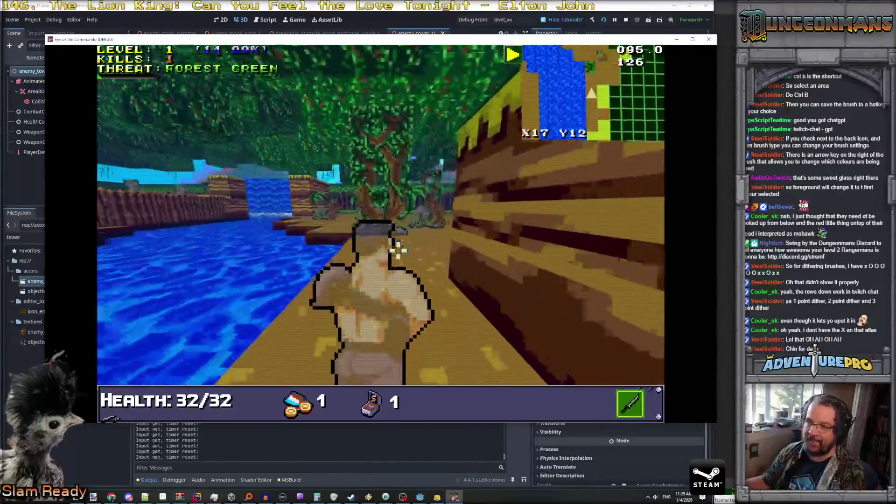
key(w)
key(w)
key(w)
key(w)
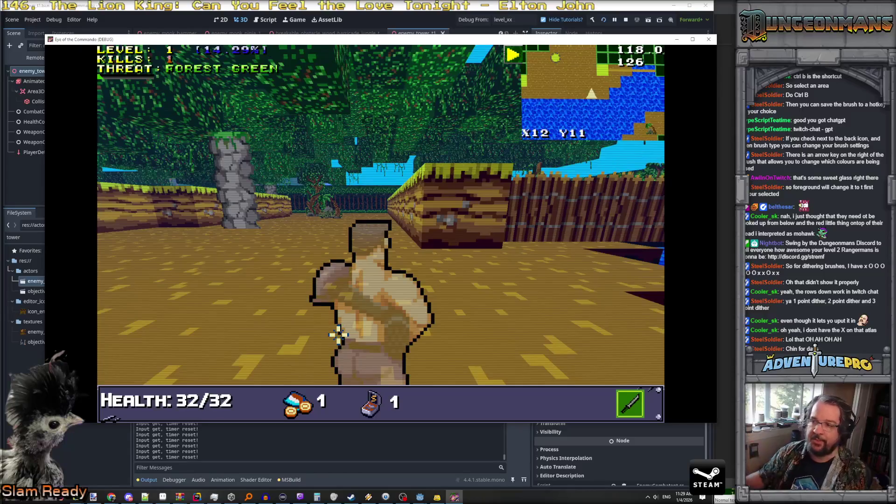
click(352, 226)
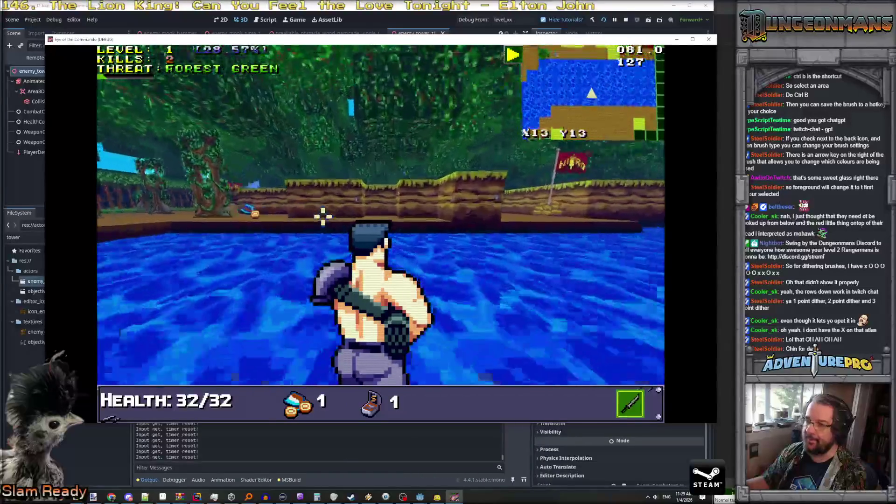
key(w)
key(w)
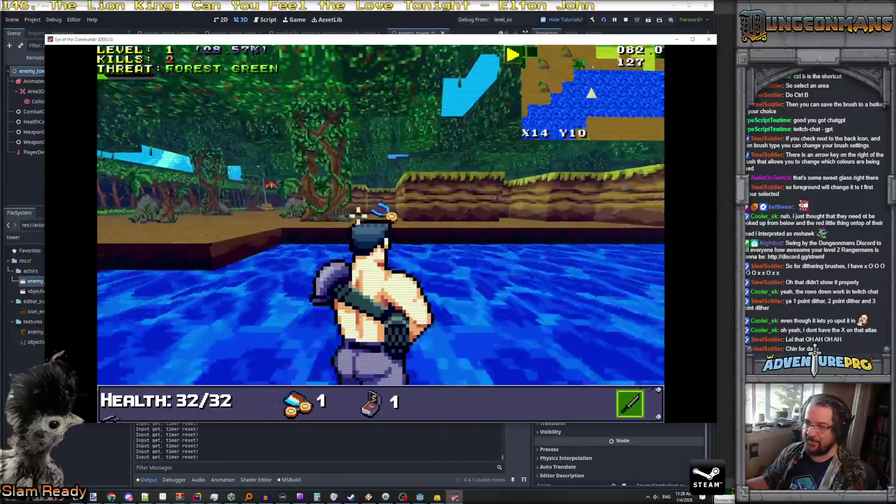
key(w)
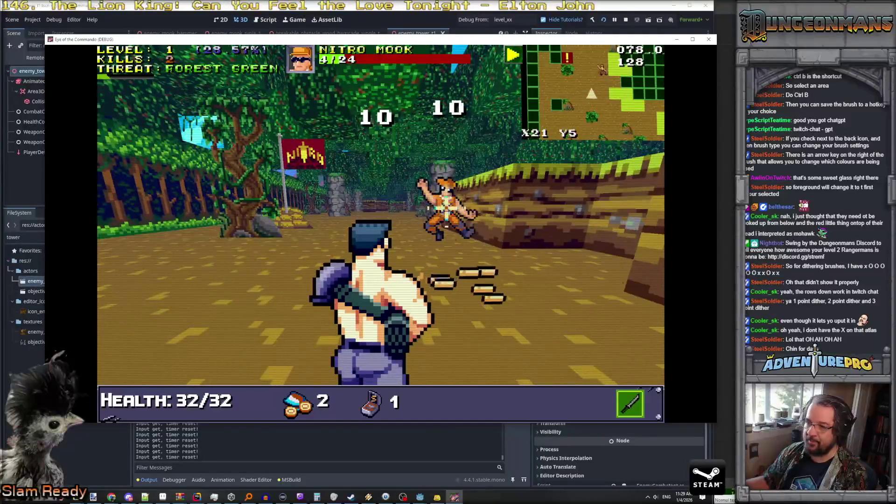
key(w)
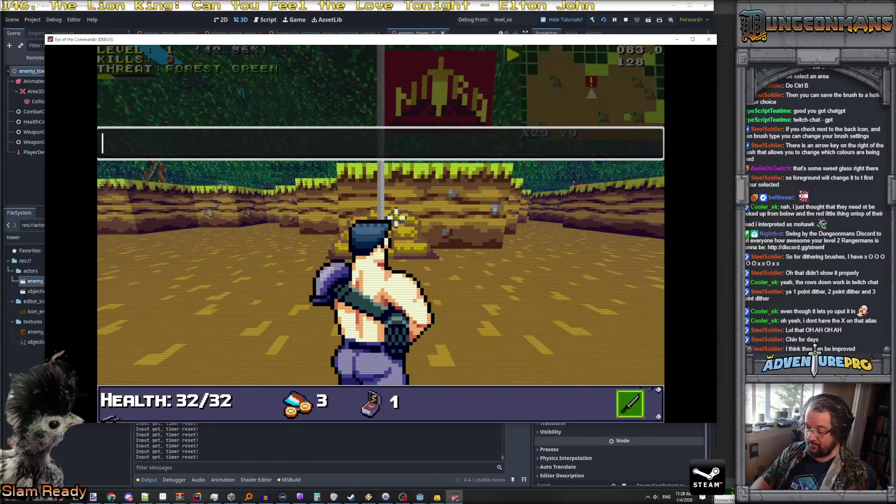
Open the full-screen level map to check the layout, then close it.
key(m)
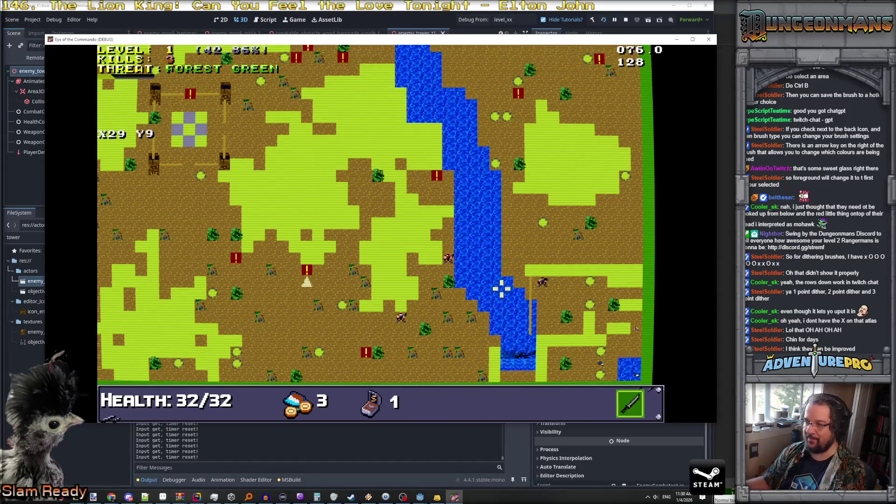
key(Tab)
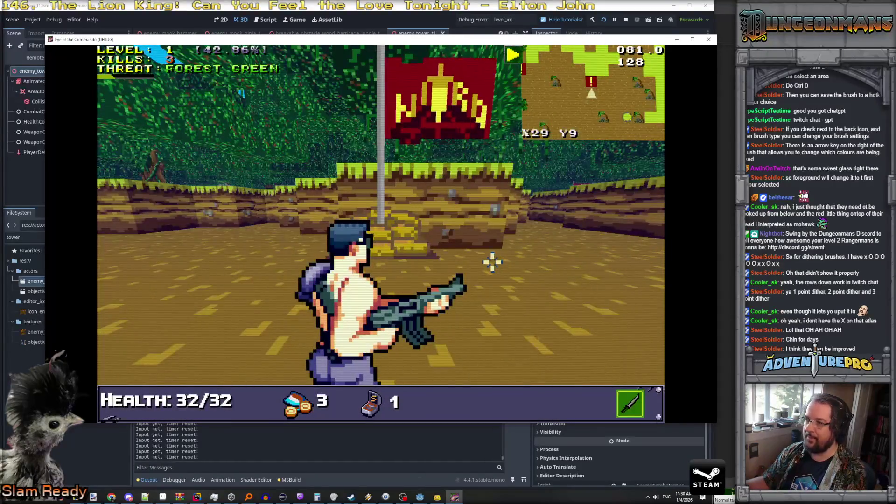
Walk through the jungle past the Nitro flag to face the defense tower.
key(w)
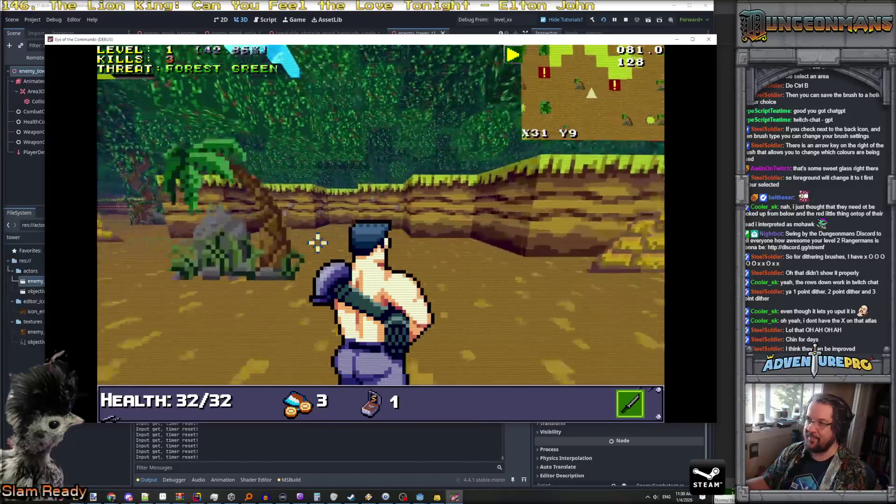
key(w)
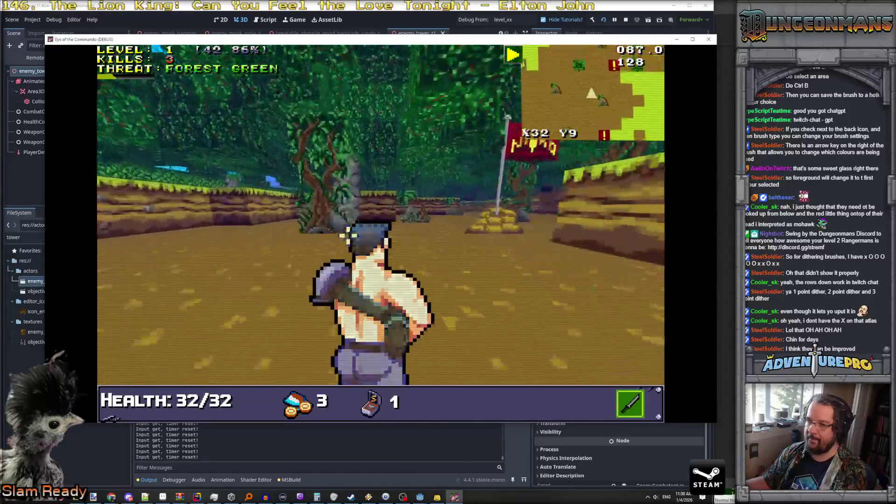
key(w)
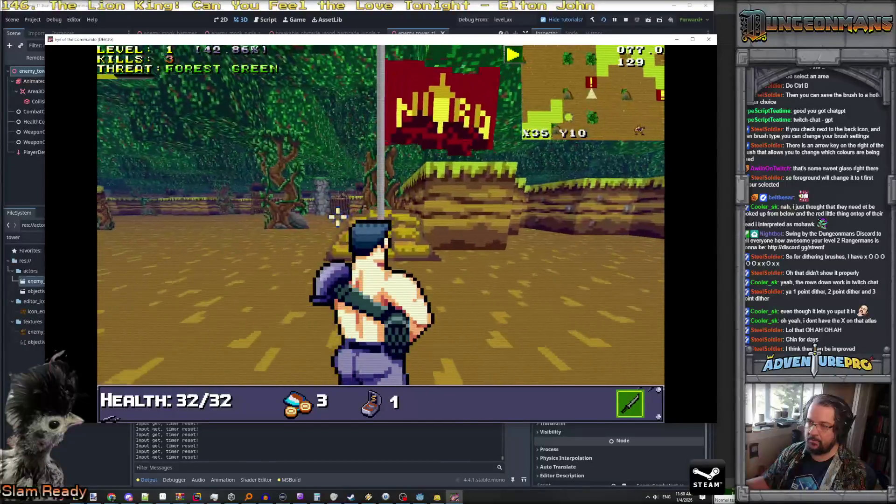
key(w)
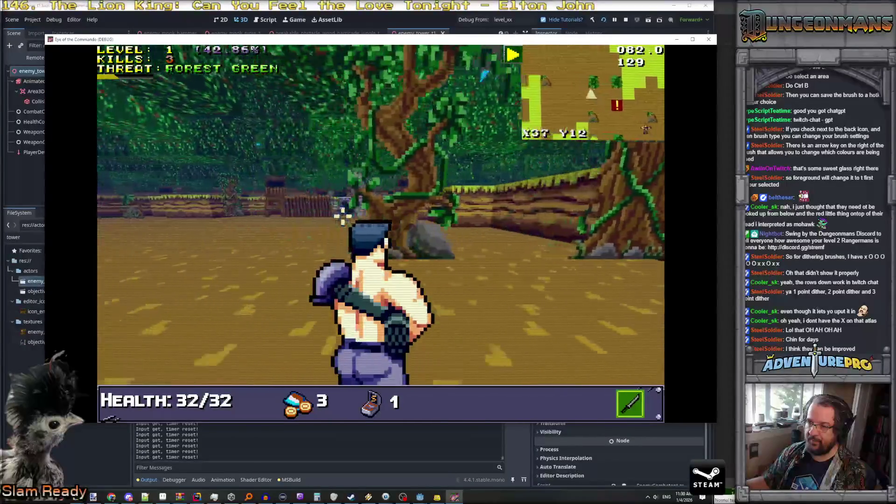
key(w)
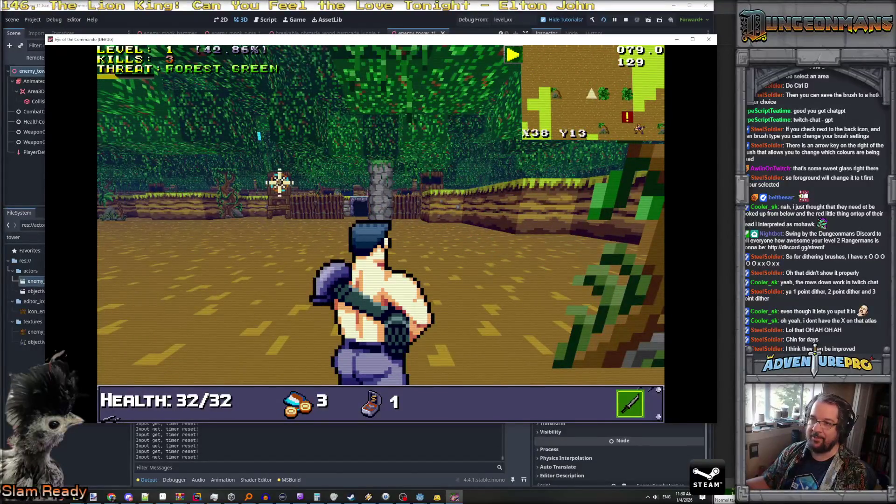
Attack the defense tower repeatedly until it is destroyed.
click(275, 182)
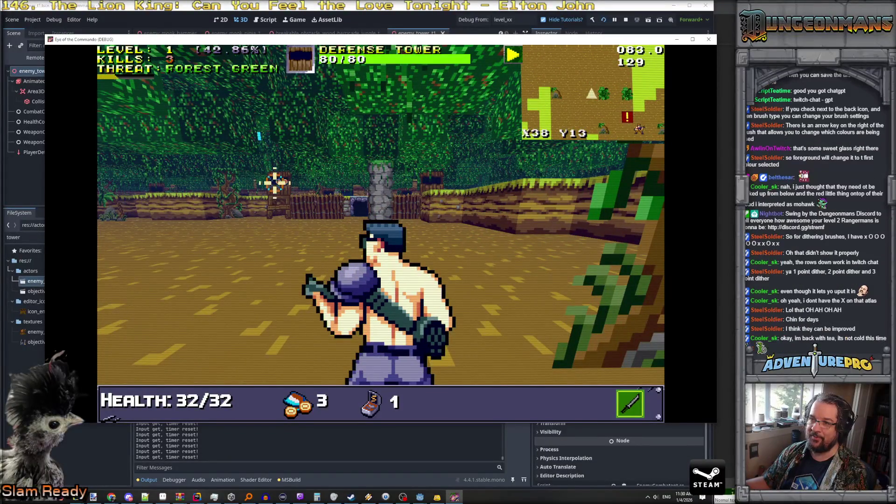
click(300, 190)
click(303, 192)
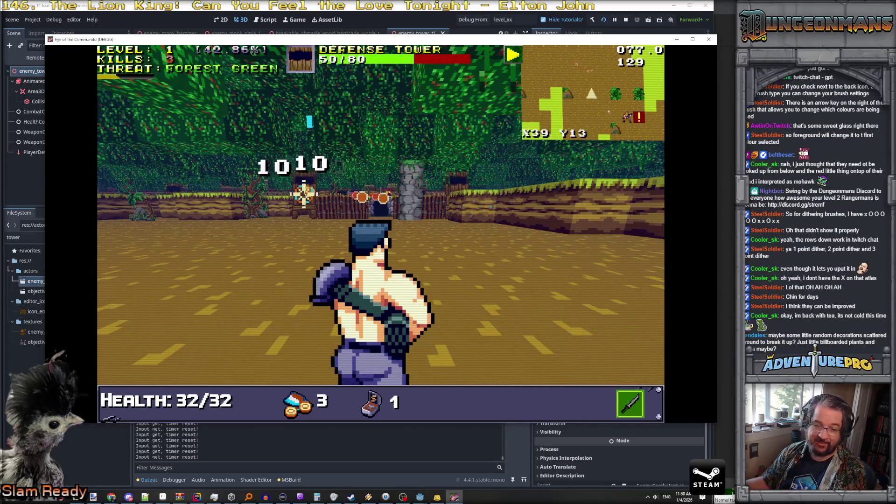
click(303, 193)
click(304, 193)
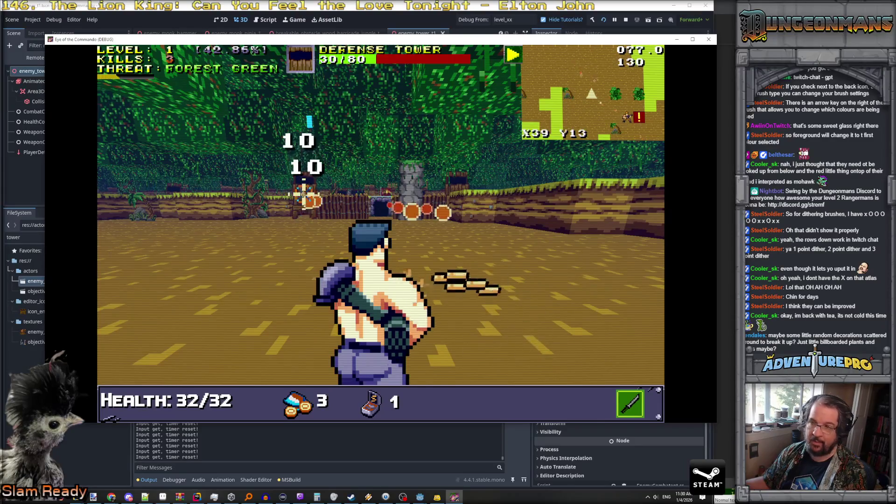
click(304, 193)
click(280, 191)
click(276, 191)
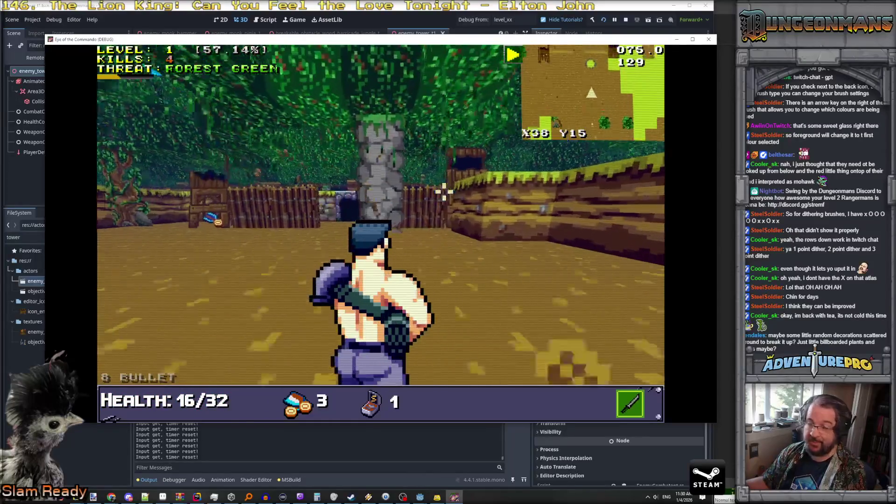
Fire at the next defense tower, then open the in-game command console.
click(483, 158)
click(483, 159)
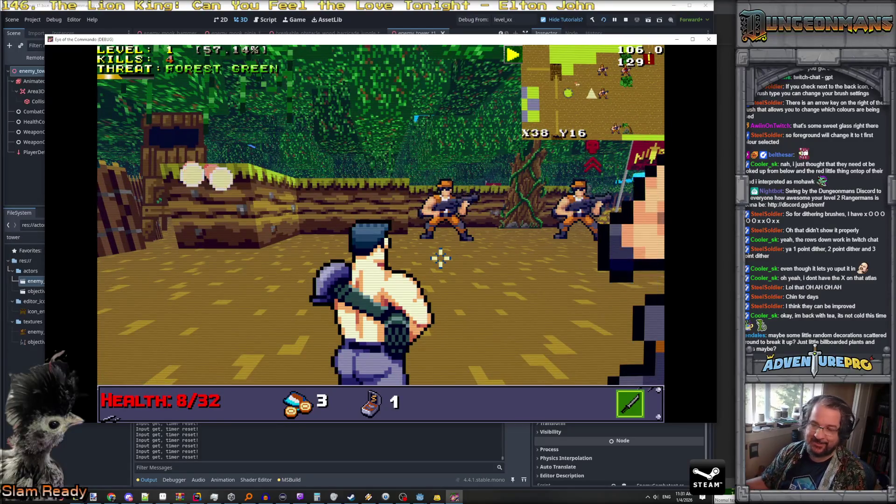
key(grave)
text(LOADLEVEL LEVEL_TEST)
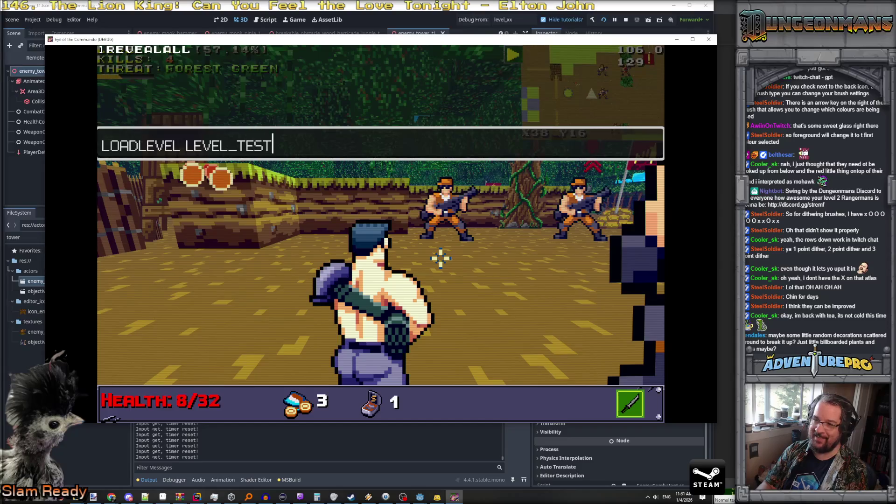
Load the test level and enable the wargod cheat from the in-game console.
key(Return)
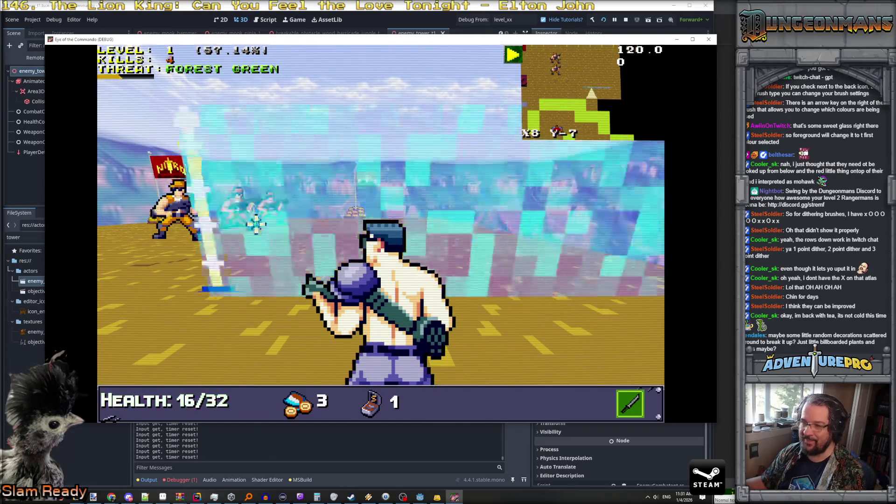
key(grave)
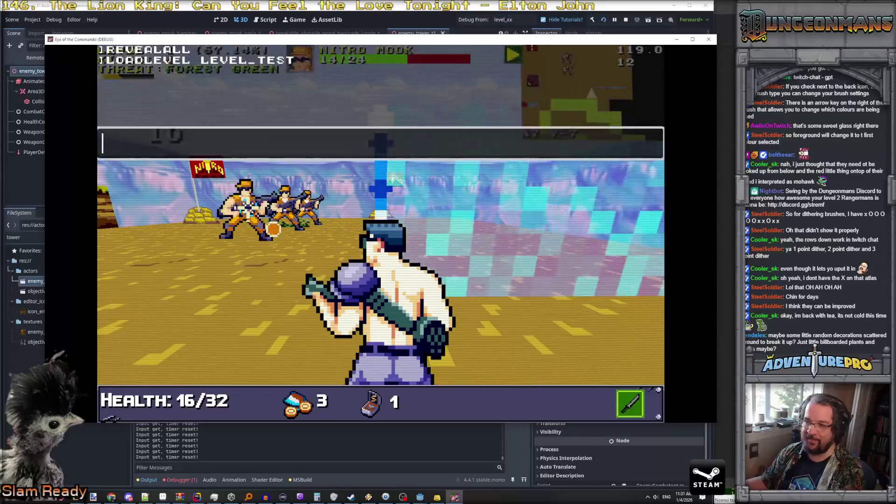
text(wargod)
key(Return)
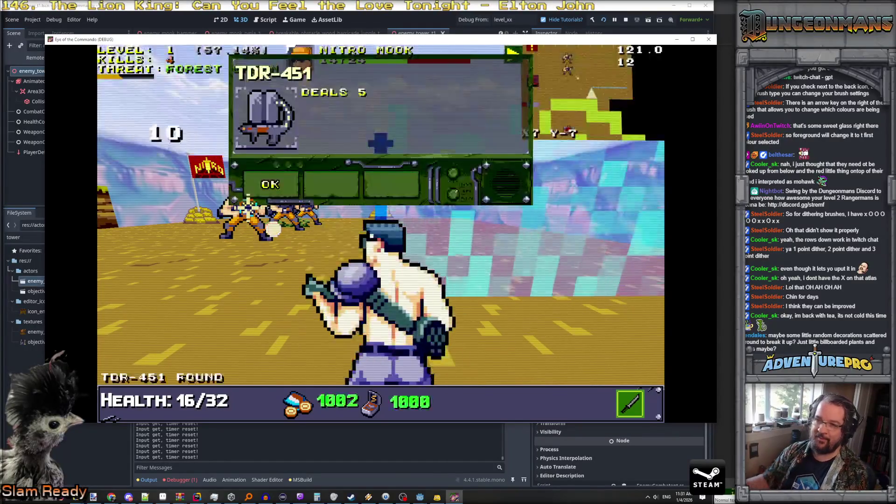
key(Return)
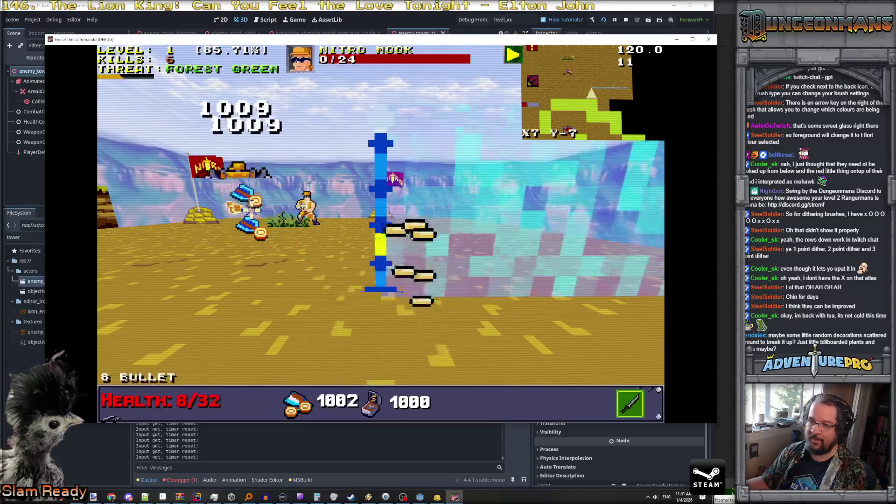
Shoot and melee the nearby enemy, dismiss the level-up rewards and advance across the canyon.
click(308, 214)
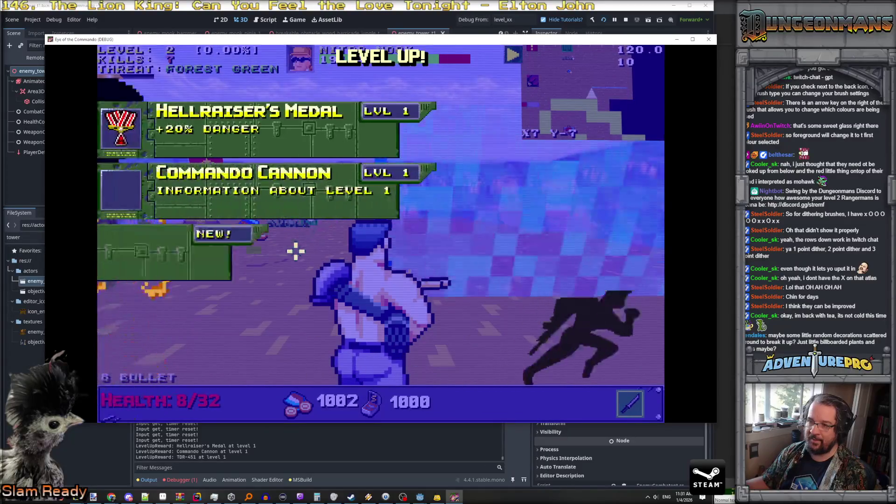
click(260, 266)
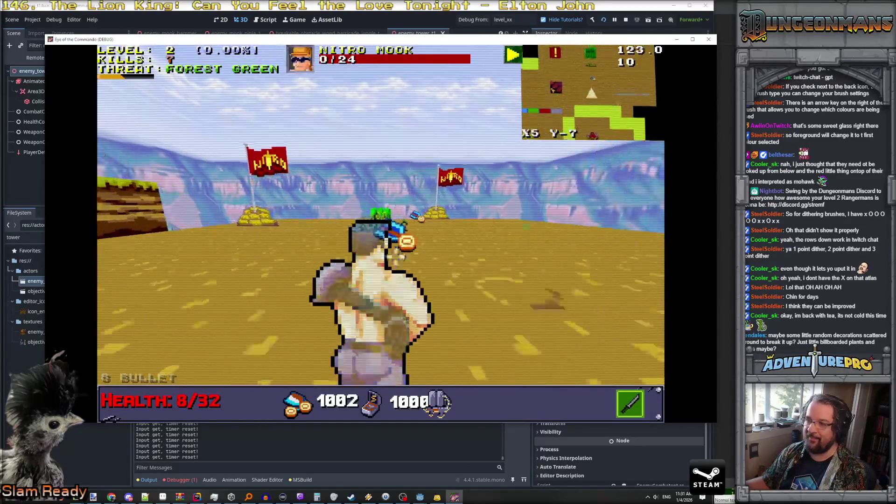
click(441, 243)
key(w)
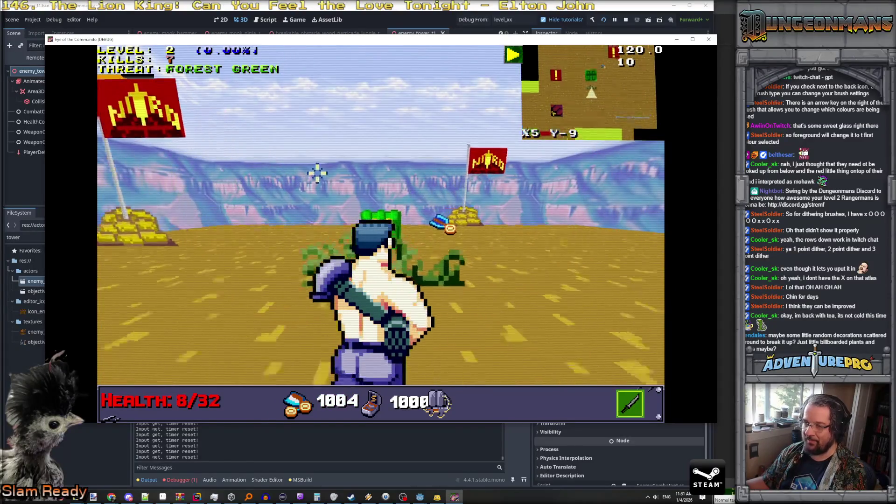
key(Left)
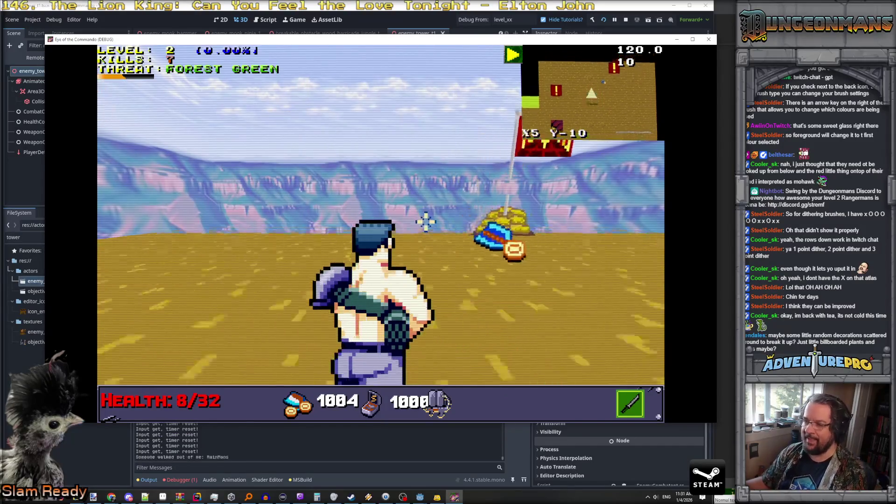
Walk up to the EXIT gate, back away, then turn toward the Nitro flag.
key(Up)
key(Up)
key(Right)
key(Down)
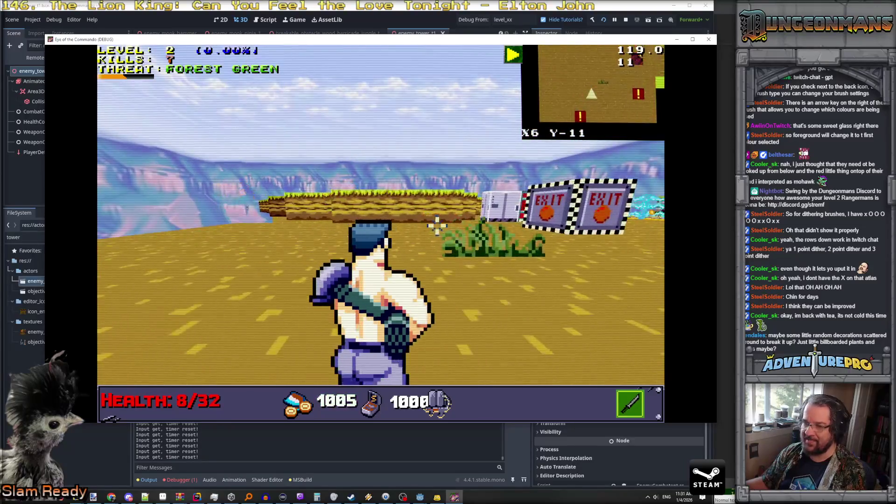
key(Right)
key(Left)
key(Down)
key(Right)
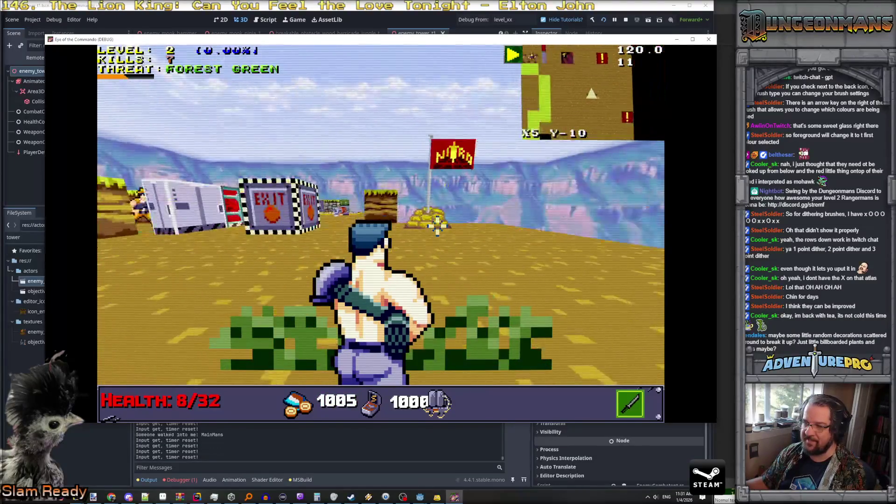
key(Up)
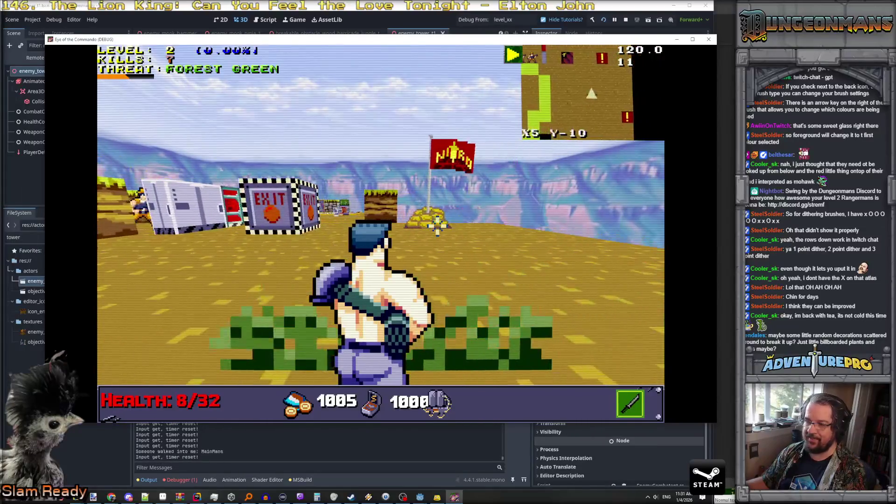
key(Down)
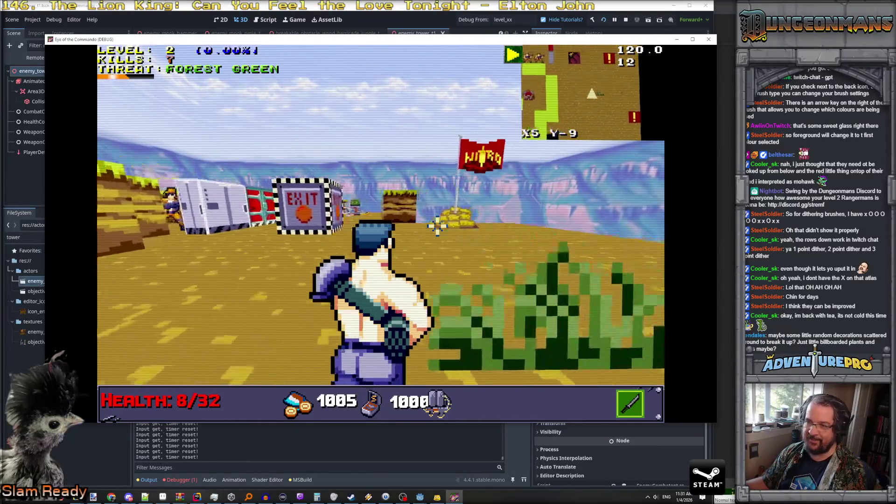
key(Down)
key(Left)
key(Up)
key(Up)
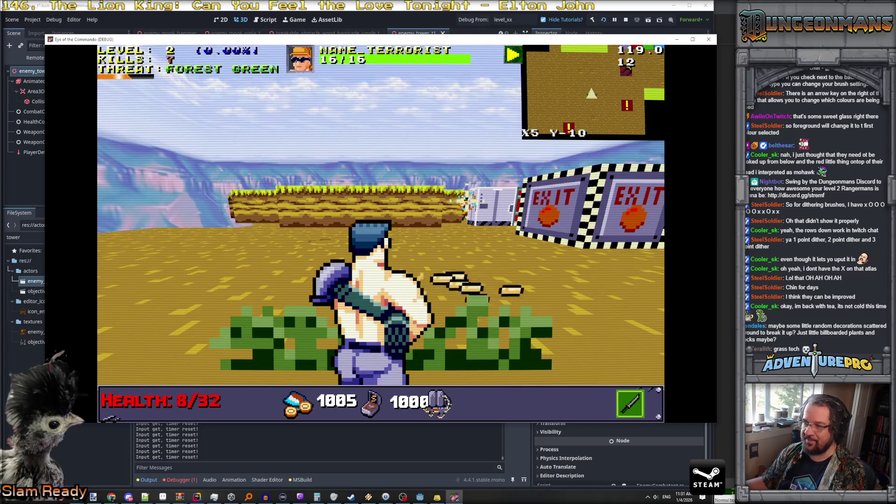
Step around the start tile and walk toward the EXIT gates.
key(Down)
key(Up)
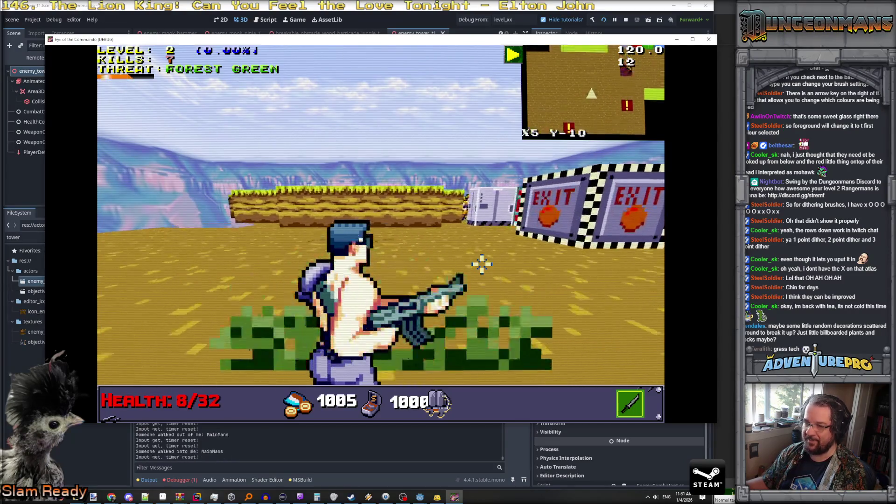
key(Down)
key(Up)
key(Up)
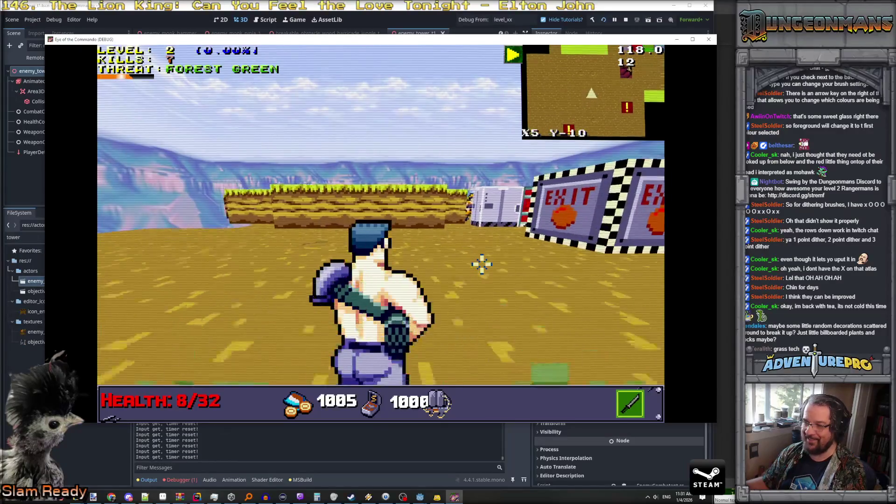
key(Left)
key(Left)
key(Up)
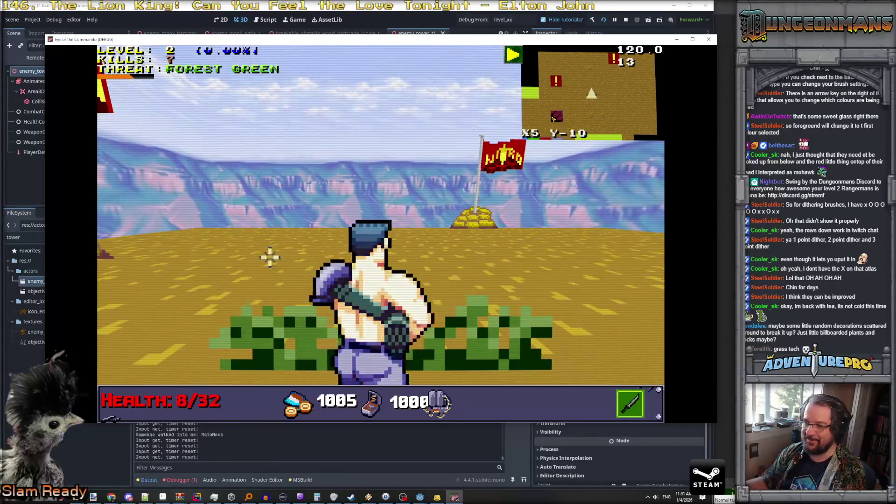
Survey the flag, gold pile and EXIT gate in the start corner, then drop down the console.
key(Left)
key(Right)
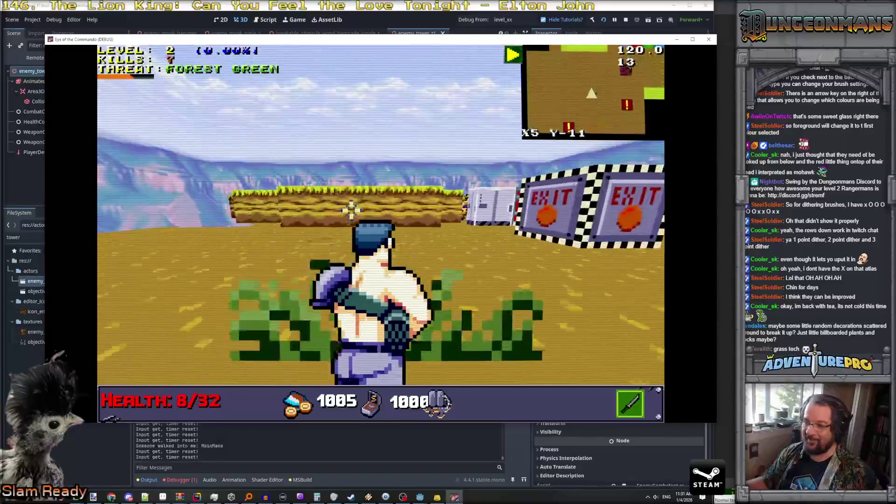
key(Up)
key(Up)
key(Left)
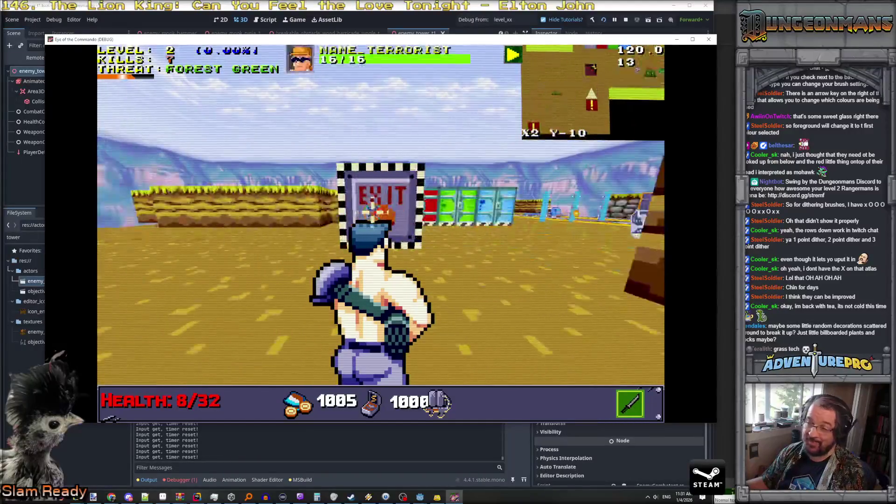
key(Down)
key(Down)
key(Right)
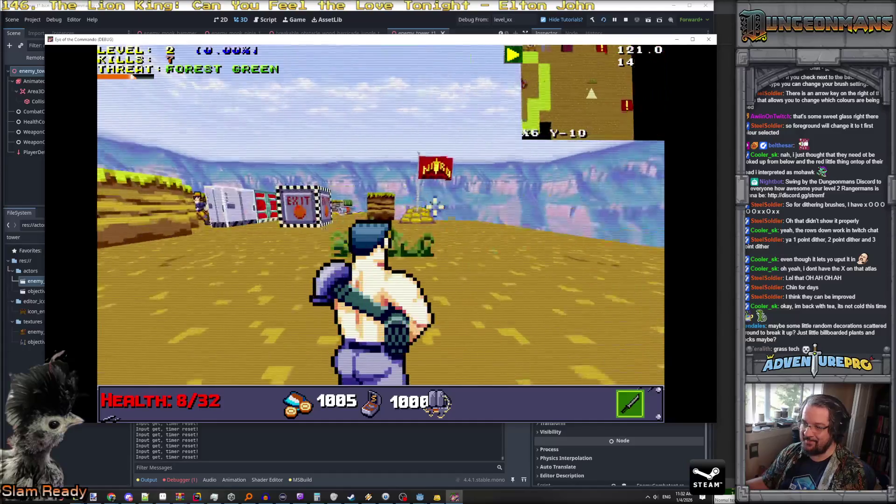
key(Left)
key(Right)
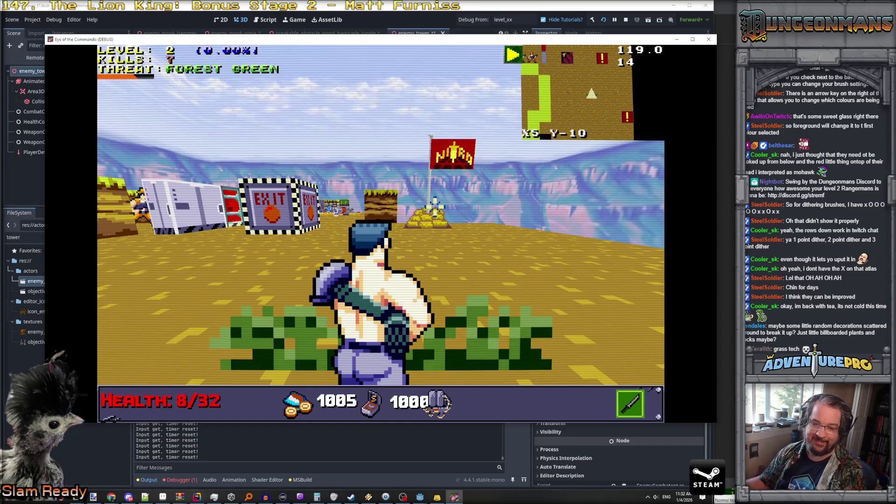
key(w)
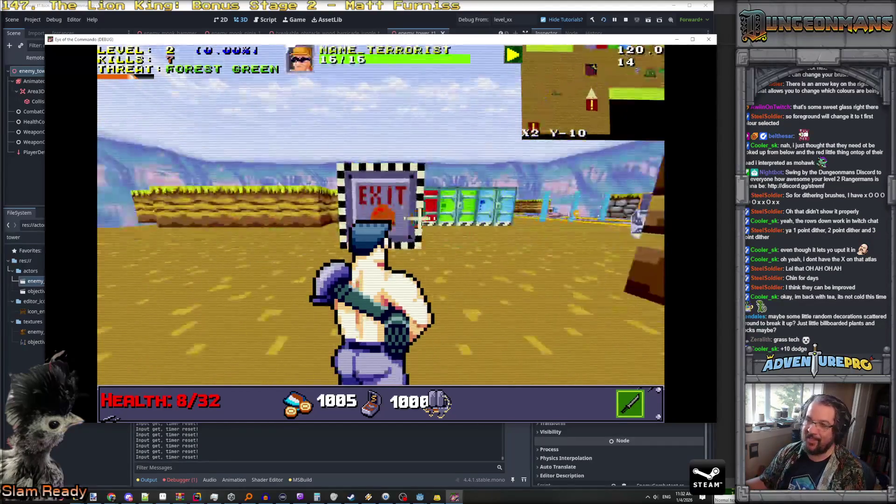
key(Left)
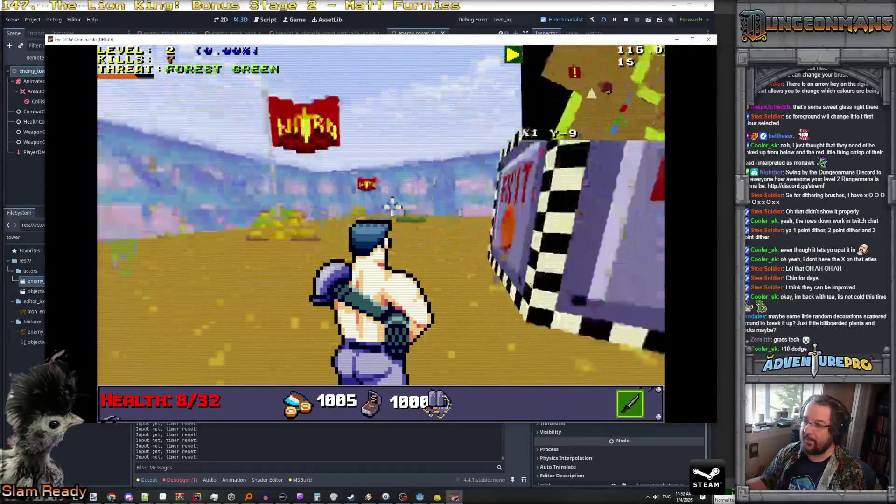
key(Left)
key(grave)
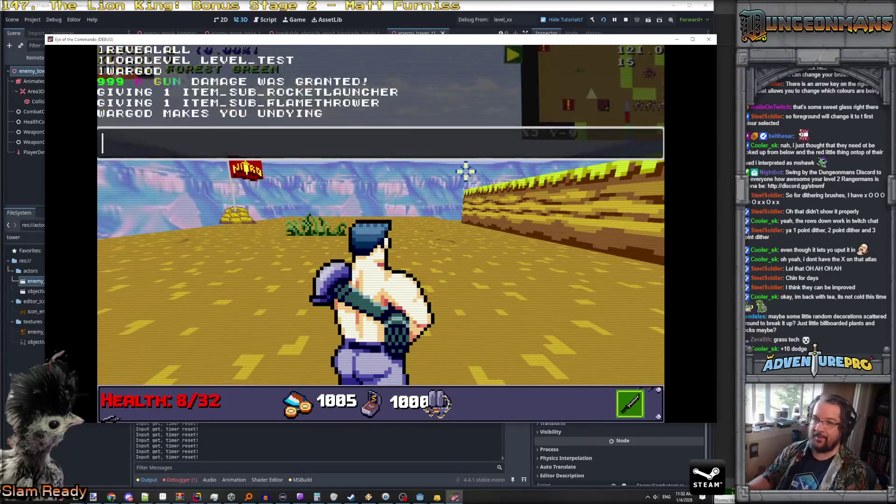
Load the river level and close the Control tutorial dialog.
key(Return)
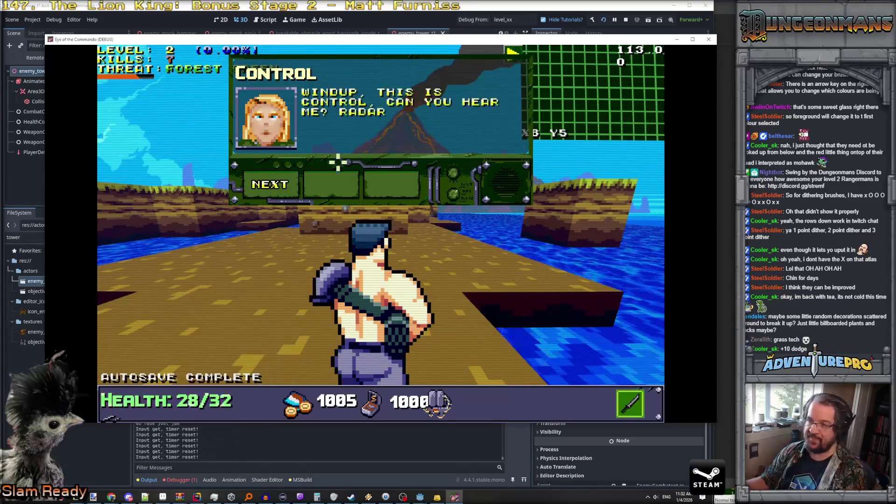
click(267, 183)
click(283, 191)
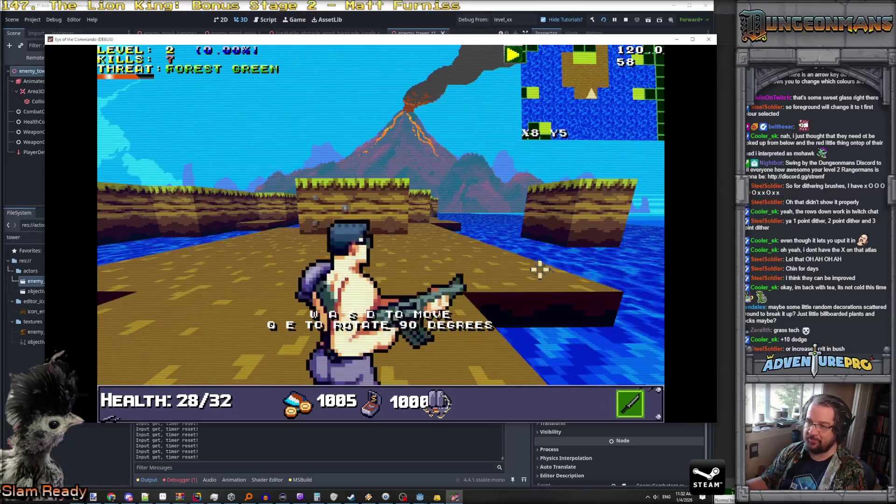
Look between the grass pillar and the volcano, then walk over to view the sea.
key(a)
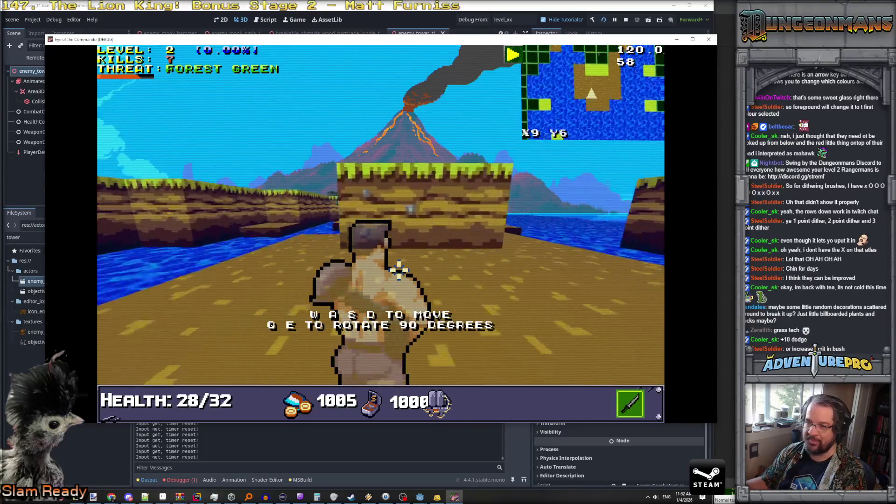
key(q)
key(e)
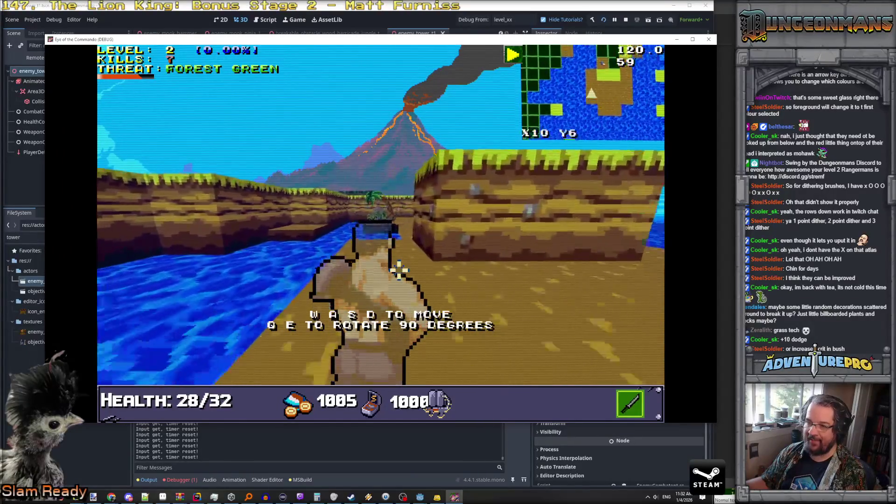
key(w)
key(e)
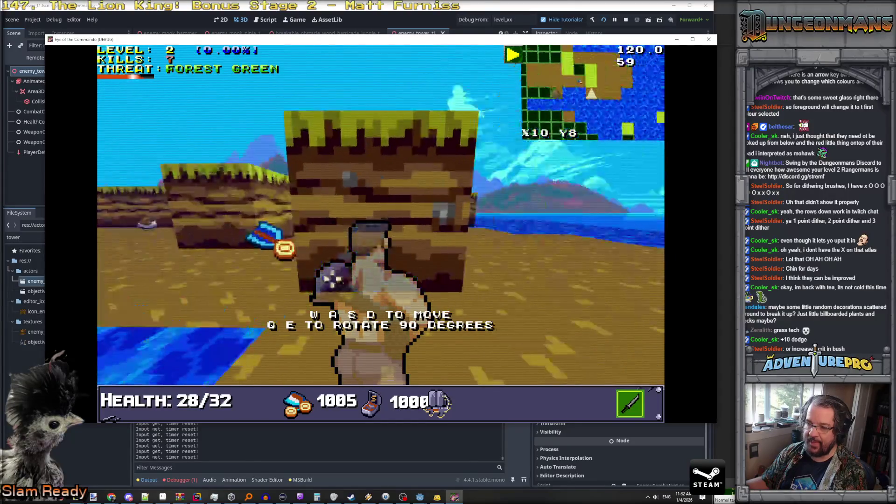
key(q)
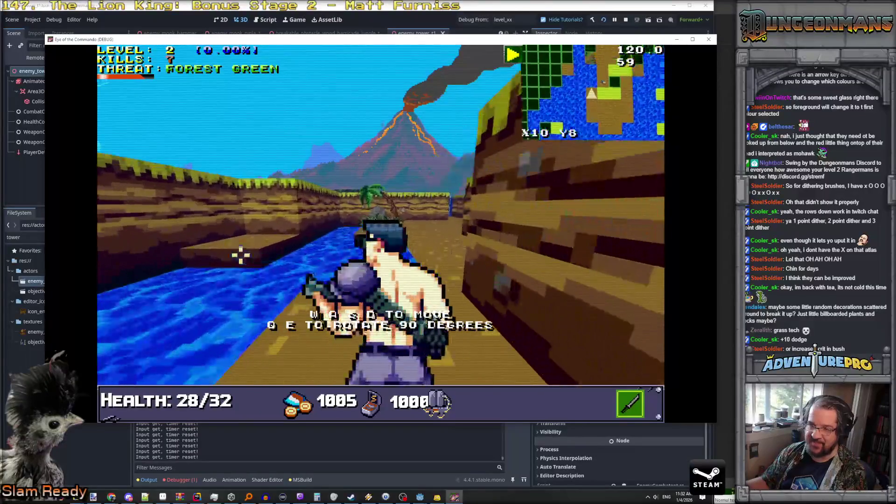
key(e)
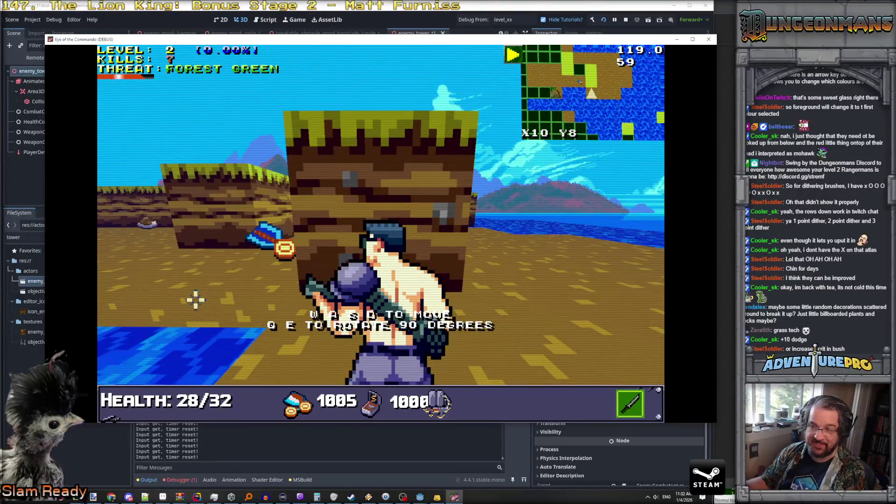
key(q)
key(w)
key(a)
key(a)
key(a)
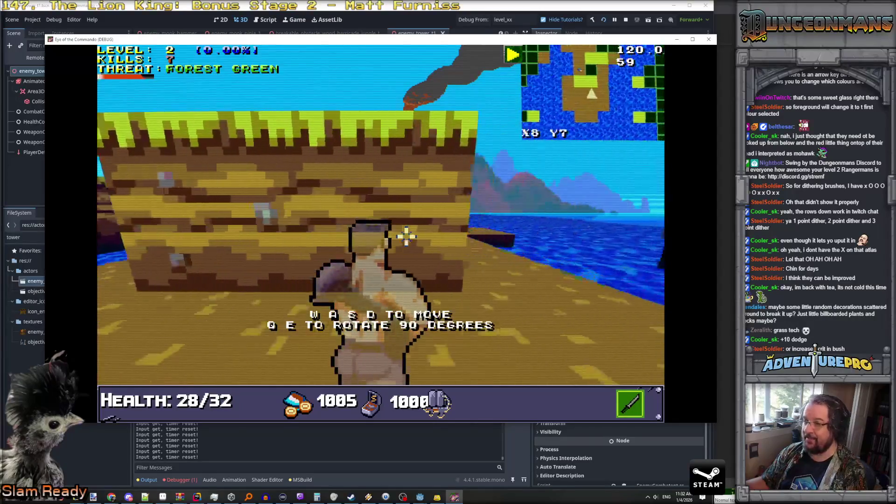
key(e)
Head back past the start area and walk down the river path.
key(w)
key(q)
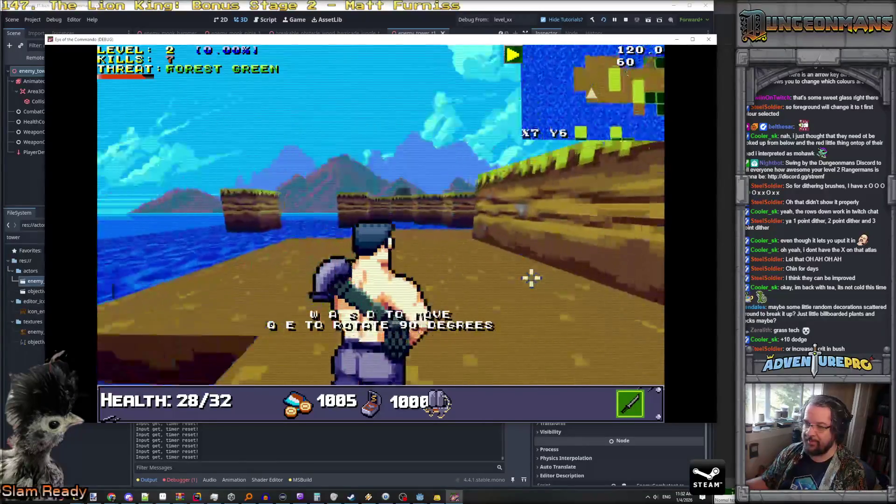
key(w)
key(w)
key(e)
key(q)
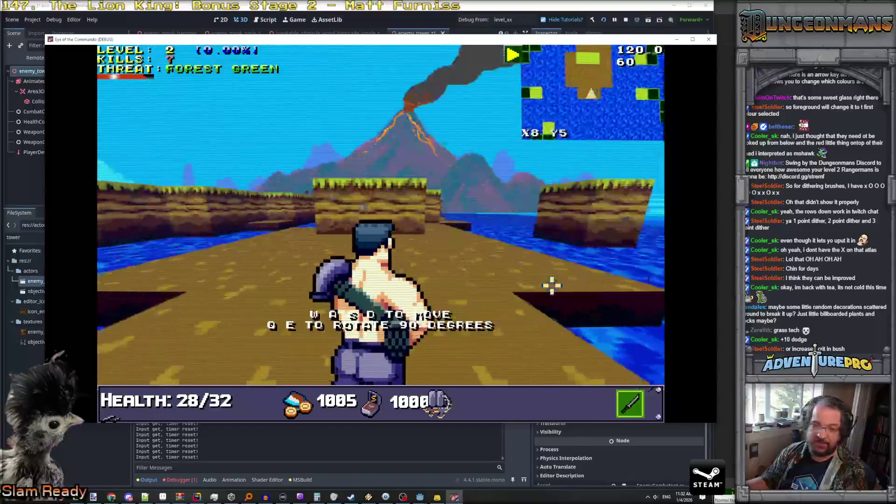
key(w)
key(w)
key(w)
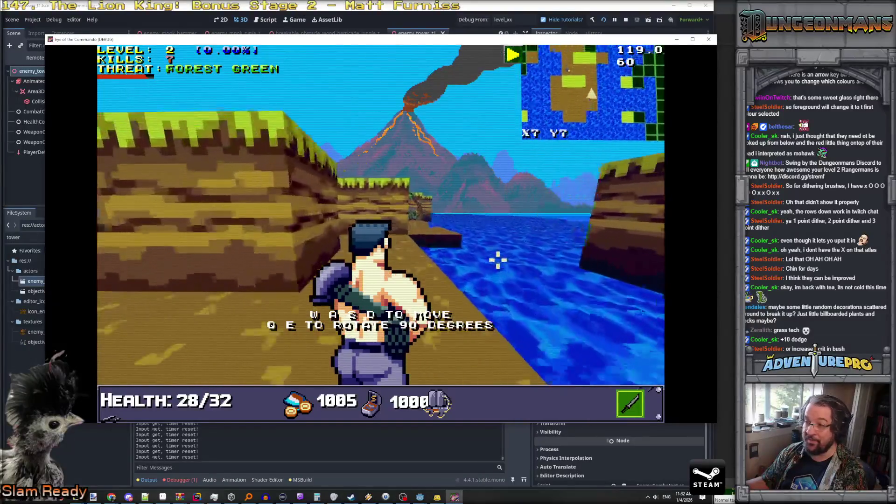
key(a)
key(w)
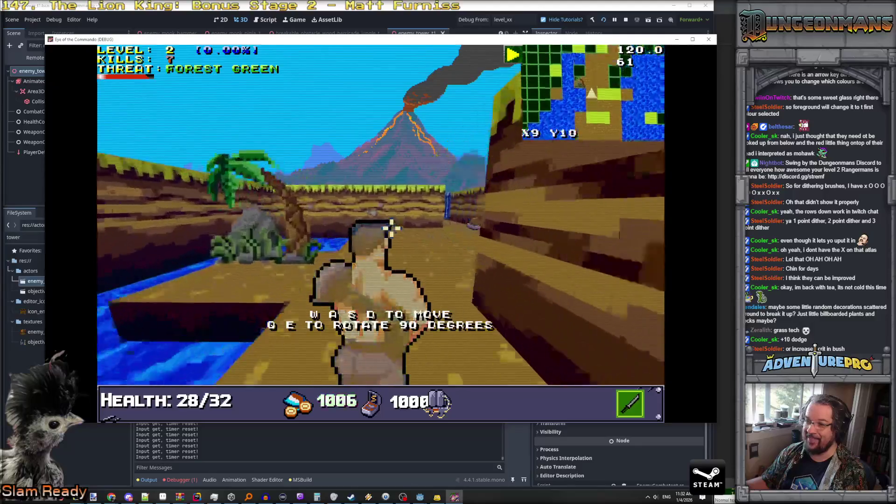
key(w)
key(w)
key(q)
key(w)
key(w)
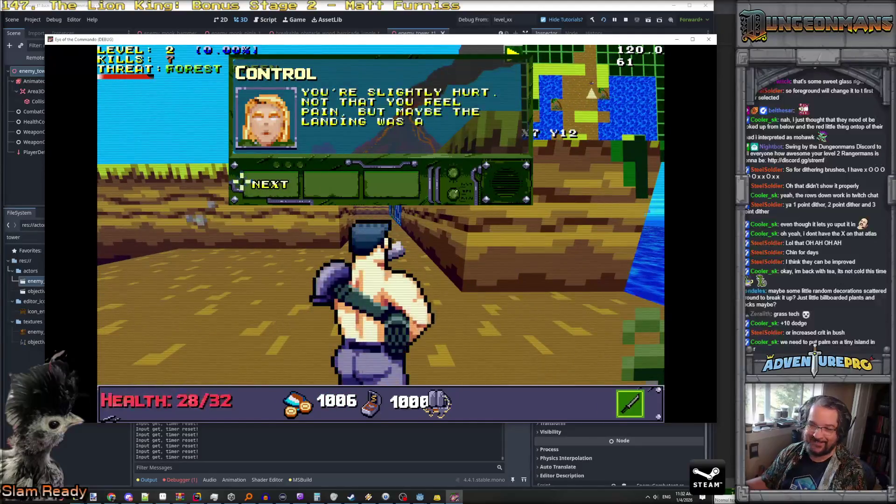
Dismiss the Control messages and pick up the Battle Chicken.
click(265, 184)
click(268, 185)
click(273, 187)
key(w)
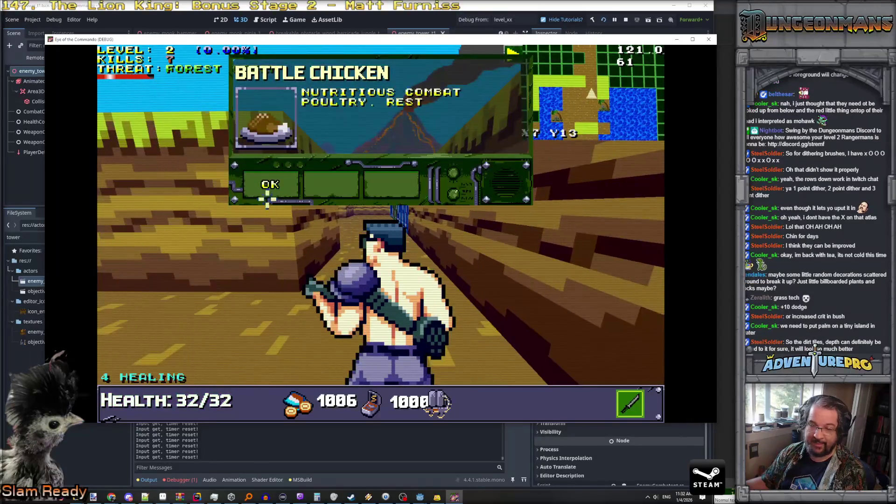
click(264, 185)
Walk along the river bank back toward the volcano, then stop the game with F8.
key(w)
key(w)
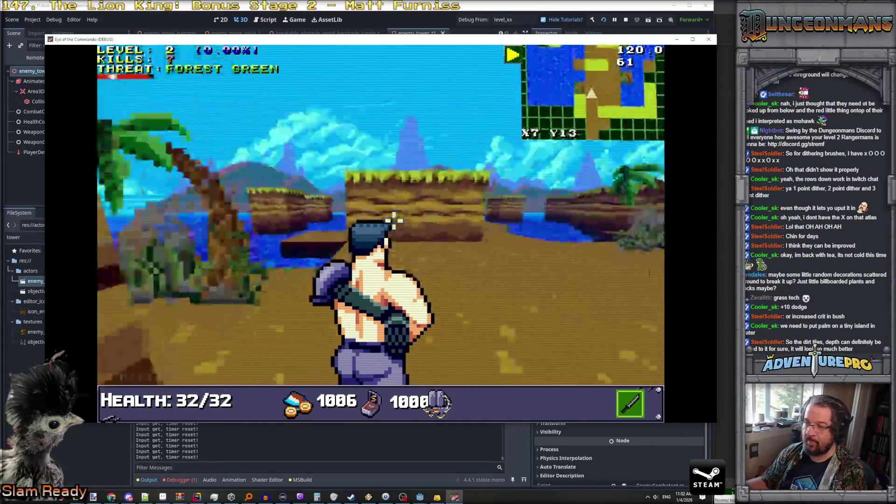
key(w)
key(w)
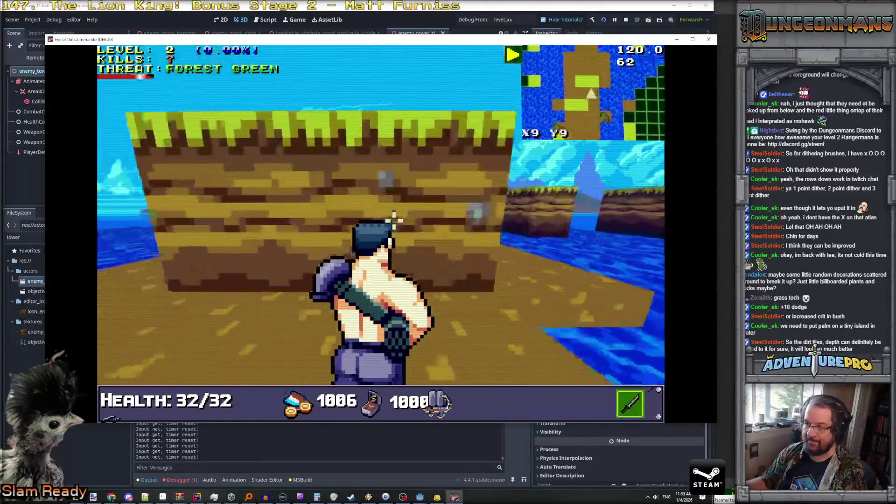
key(a)
key(w)
key(w)
key(d)
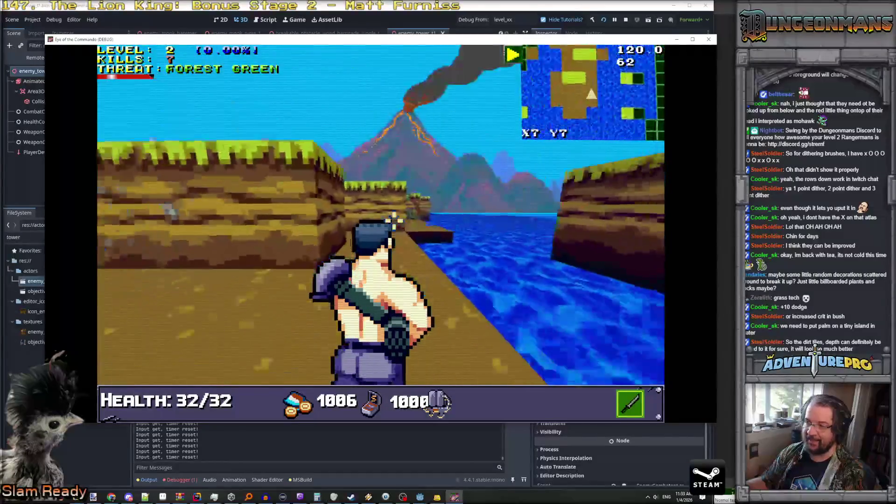
key(w)
key(w)
key(a)
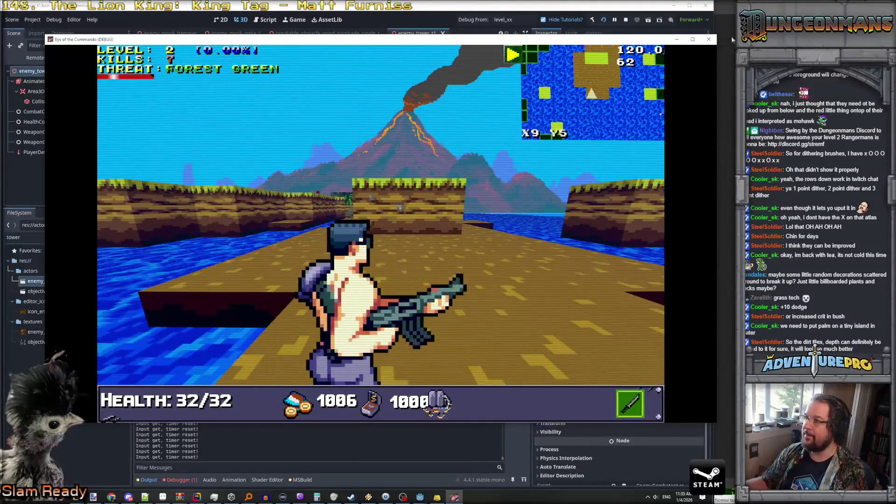
key(F8)
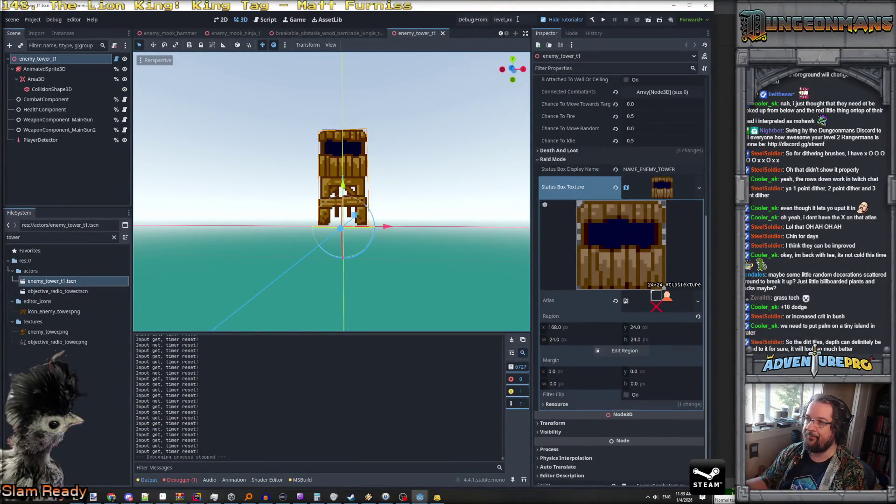
Filter the FileSystem dock for level_01 and open level_01.tscn.
click(54, 236)
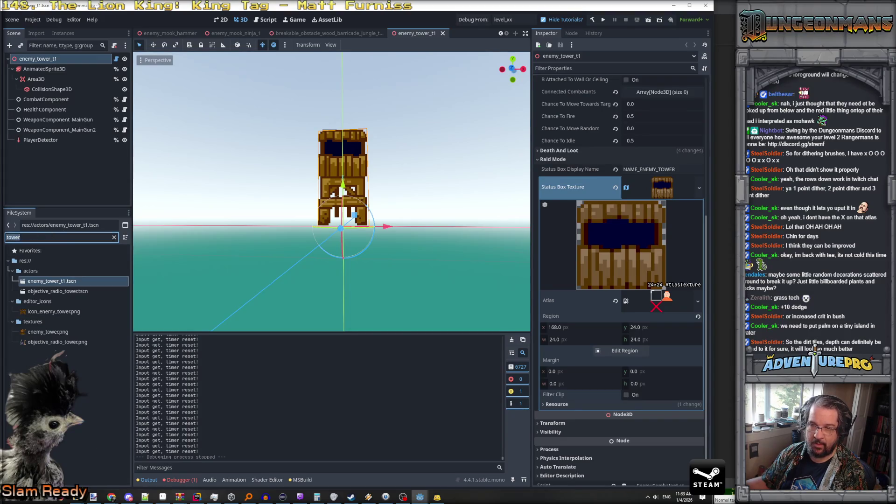
text(level_01)
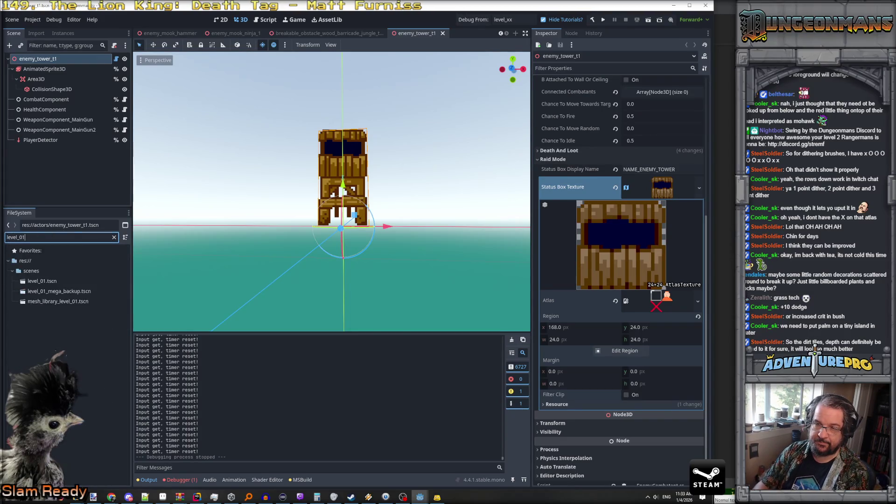
double_click(45, 280)
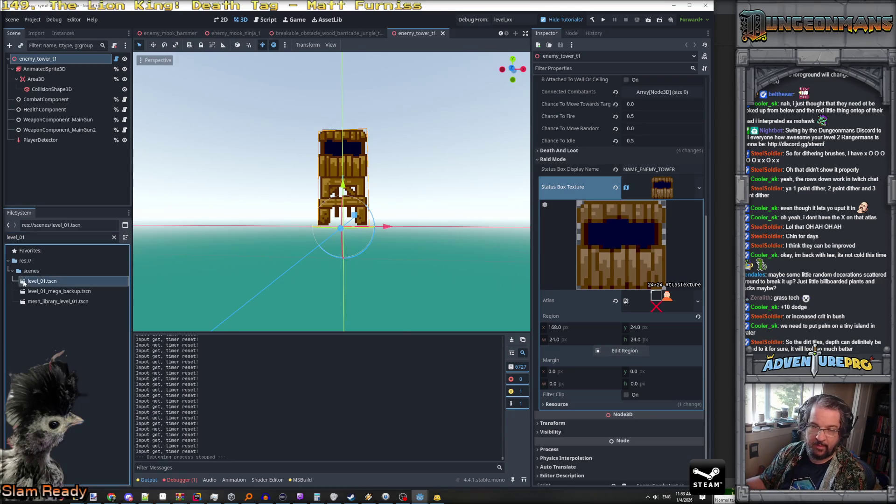
scroll(353, 236, down, 10)
scroll(353, 237, up, 10)
scroll(353, 237, down, 5)
scroll(354, 236, up, 5)
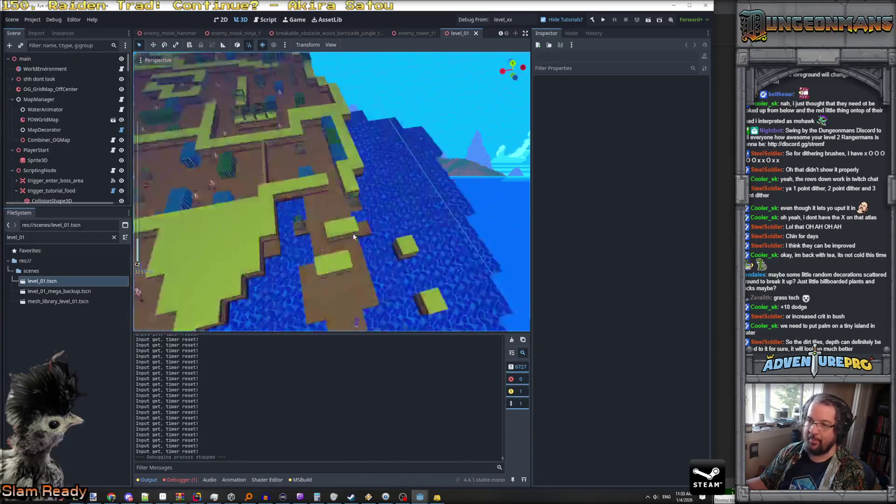
scroll(354, 236, down, 5)
scroll(354, 236, down, 5)
scroll(353, 237, up, 5)
scroll(353, 236, down, 5)
scroll(354, 236, down, 5)
scroll(353, 237, up, 5)
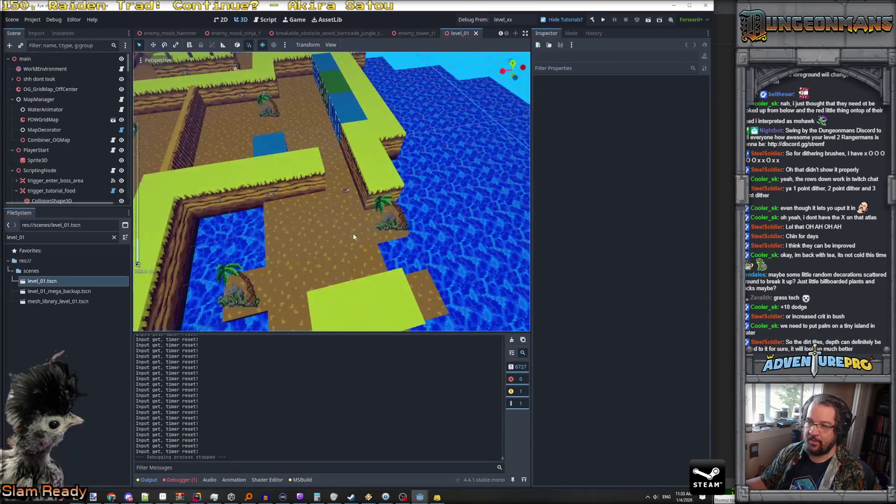
scroll(354, 237, down, 5)
scroll(353, 236, up, 3)
scroll(353, 236, down, 3)
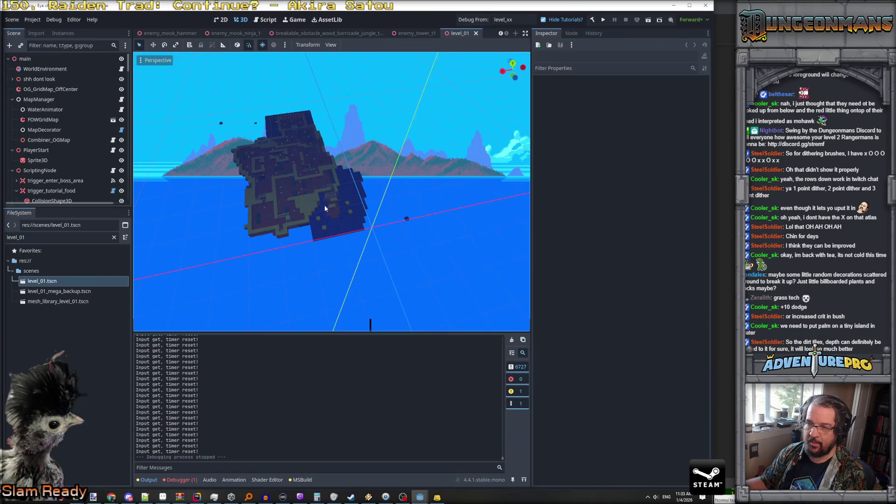
scroll(325, 204, up, 5)
scroll(326, 204, down, 5)
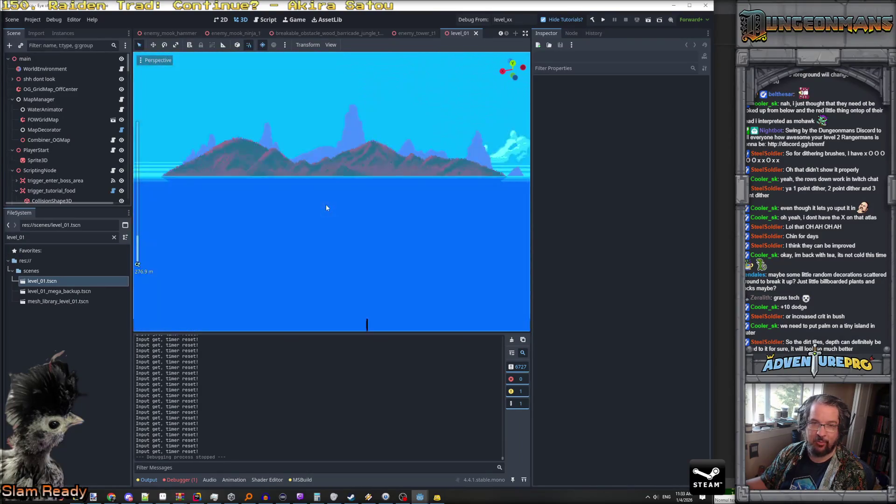
scroll(326, 207, up, 5)
scroll(326, 207, down, 3)
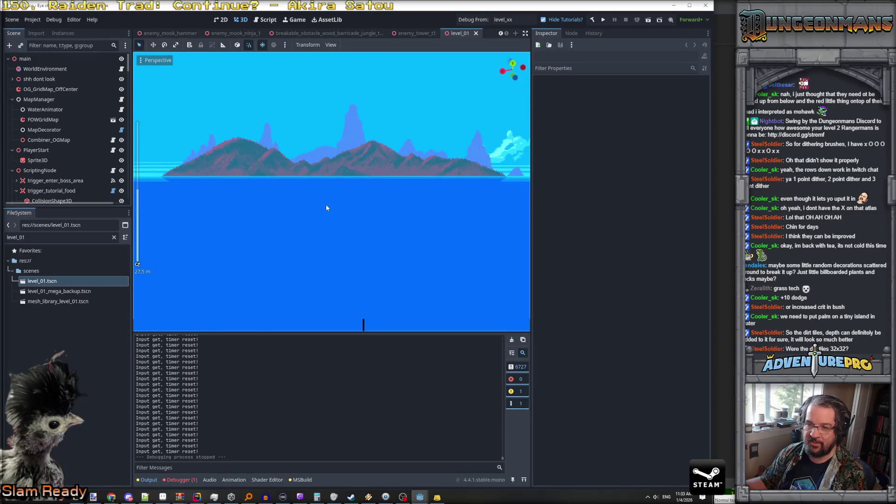
drag(326, 207, 336, 182)
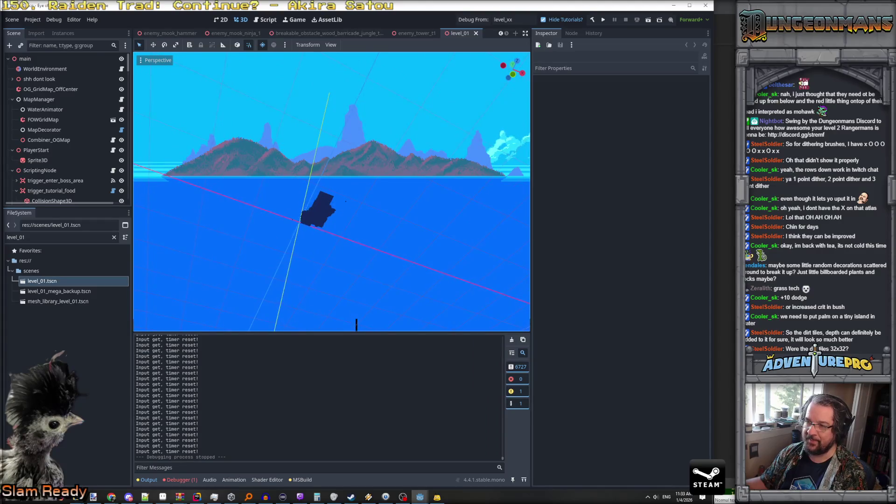
scroll(336, 182, up, 2)
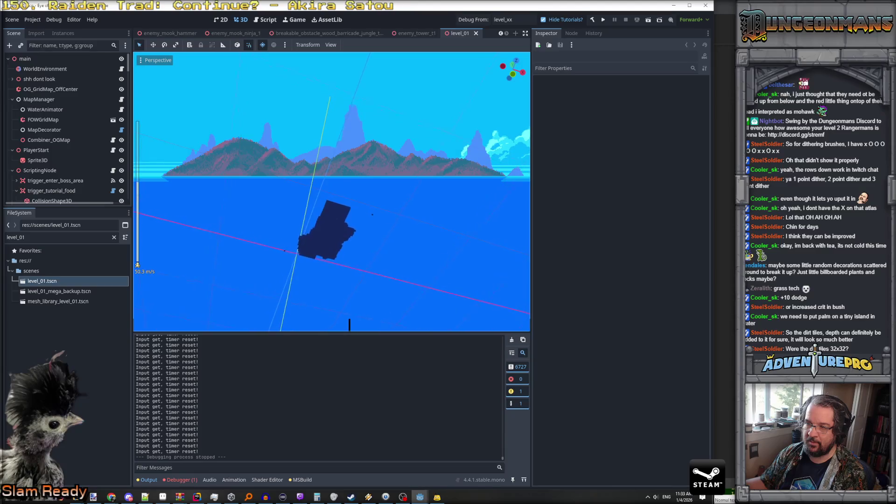
scroll(332, 191, up, 3)
key(w)
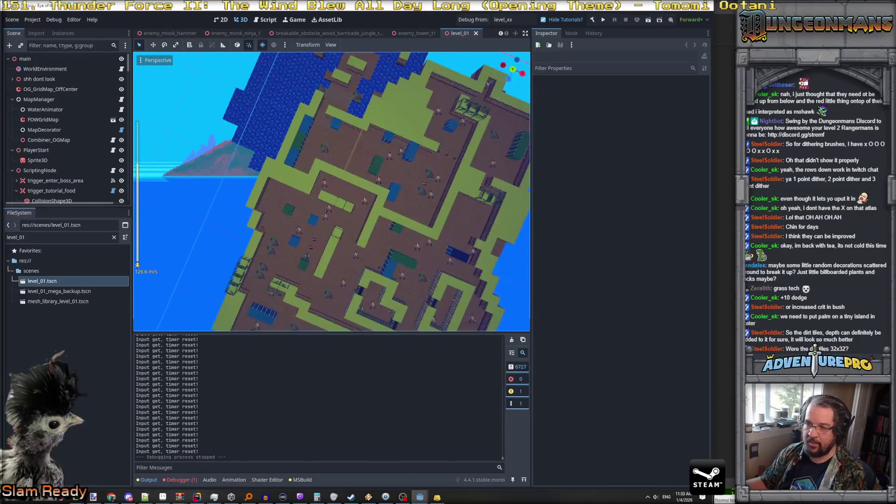
mouse_move(331, 191)
mouse_down()
mouse_move(319, 155)
mouse_move(336, 149)
mouse_move(324, 155)
mouse_move(326, 208)
mouse_move(356, 264)
mouse_move(333, 289)
mouse_move(311, 198)
mouse_move(281, 177)
mouse_move(287, 185)
mouse_up()
scroll(331, 191, down, 2)
scroll(324, 168, up, 5)
scroll(334, 222, down, 3)
click(12, 99)
click(50, 88)
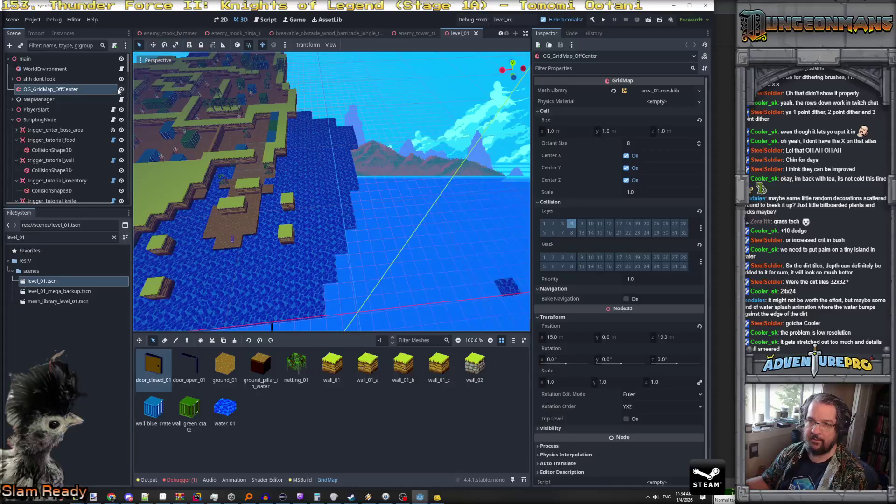
Toggle the grid map's visibility off and on, and cancel renaming the node.
click(121, 89)
click(122, 89)
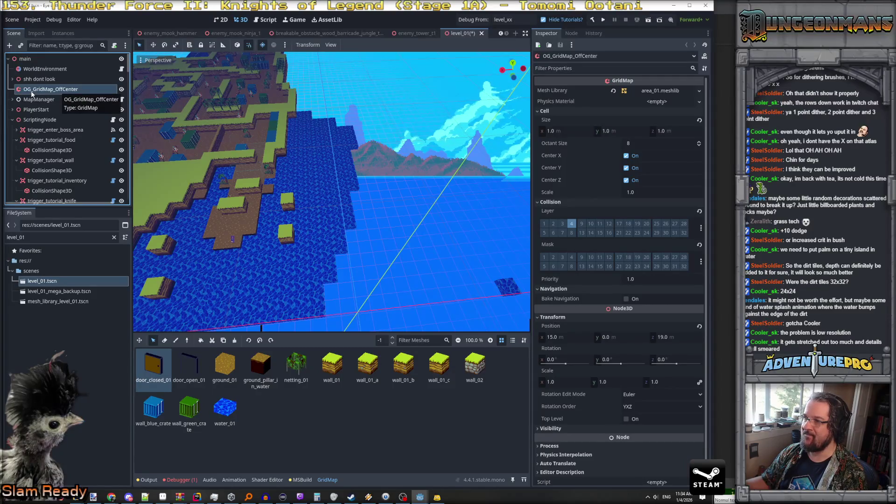
double_click(31, 91)
key(Escape)
Paint a ground_pillar_in_water tile into the river water near START.
click(262, 366)
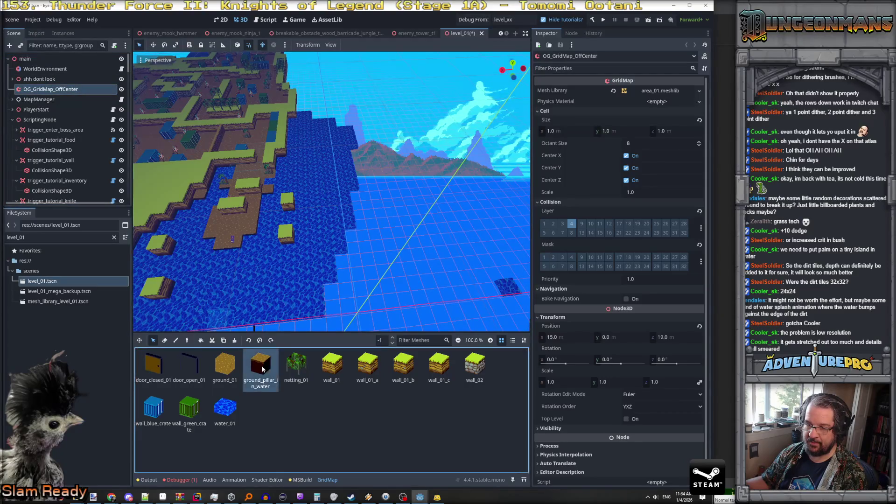
scroll(298, 225, up, 6)
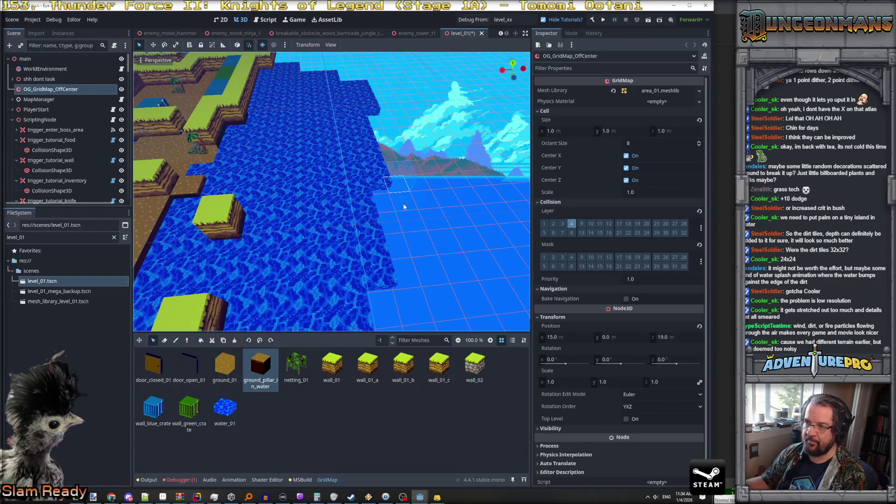
click(175, 340)
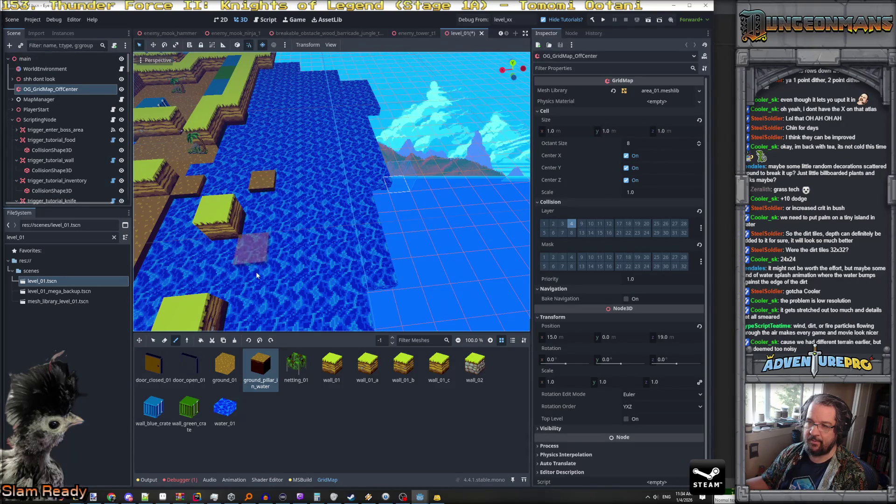
scroll(256, 276, up, 5)
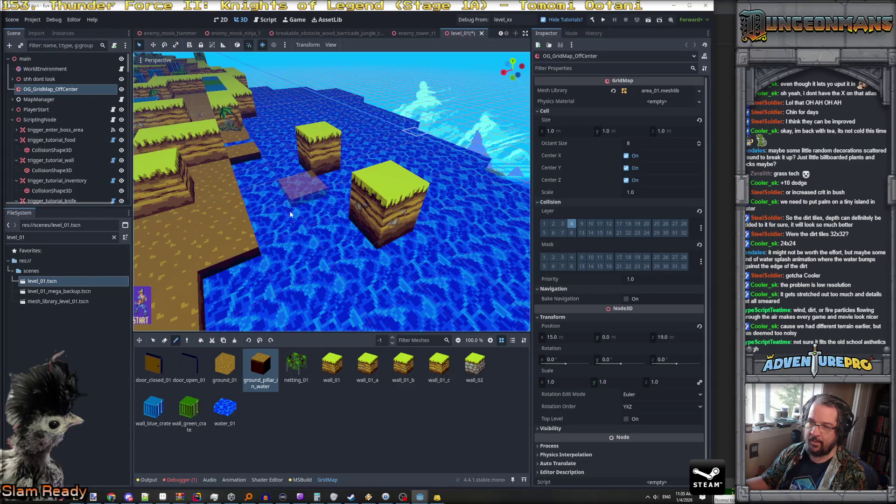
scroll(293, 264, down, 3)
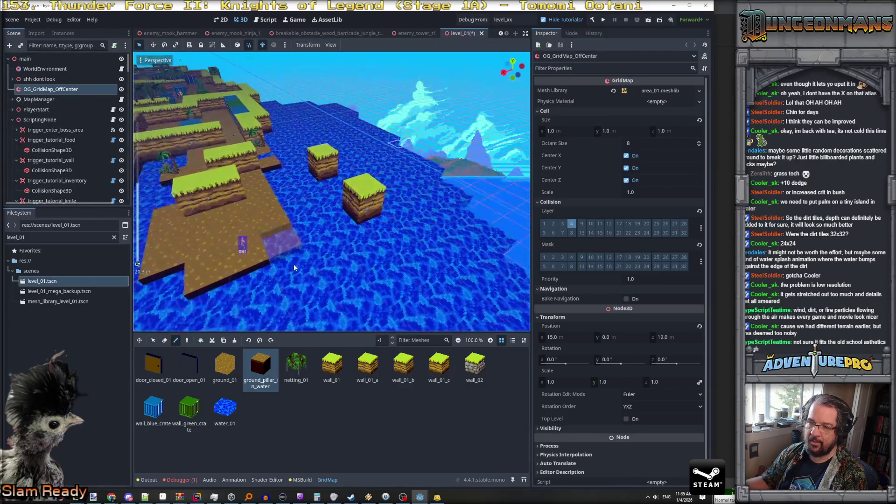
mouse_move(260, 269)
mouse_down()
mouse_move(273, 260)
mouse_move(237, 264)
mouse_up()
click(209, 268)
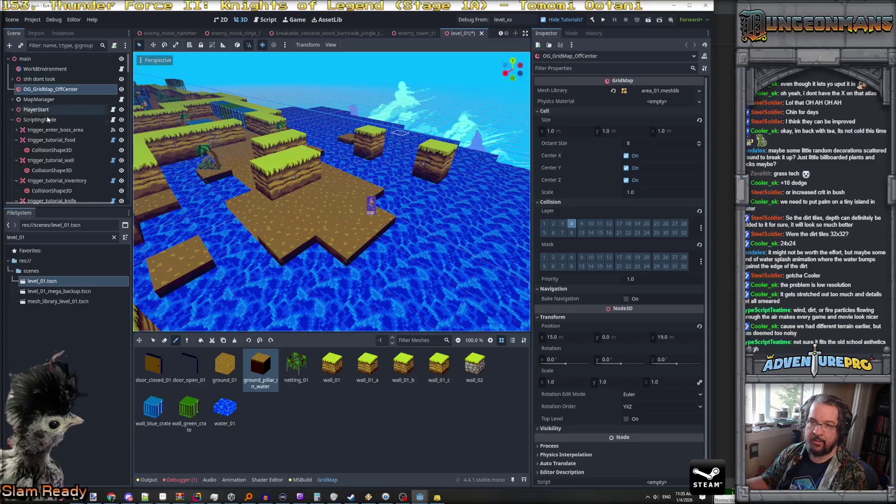
Collapse the other scene folders, expand TreesFolder and select obstacle_palm_tree.
click(12, 119)
click(13, 130)
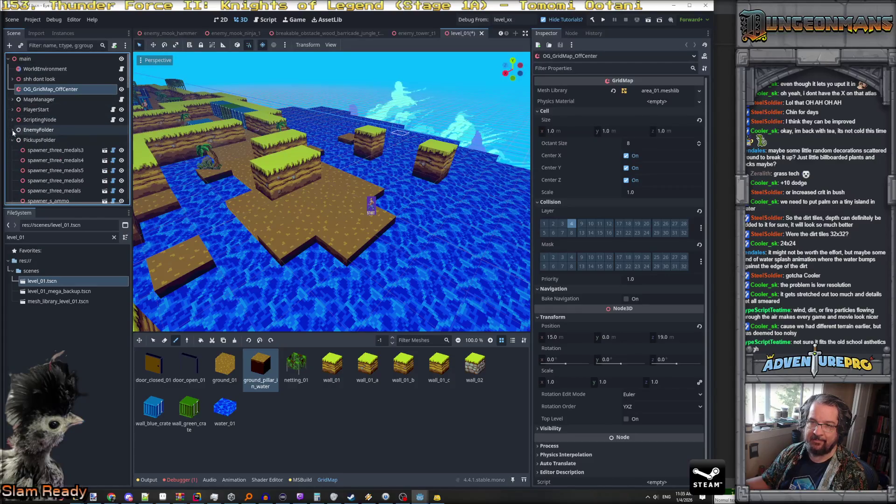
click(12, 140)
click(13, 159)
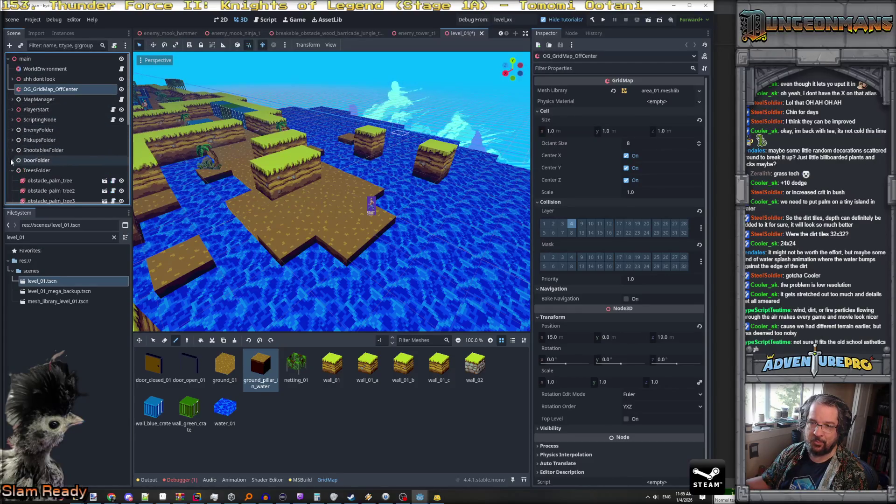
click(12, 170)
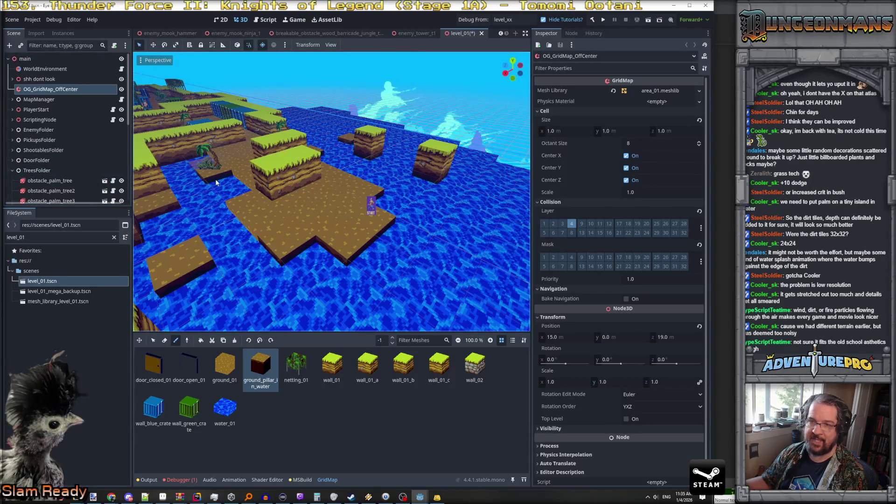
click(36, 170)
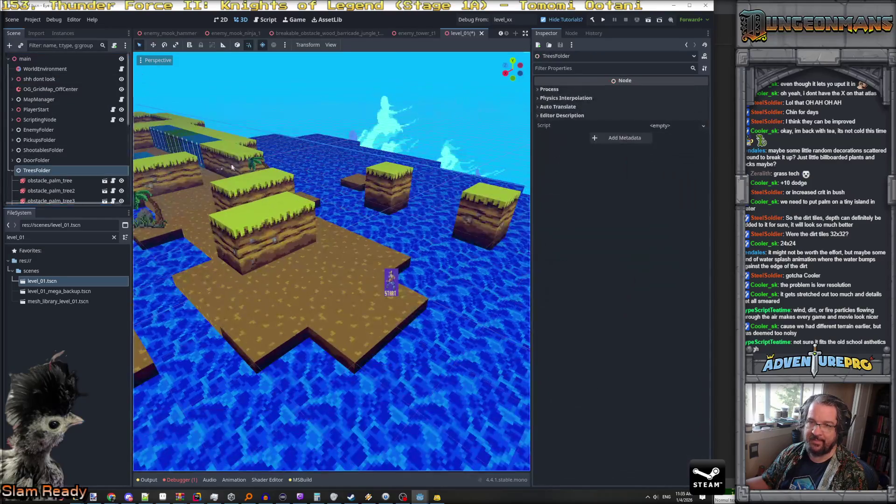
click(92, 182)
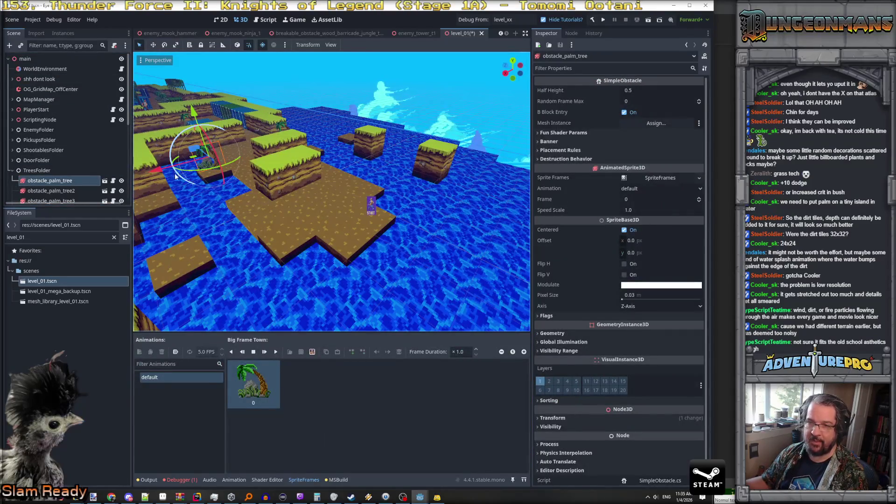
Duplicate the palm tree and move the copy toward the lower-left island.
right_click(63, 182)
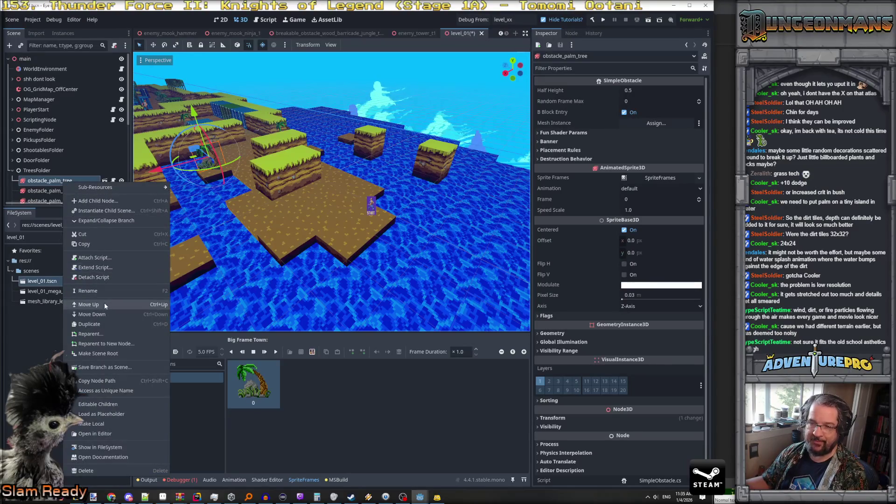
click(100, 325)
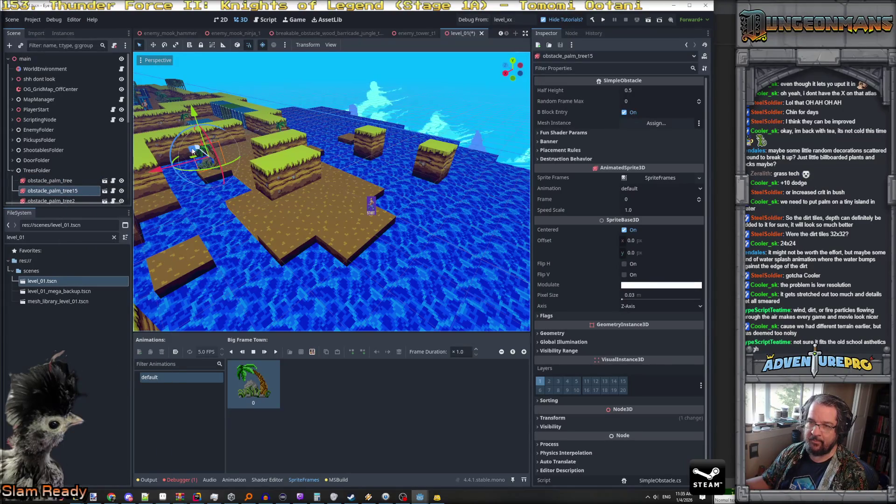
mouse_move(198, 149)
mouse_down()
mouse_move(177, 272)
mouse_move(140, 295)
mouse_up()
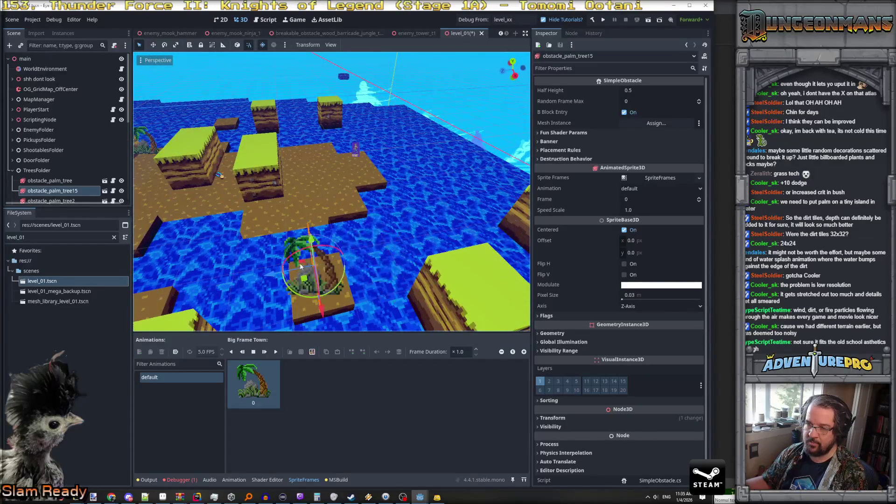
Duplicate obstacle_palm_tree15 and move the copy along Z onto a dirt block in the water.
right_click(67, 191)
click(102, 331)
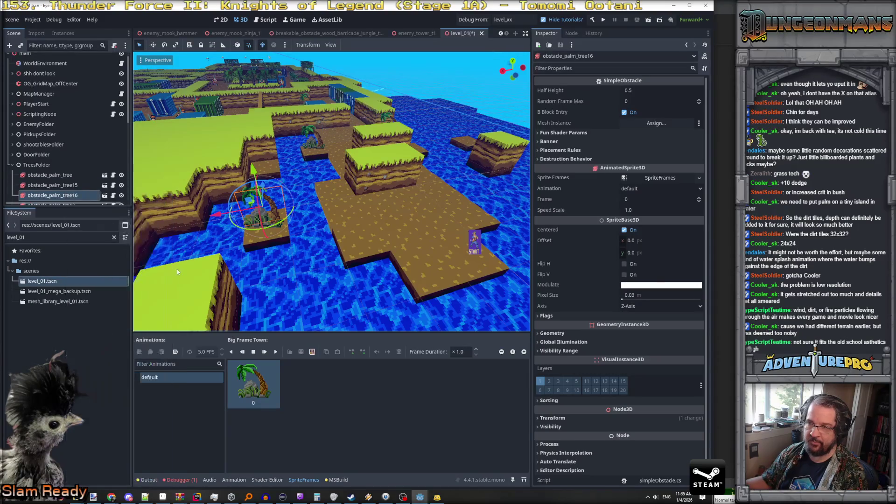
mouse_move(210, 217)
mouse_down()
mouse_move(385, 201)
mouse_move(420, 164)
mouse_up()
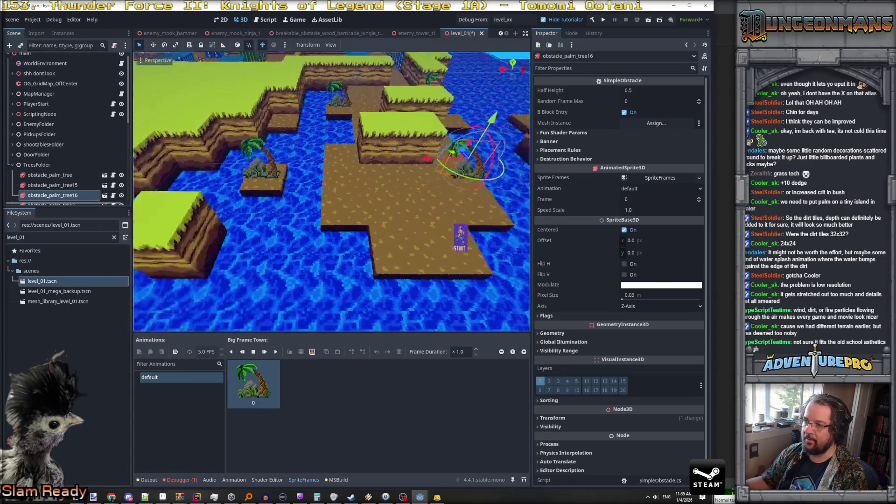
drag(294, 190, 294, 190)
key(z)
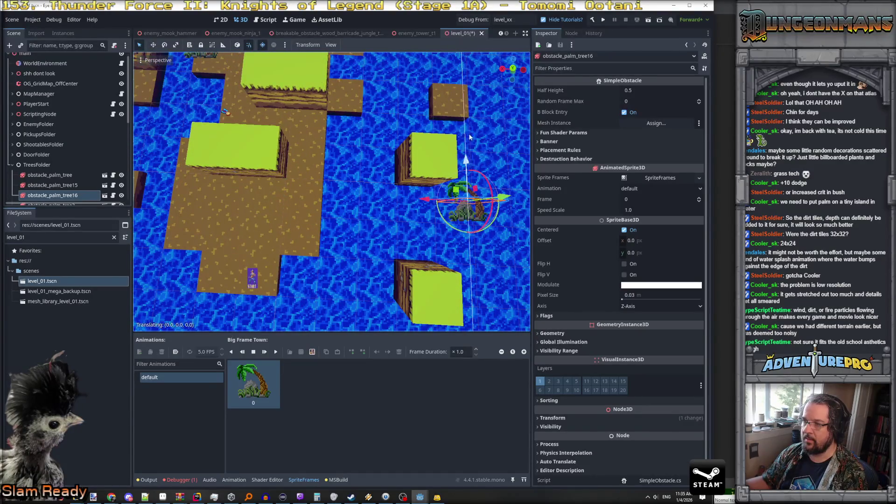
click(462, 80)
key(f)
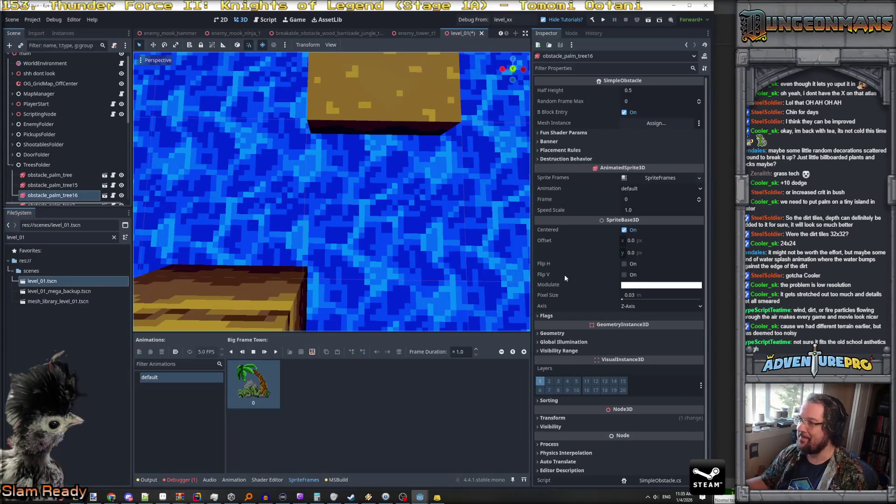
Set obstacle_palm_tree16's Transform position to 3.5, 0.5, 10.5.
scroll(565, 275, down, 1)
click(569, 403)
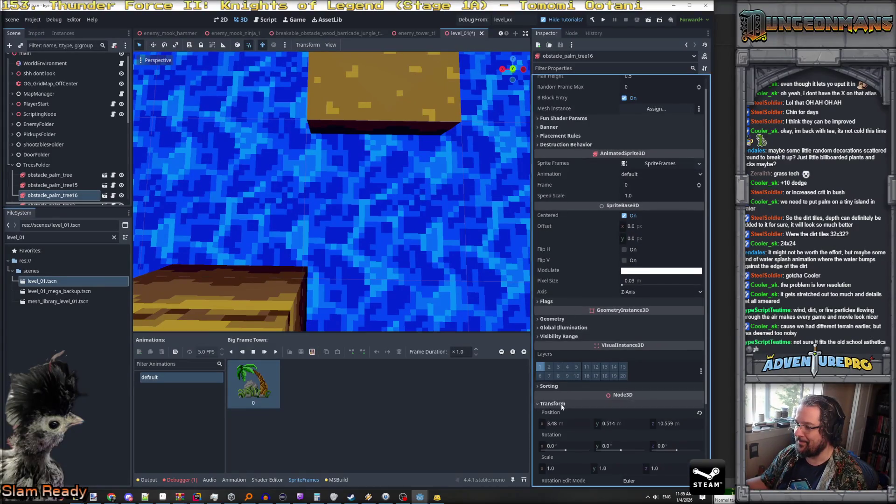
click(577, 424)
text(5)
key(Tab)
text(0.5)
key(Tab)
text(10.5)
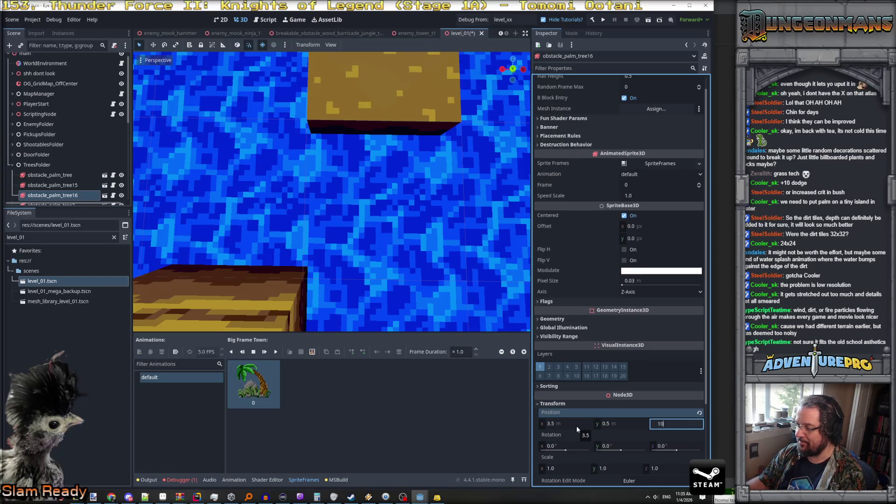
key(Return)
Frame the palm tree and check its island from a low angle, then switch to the pixel-art editor.
key(f)
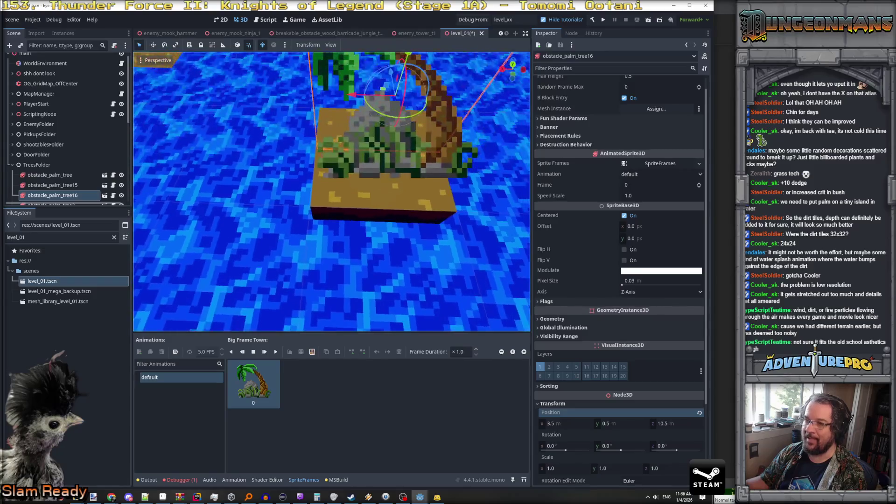
scroll(433, 257, down, 5)
scroll(331, 191, up, 5)
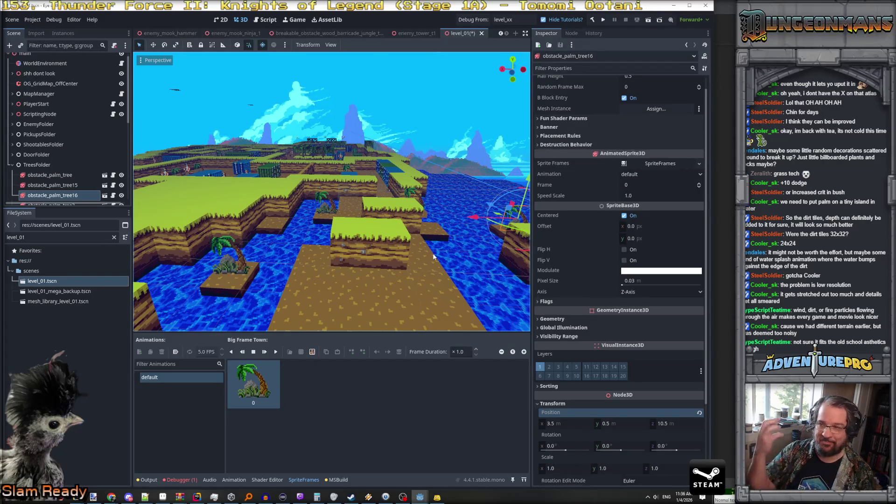
drag(304, 260, 304, 260)
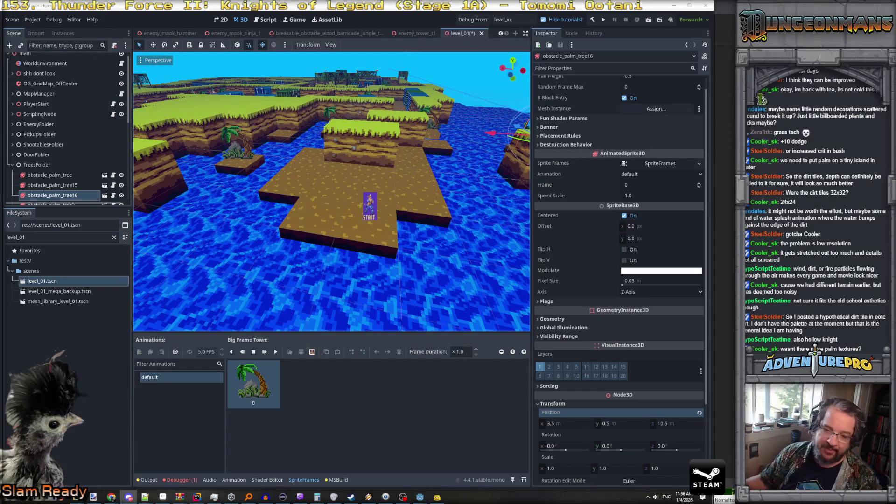
mouse_move(483, 286)
mouse_down()
mouse_move(483, 271)
mouse_move(467, 263)
mouse_move(467, 285)
mouse_move(466, 266)
mouse_up()
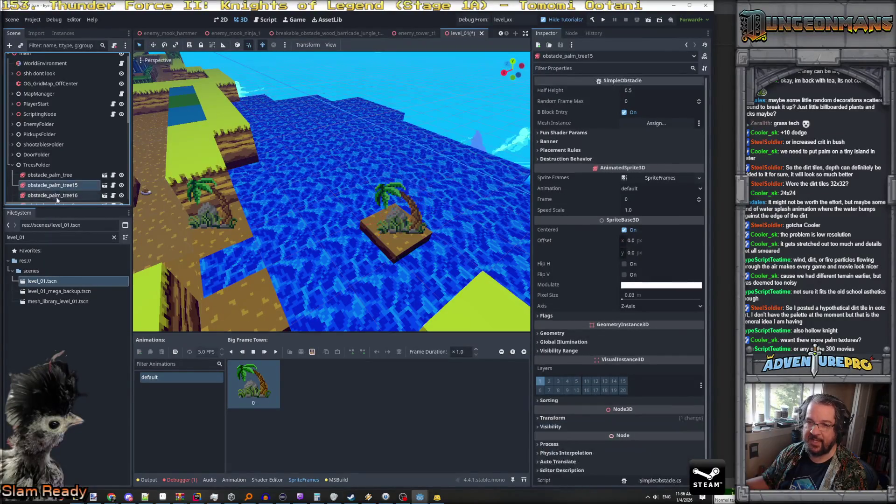
scroll(630, 112, up, 1)
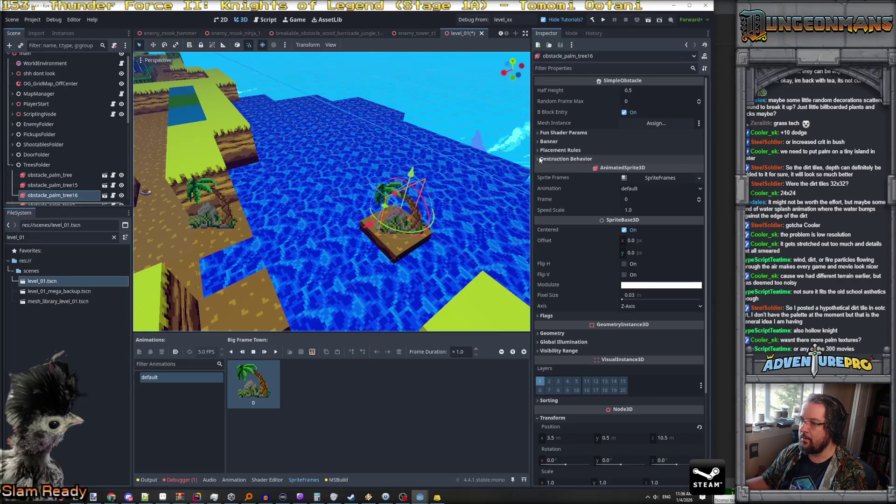
click(540, 134)
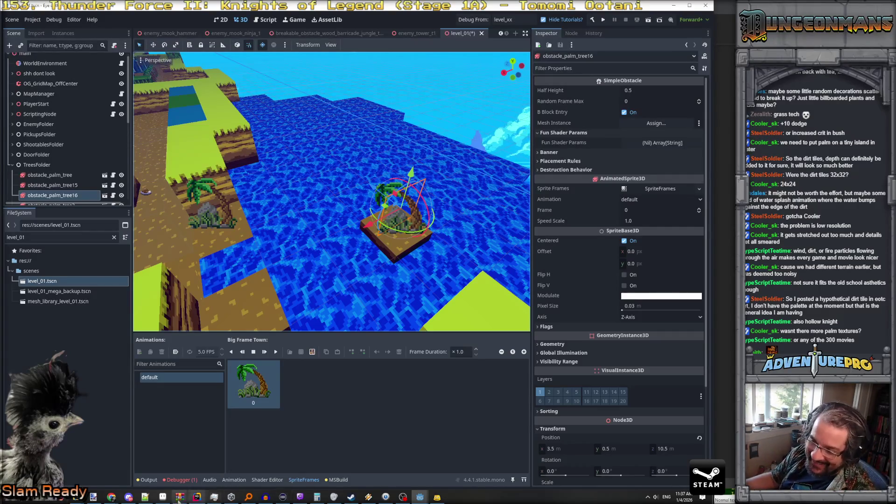
click(162, 498)
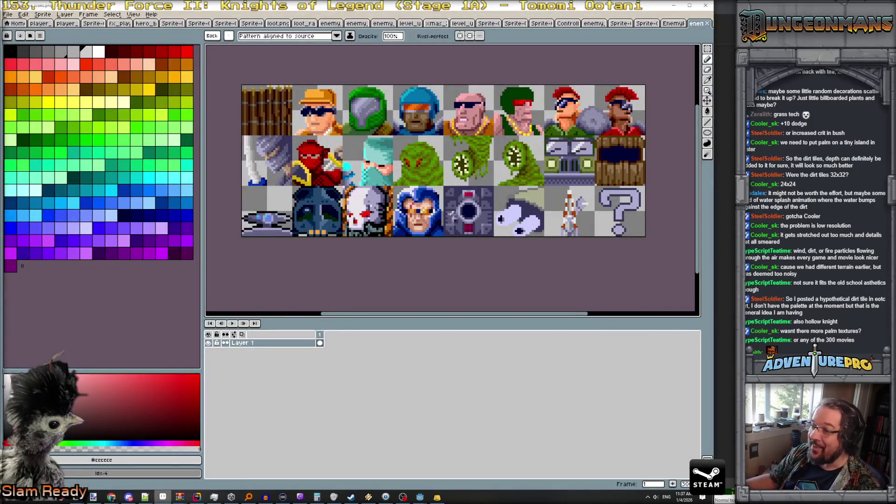
drag(448, 259, 434, 303)
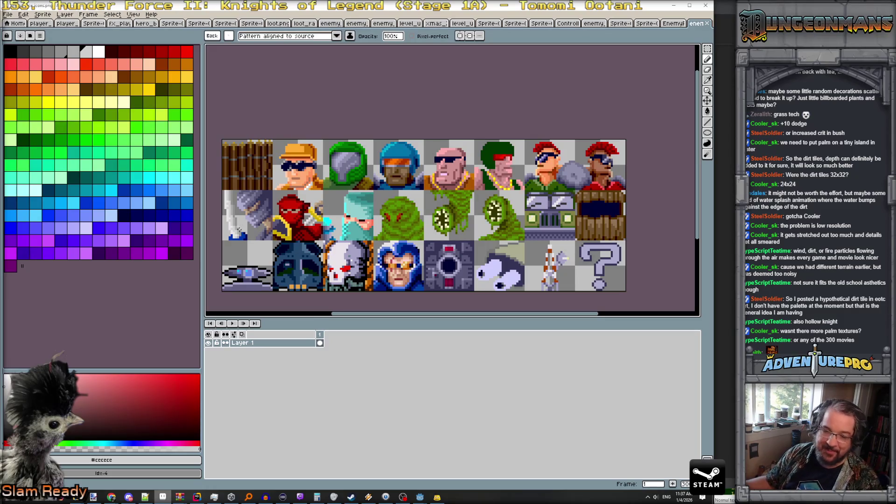
scroll(378, 191, up, 3)
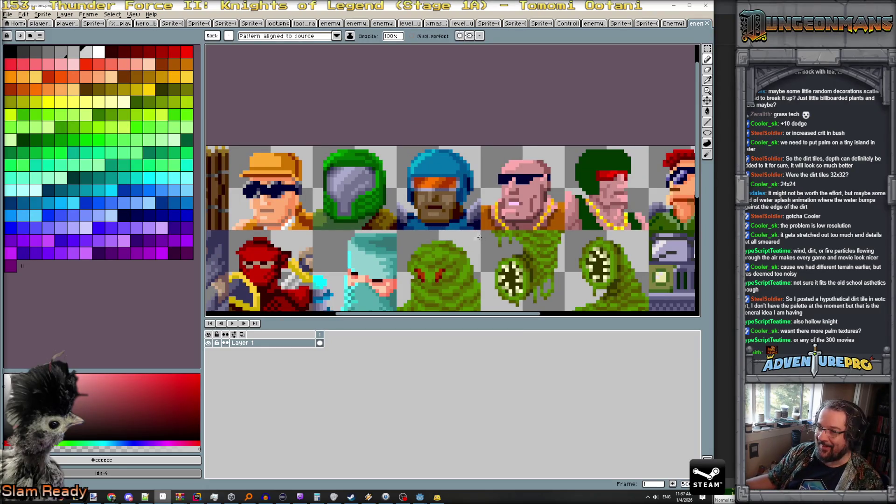
mouse_move(478, 237)
mouse_down()
mouse_move(329, 236)
mouse_move(408, 235)
mouse_move(471, 202)
mouse_move(484, 206)
mouse_move(483, 166)
mouse_move(418, 152)
mouse_move(409, 213)
mouse_move(511, 202)
mouse_move(485, 199)
mouse_up()
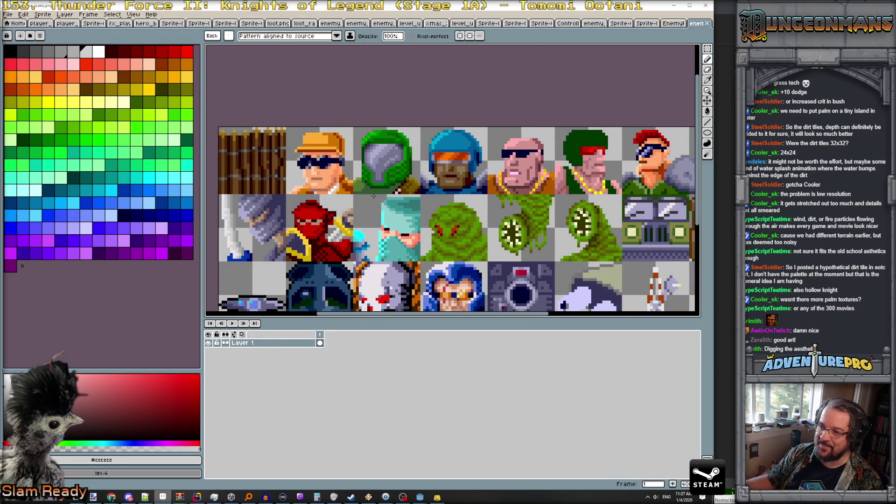
scroll(258, 230, down, 1)
scroll(256, 231, up, 1)
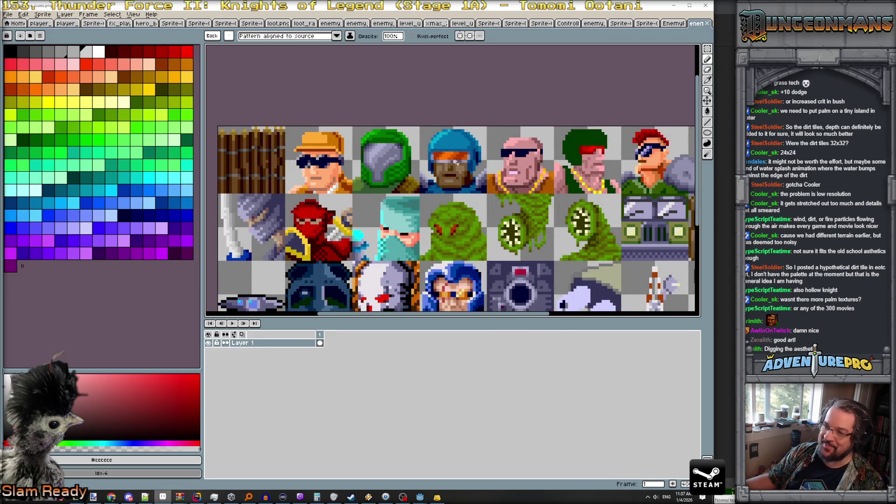
drag(580, 190, 534, 193)
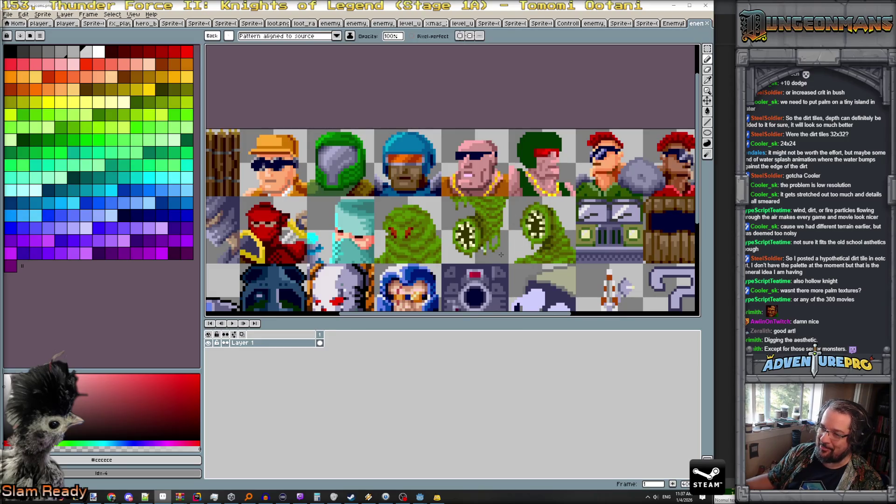
scroll(545, 256, down, 1)
scroll(545, 257, down, 1)
scroll(545, 256, up, 1)
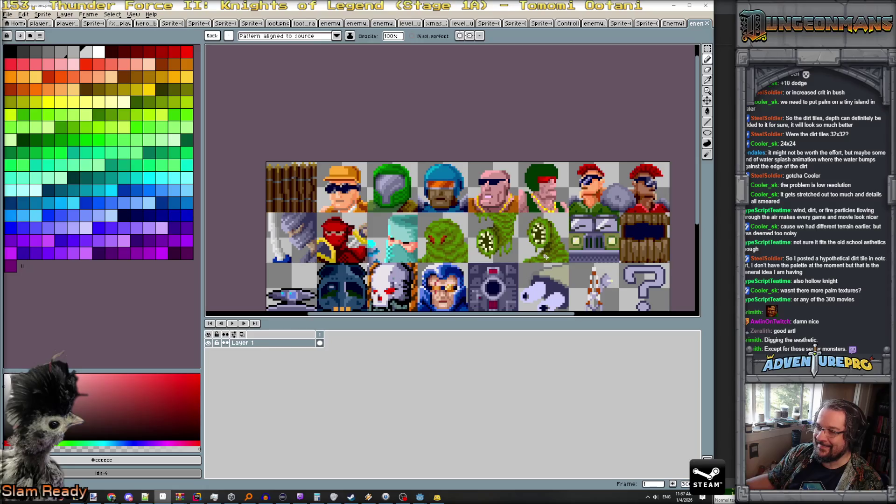
drag(545, 257, 528, 221)
scroll(433, 233, down, 1)
scroll(433, 233, up, 1)
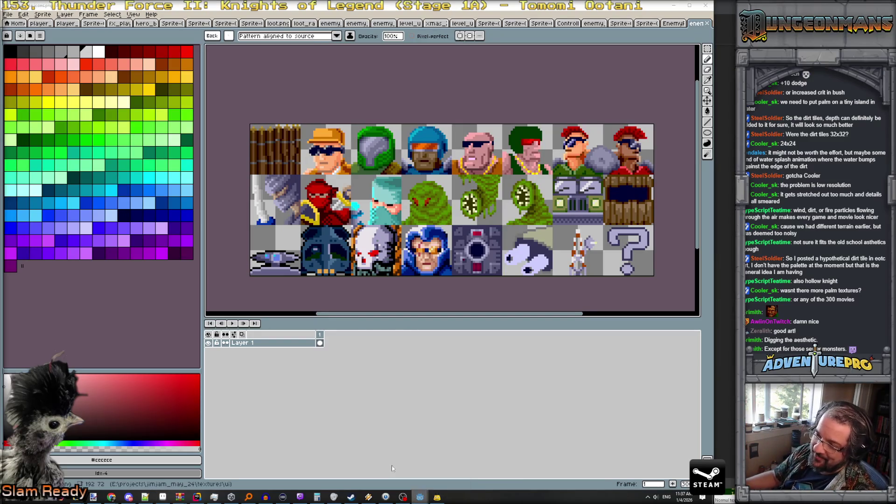
key(alt+Tab)
drag(419, 291, 400, 287)
Select OG_GridMap_OffCenter and drag-paint a diagonal strip of ground tiles across the water.
click(51, 84)
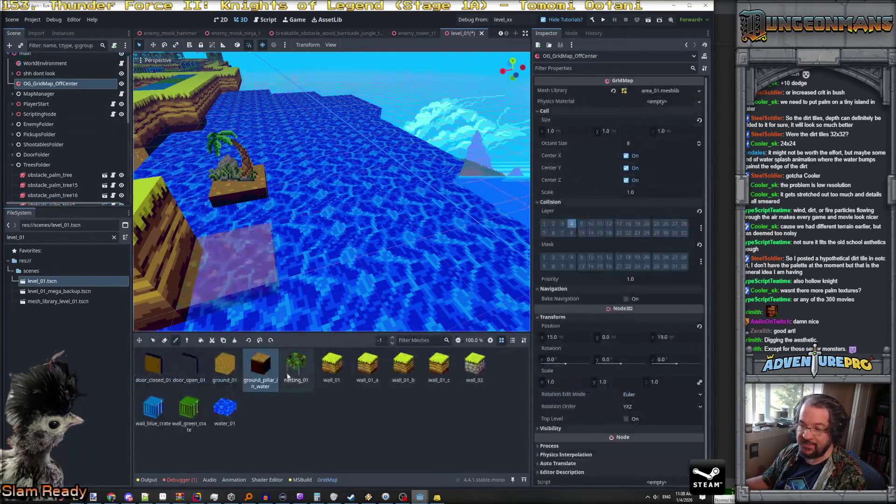
scroll(338, 257, up, 2)
scroll(338, 257, down, 3)
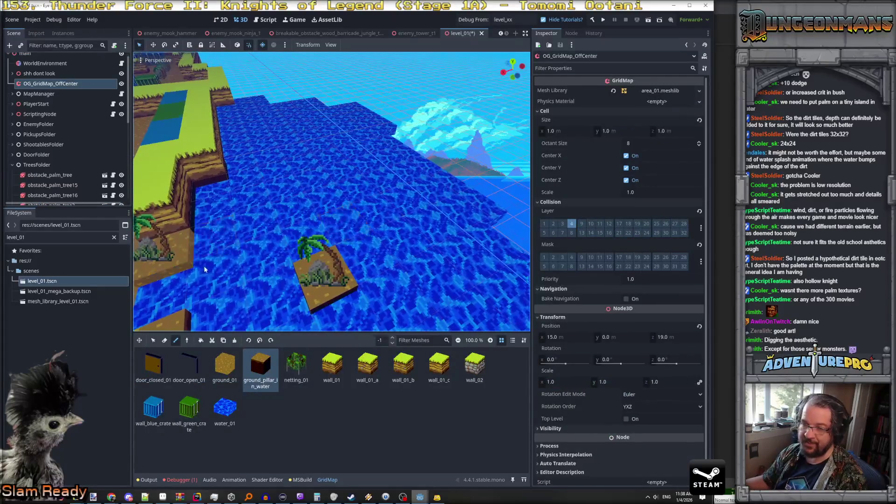
scroll(206, 283, down, 3)
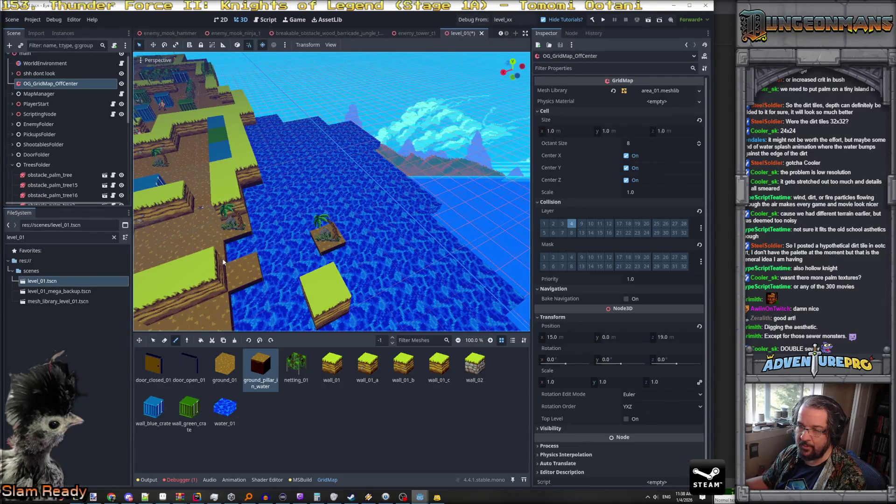
scroll(244, 303, up, 5)
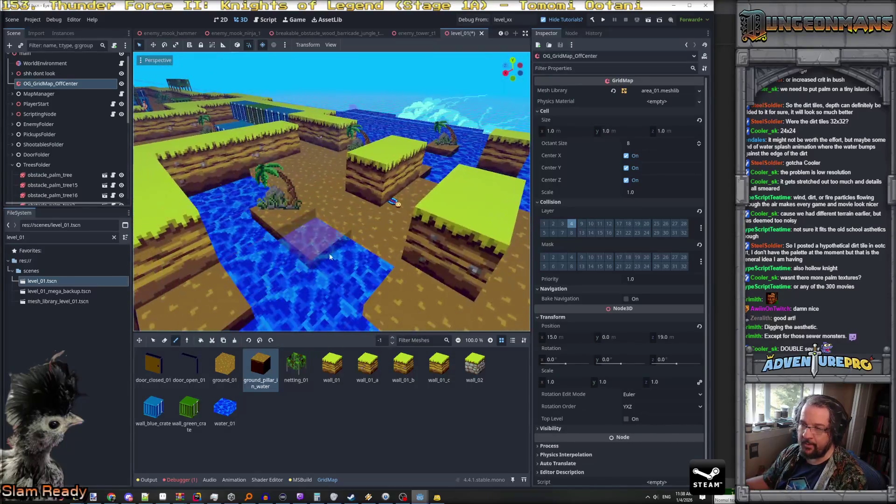
drag(341, 242, 373, 272)
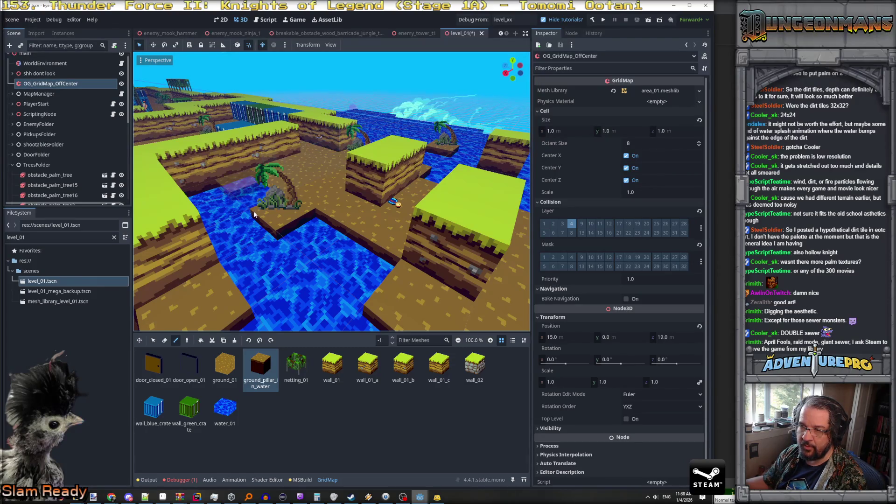
Orbit the camera over the grass island toward START and the empty grid to inspect the strip.
drag(282, 211, 369, 263)
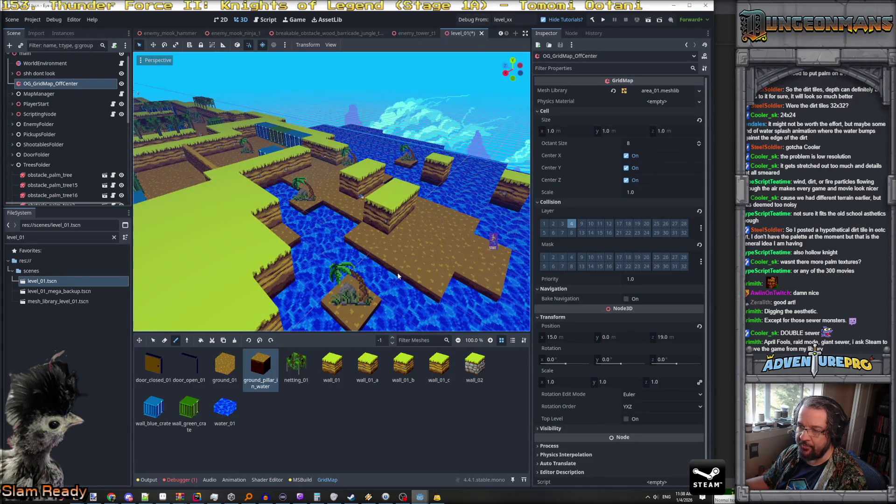
mouse_move(449, 285)
mouse_down()
mouse_move(415, 278)
mouse_move(395, 289)
mouse_move(416, 295)
mouse_move(457, 278)
mouse_move(441, 289)
mouse_up()
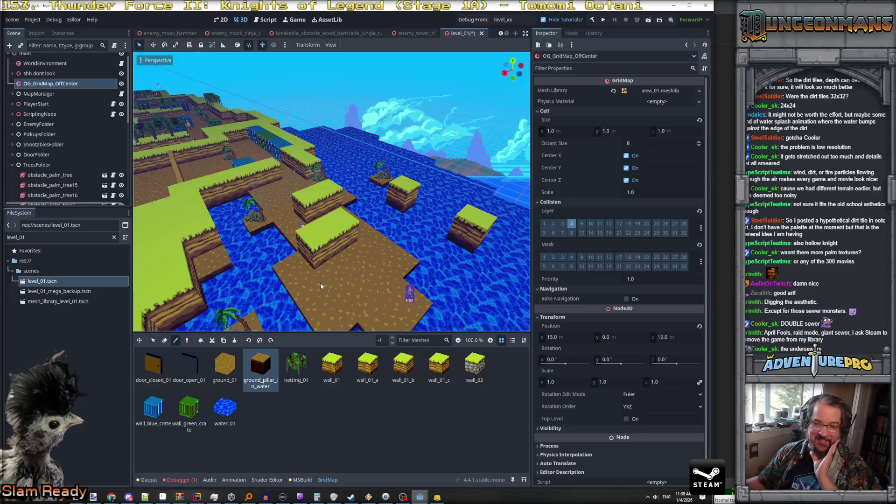
mouse_move(300, 265)
mouse_down()
mouse_move(346, 243)
mouse_move(309, 236)
mouse_move(298, 246)
mouse_move(327, 242)
mouse_move(306, 252)
mouse_up()
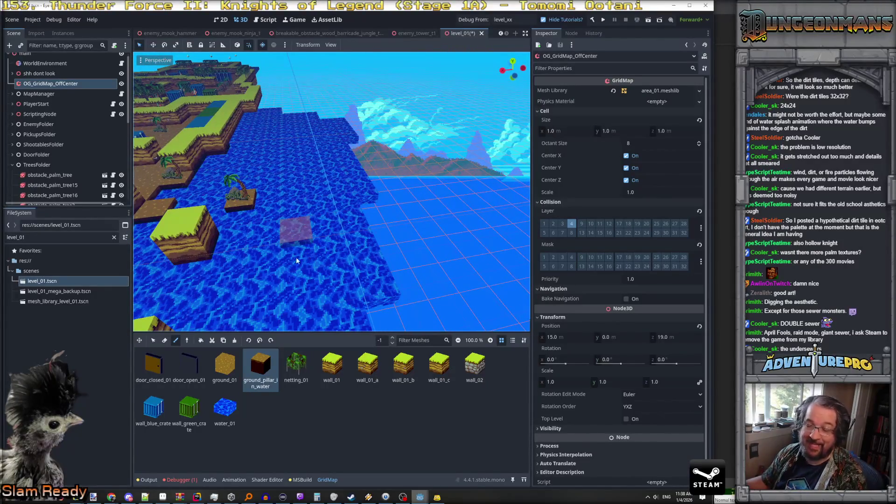
mouse_move(291, 255)
mouse_down()
mouse_move(228, 208)
mouse_move(295, 230)
mouse_move(218, 138)
mouse_move(222, 187)
mouse_move(284, 181)
mouse_up()
scroll(285, 180, up, 8)
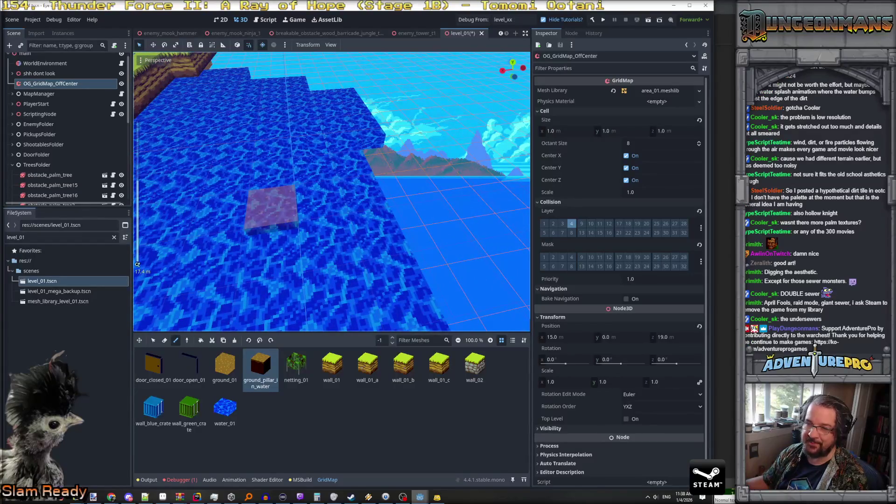
scroll(337, 226, down, 10)
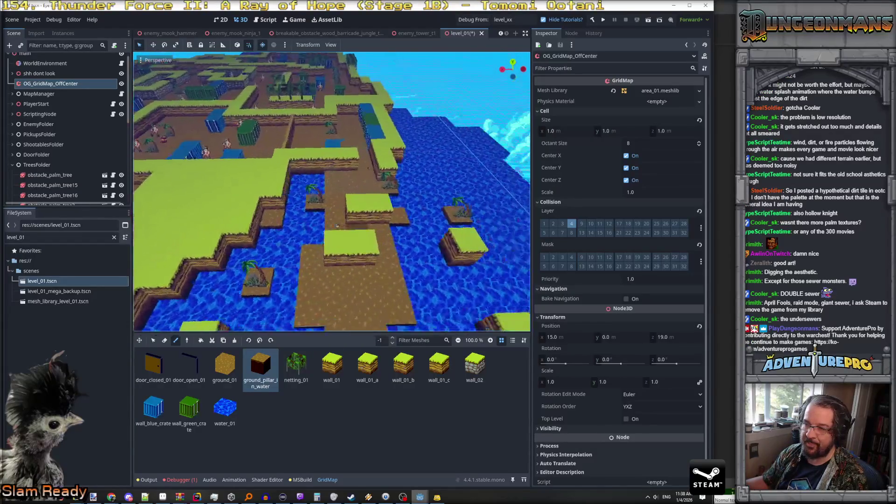
scroll(337, 226, up, 5)
Switch to erase mode, keep ground_pillar_in_water as the palette tile, and open area_01.meshlib.
key(w)
mouse_move(199, 174)
mouse_down()
mouse_move(195, 212)
mouse_move(275, 207)
mouse_move(299, 215)
mouse_up()
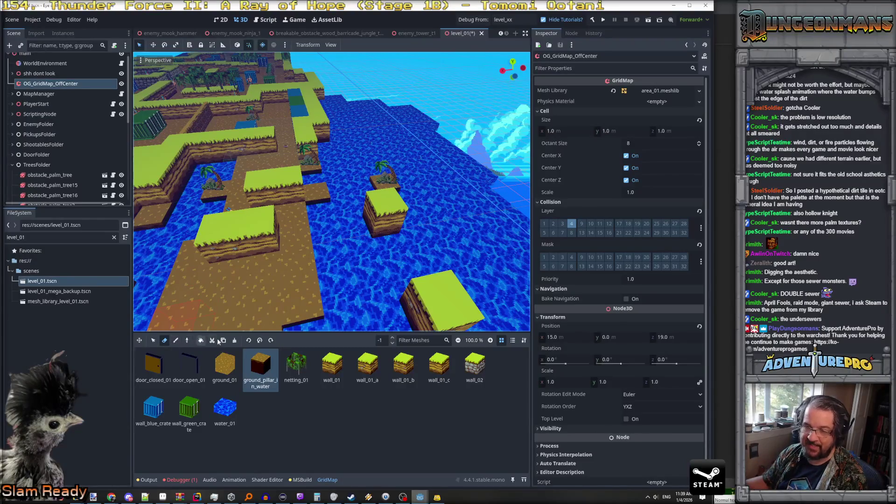
mouse_move(370, 260)
mouse_down()
mouse_move(309, 303)
mouse_move(361, 252)
mouse_up()
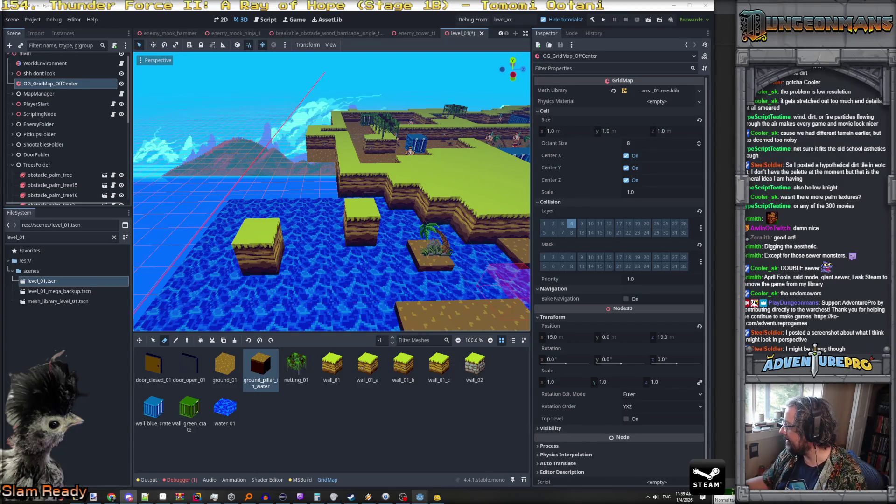
mouse_move(380, 270)
mouse_down()
mouse_move(385, 291)
mouse_move(368, 303)
mouse_up()
click(265, 365)
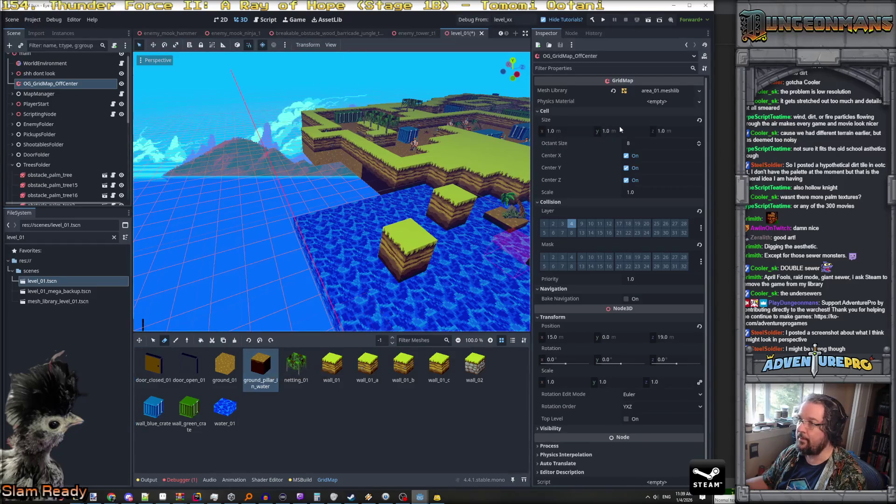
click(653, 91)
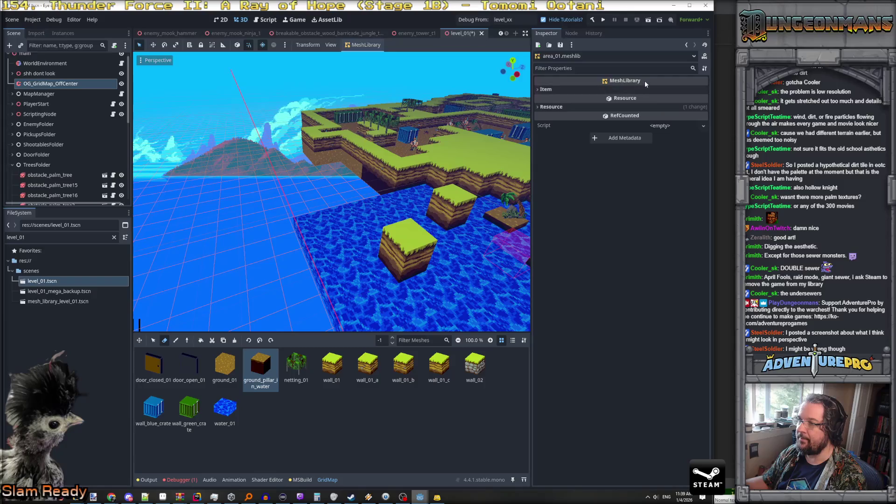
Expand the mesh library items list, checking ground_01, door_closed_01, door_open_01, wall_02 and netting_01.
click(570, 90)
click(547, 106)
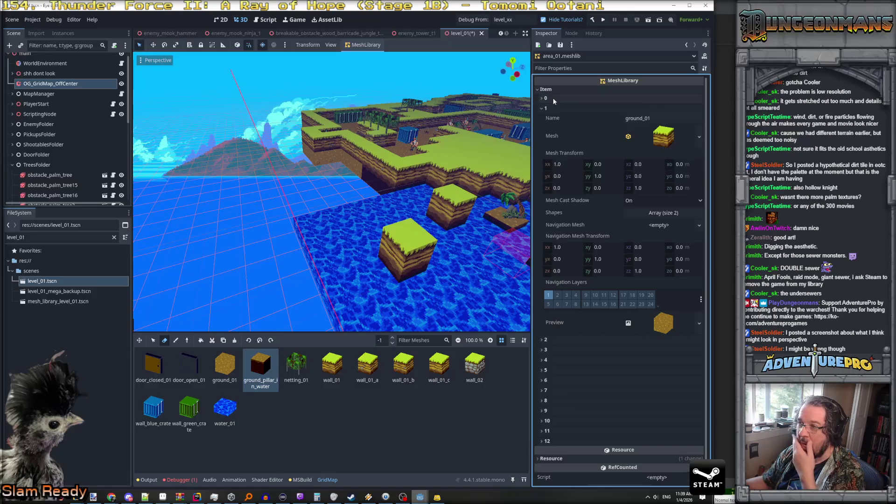
click(551, 97)
scroll(577, 187, down, 3)
scroll(578, 188, down, 3)
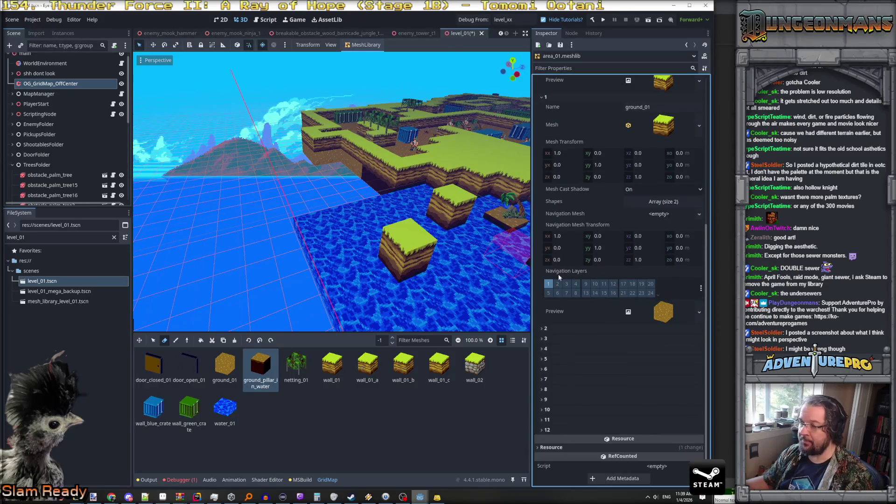
click(561, 329)
scroll(564, 355, down, 8)
click(564, 340)
scroll(568, 364, down, 8)
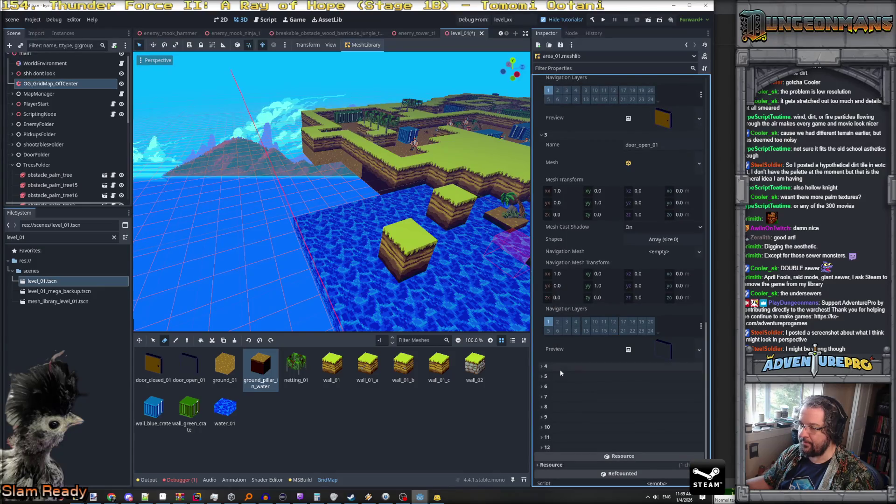
click(559, 369)
scroll(563, 396, down, 10)
click(562, 430)
scroll(567, 420, down, 6)
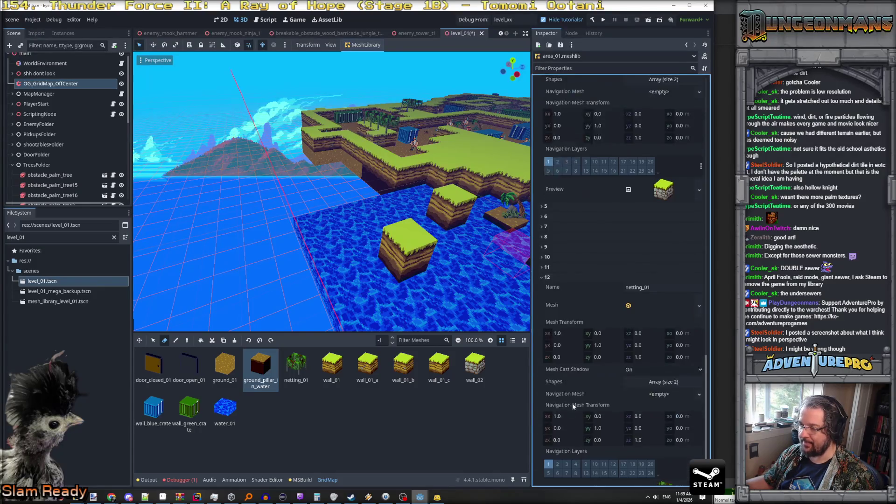
Expand ground_pillar_in_water's mesh, material and Albedo section to reveal its area_01 dirt texture.
click(556, 266)
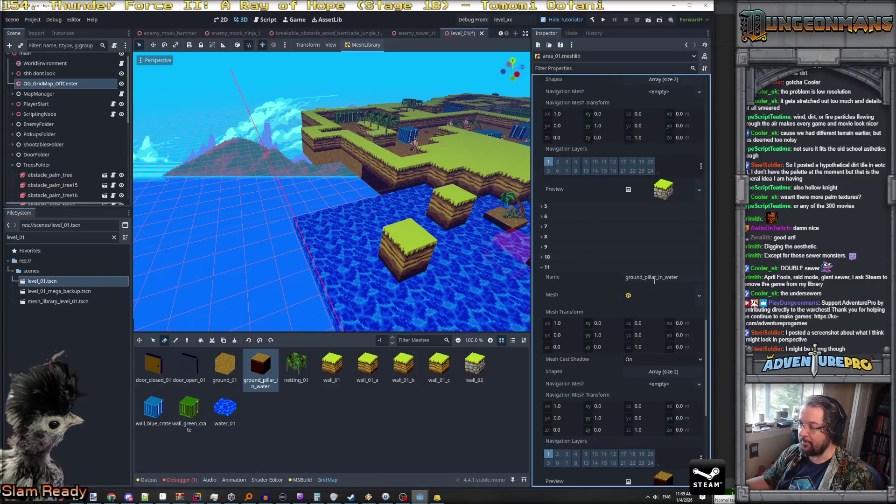
click(628, 297)
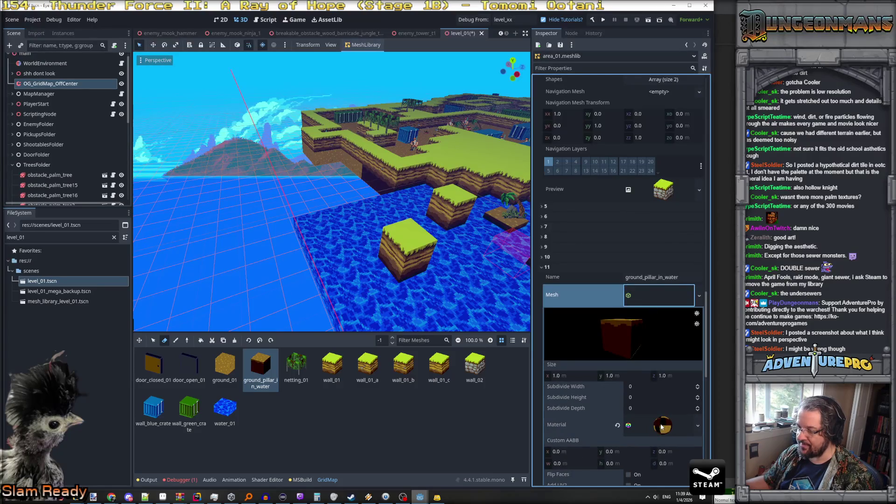
scroll(660, 425, down, 4)
click(667, 326)
scroll(651, 359, down, 6)
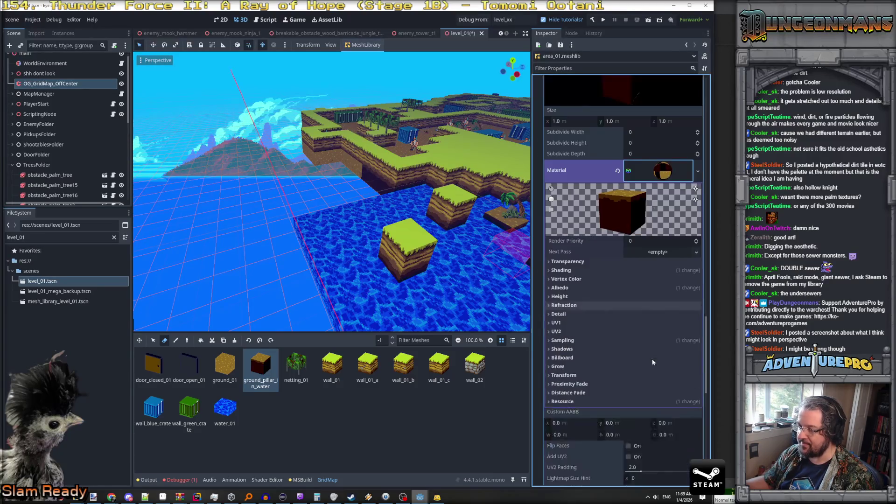
click(554, 288)
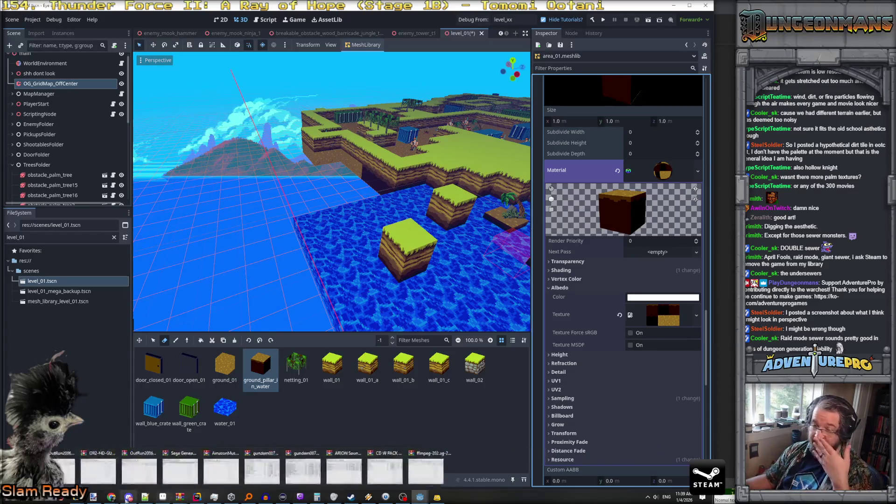
click(164, 498)
In the textures folder, filter by 'area_01' and open area_01_dirt_pillar_base.png.
click(8, 17)
click(19, 31)
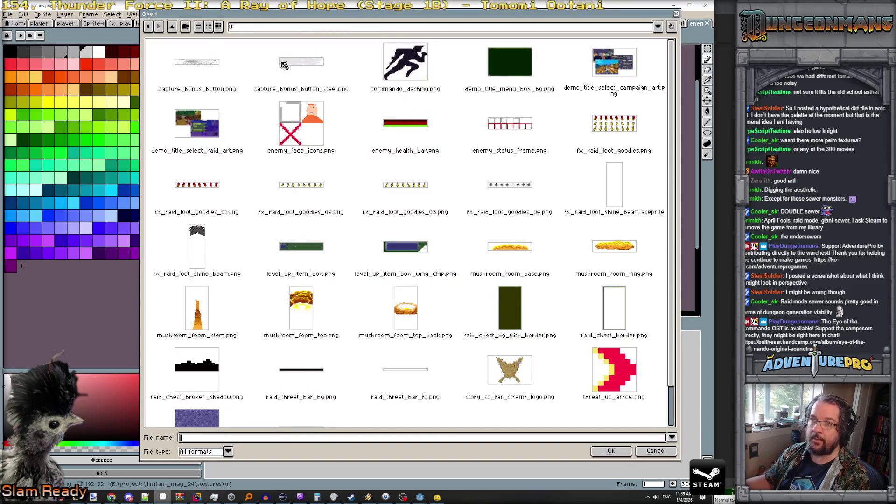
click(172, 27)
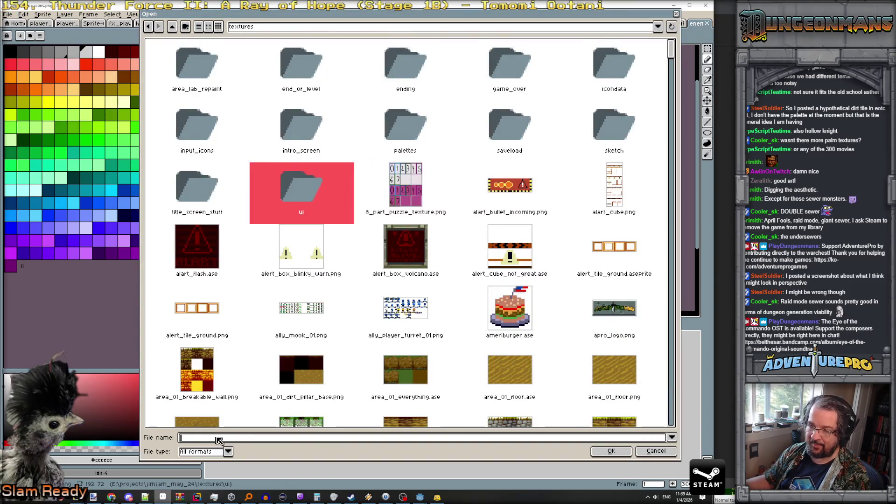
text(area_)
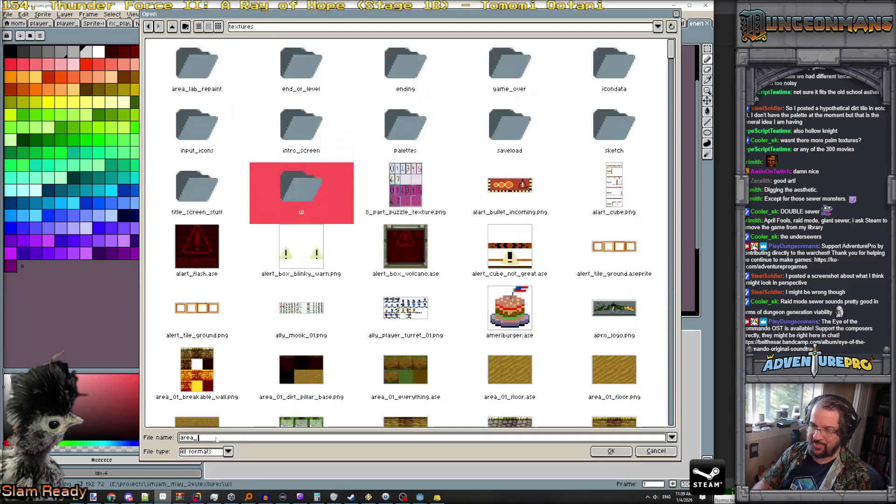
text(01)
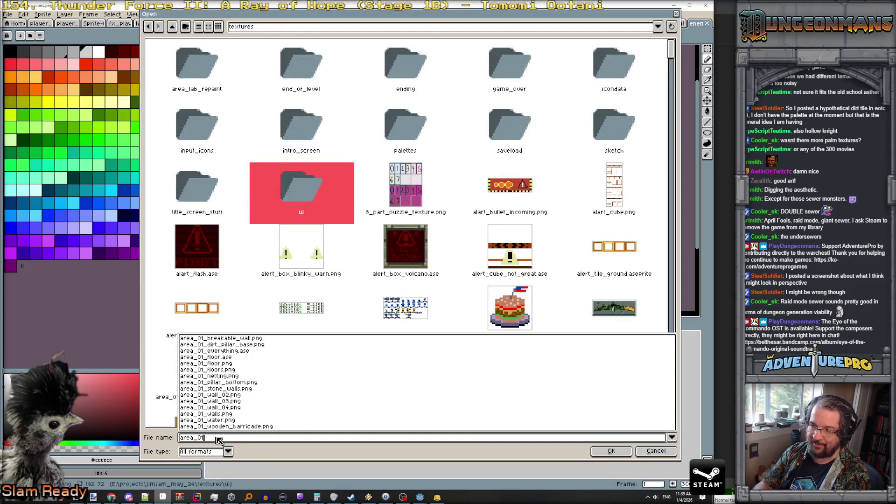
click(226, 345)
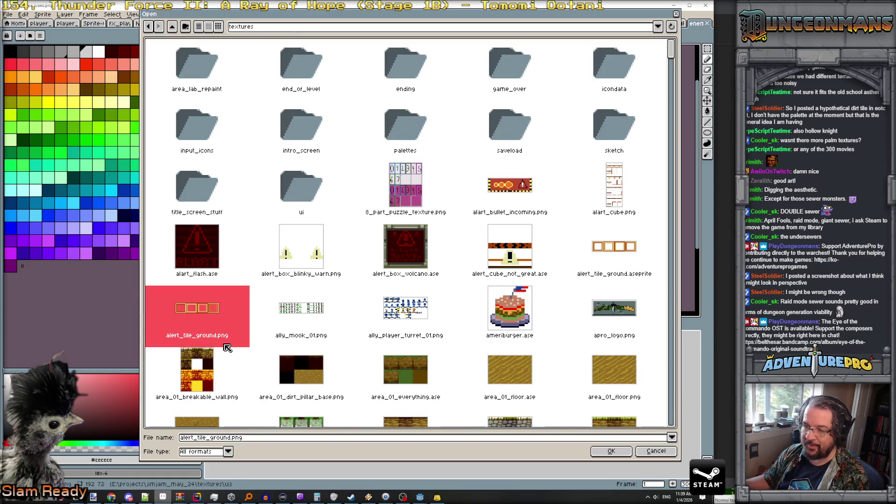
click(237, 441)
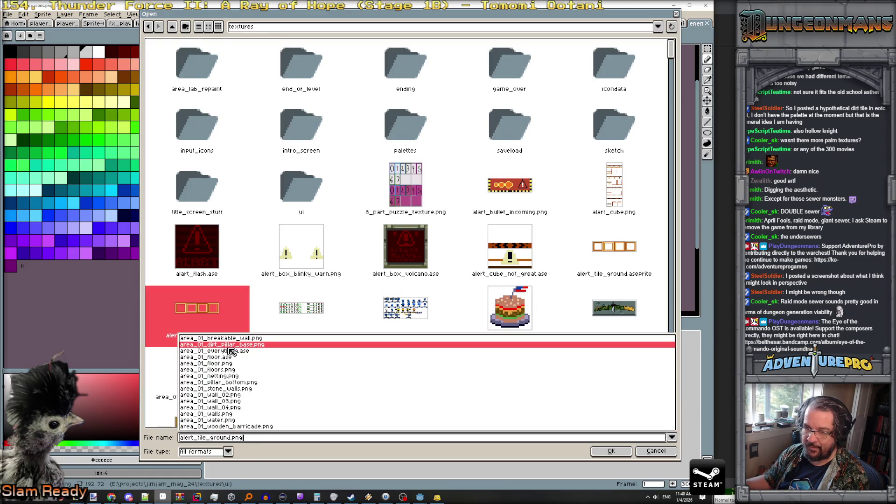
click(257, 441)
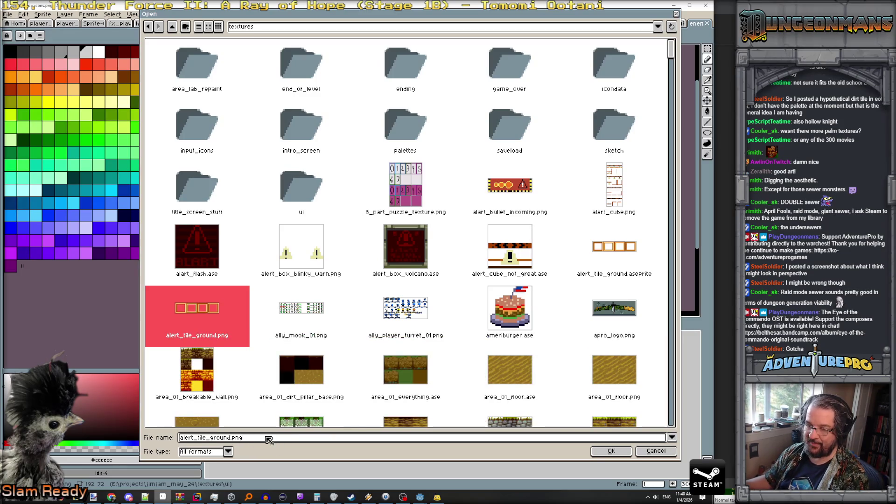
click(260, 351)
click(256, 443)
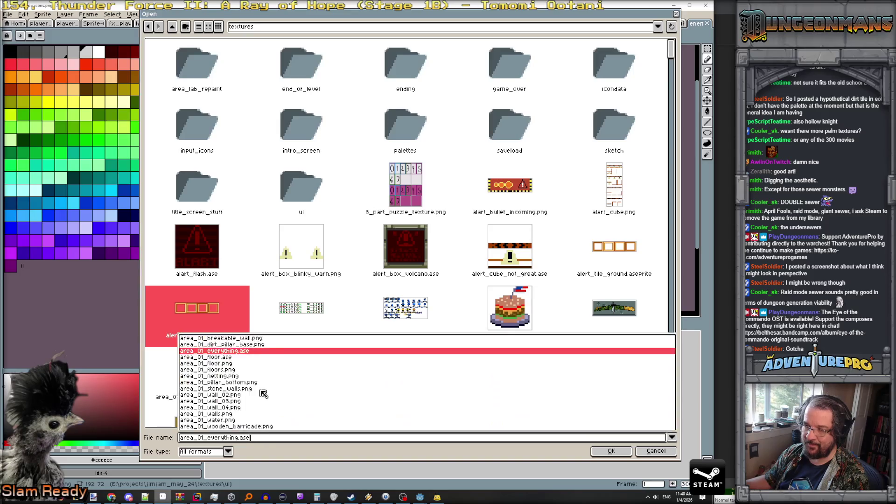
click(263, 345)
click(611, 451)
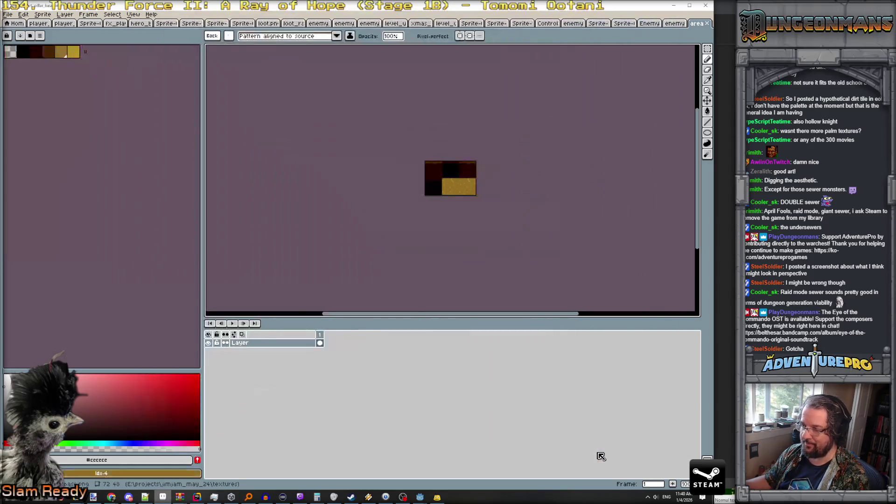
Paste the rock texture as a new layer and place it over the bottom-centre and bottom-right cells.
scroll(484, 208, up, 3)
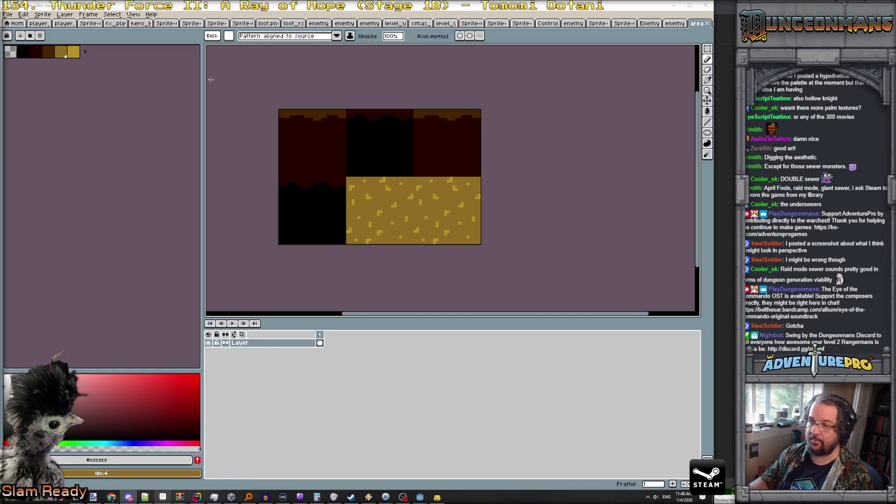
key(shift+n)
key(ctrl+v)
key(Return)
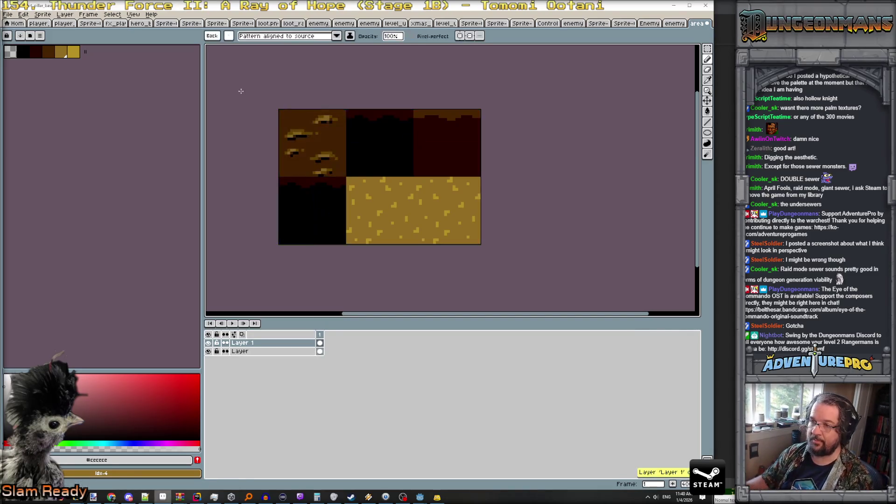
click(707, 49)
key(v)
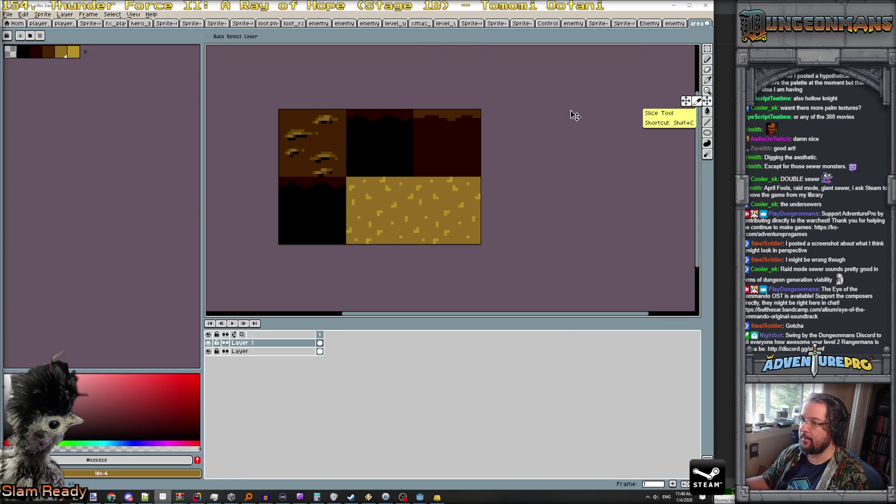
mouse_move(314, 152)
mouse_down()
mouse_move(384, 209)
mouse_move(382, 223)
mouse_move(450, 227)
mouse_up()
key(ctrl+c)
key(ctrl+v)
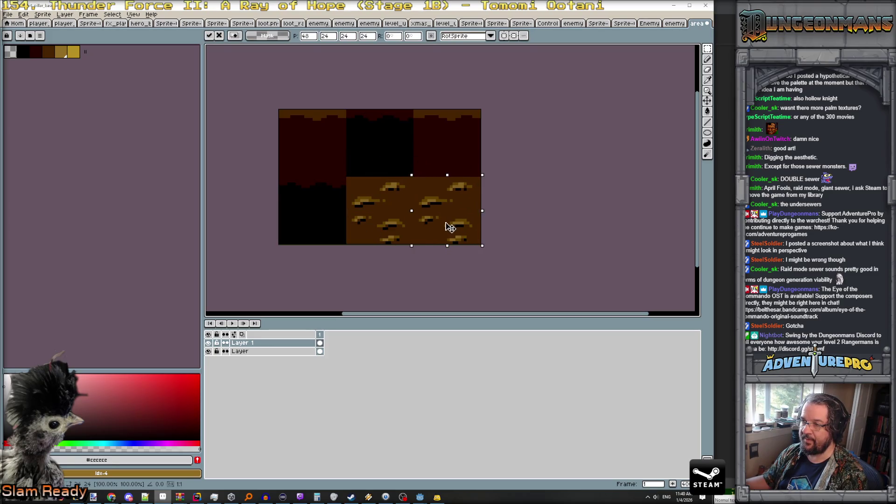
Save the pillar base texture as PNG and return to Godot.
key(ctrl+s)
click(326, 290)
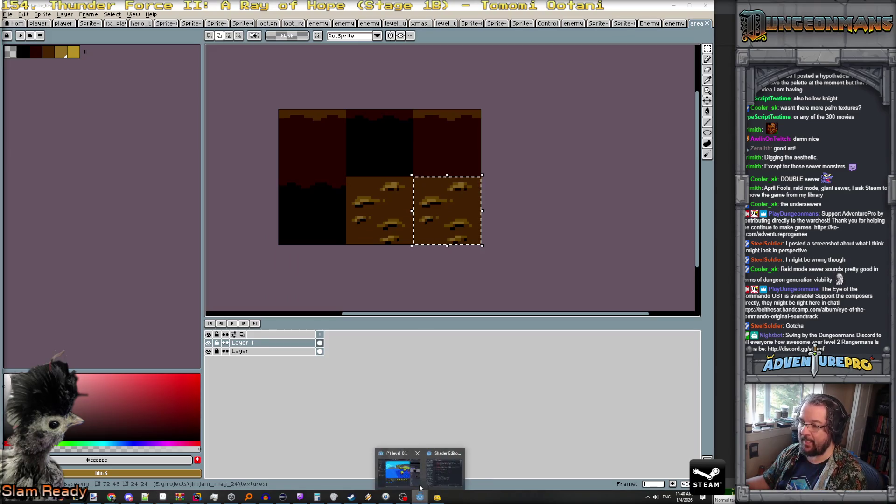
click(420, 488)
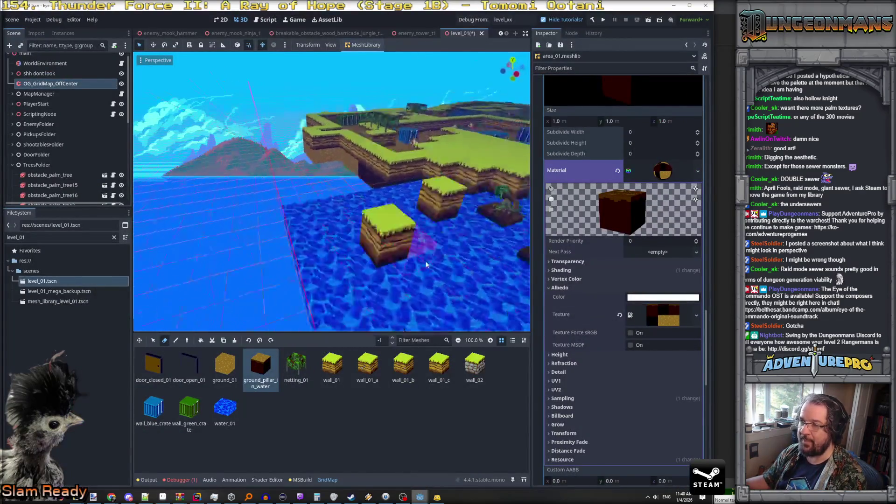
Change the Debug From level from level_xx to level_01 and save the level_01 scene.
scroll(426, 264, down, 5)
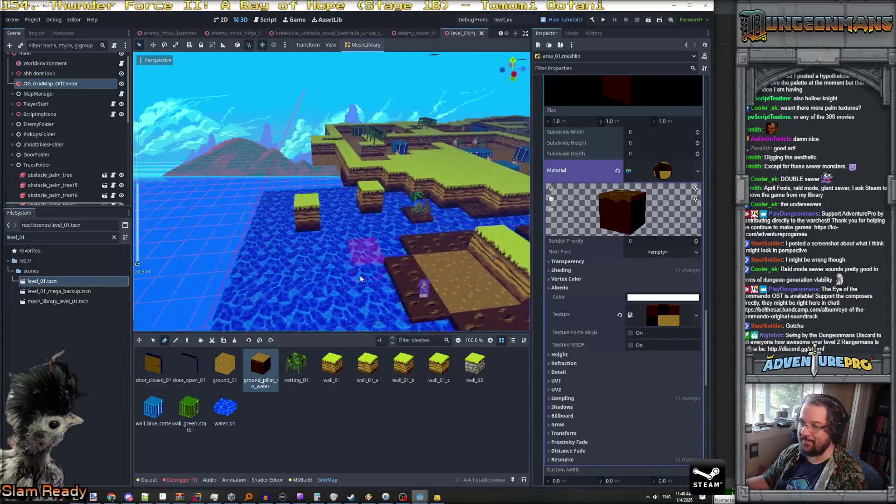
key(KP_4)
key(KP_4)
key(KP_4)
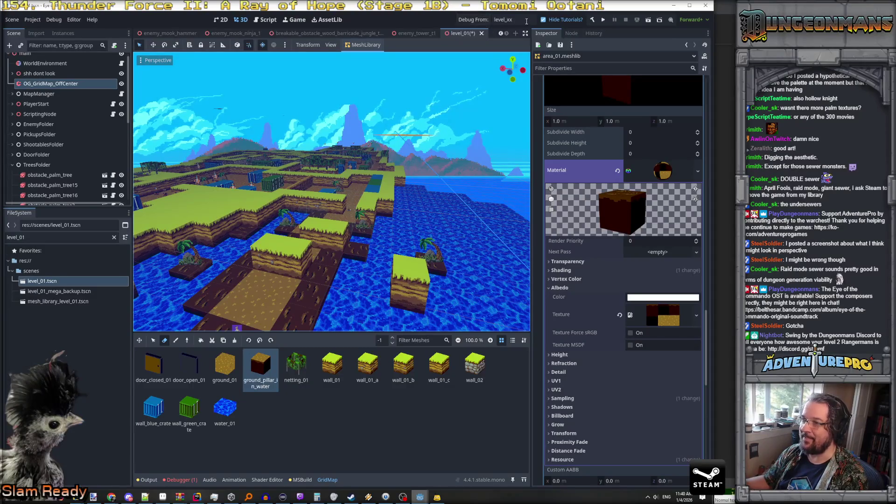
click(515, 20)
text(level_01)
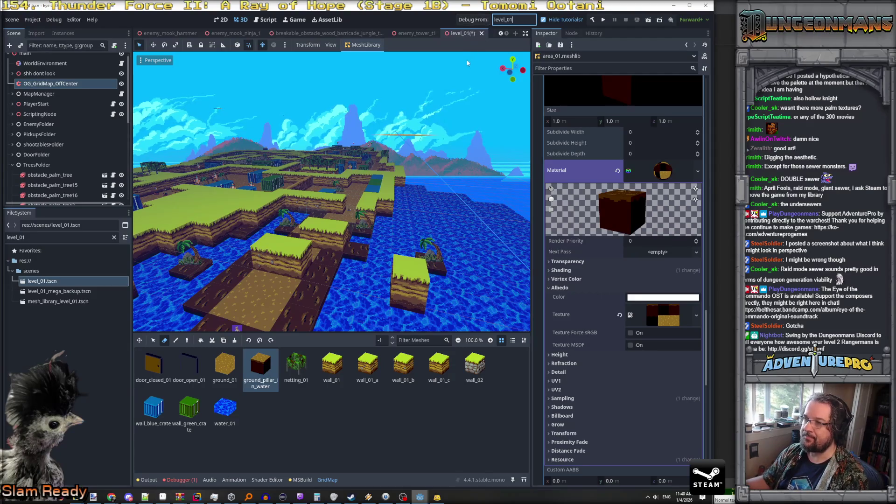
click(467, 82)
key(ctrl+s)
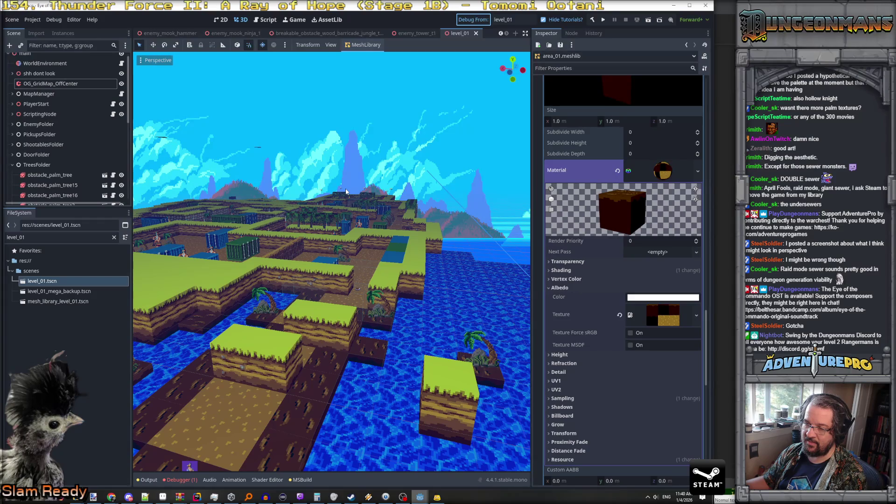
Save the scene and dismiss the Control briefing in the running game.
key(ctrl+s)
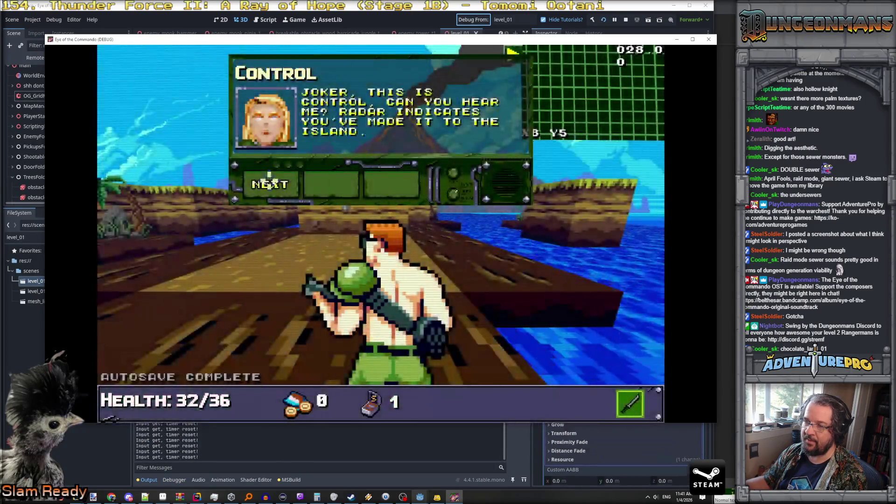
click(269, 185)
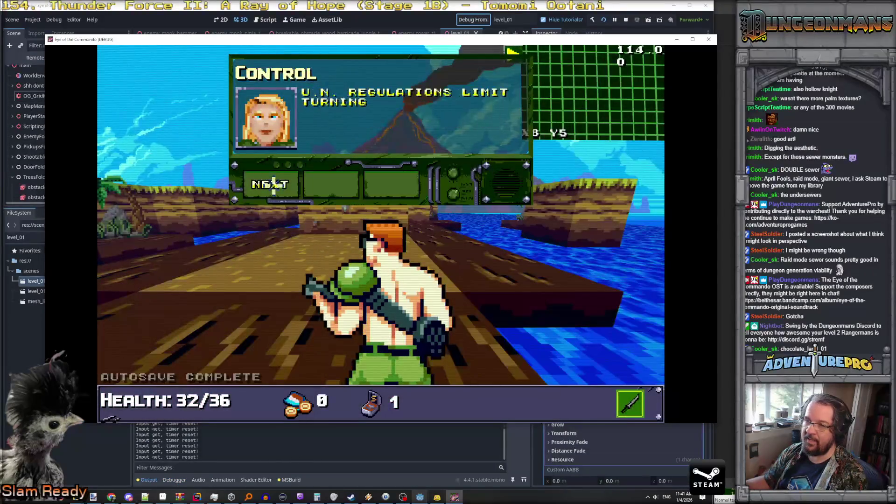
click(270, 184)
Walk the commando along the riverbank toward the volcano, then step back facing the ocean.
key(w)
key(d)
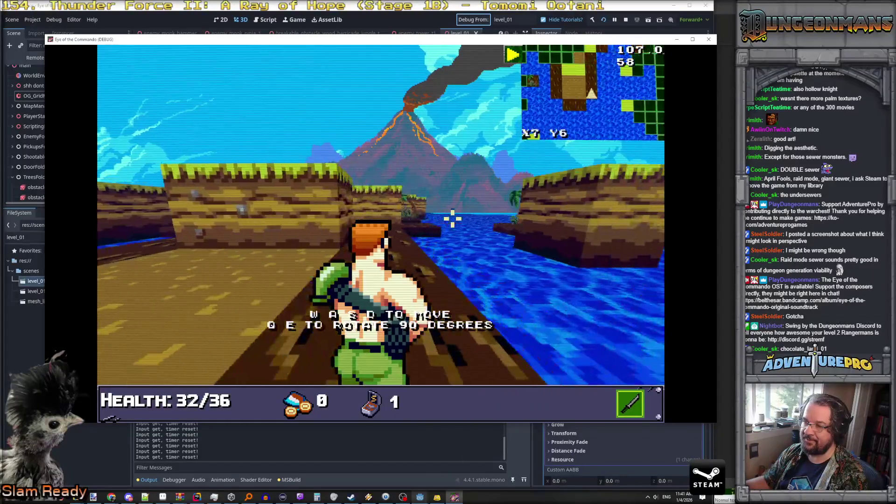
key(e)
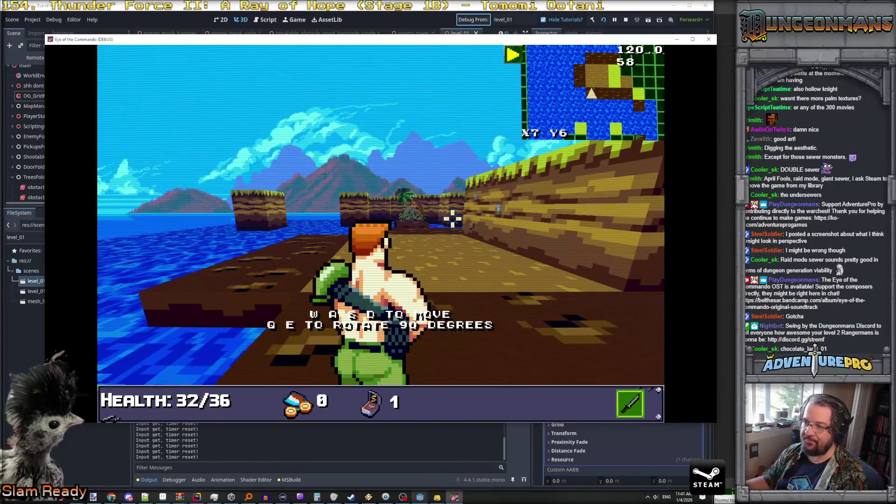
key(e)
key(e)
key(w)
key(e)
key(e)
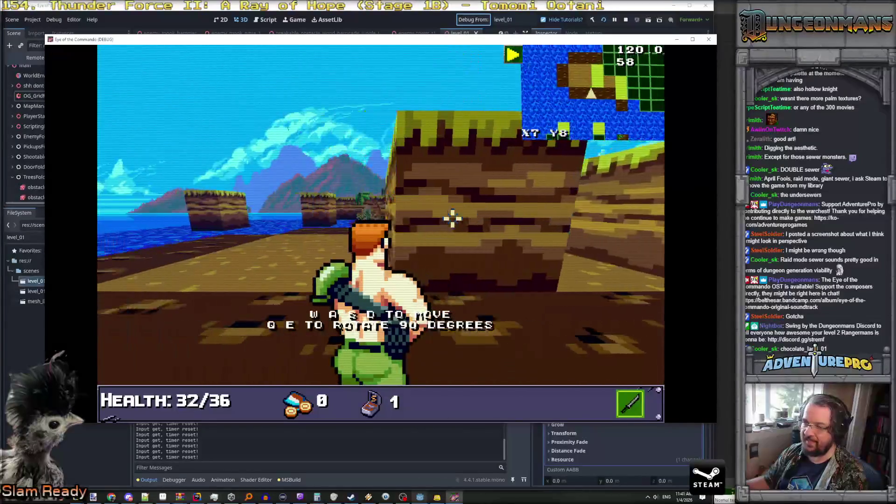
key(w)
key(e)
key(e)
key(w)
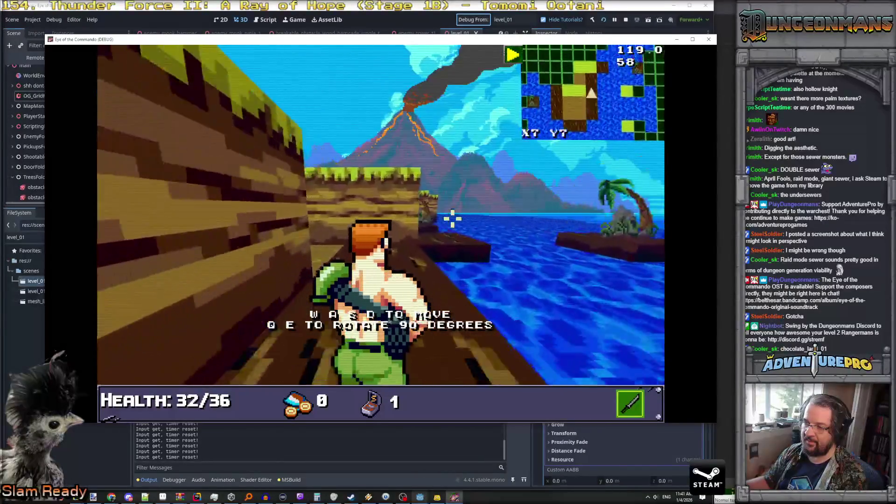
key(e)
key(e)
key(w)
key(d)
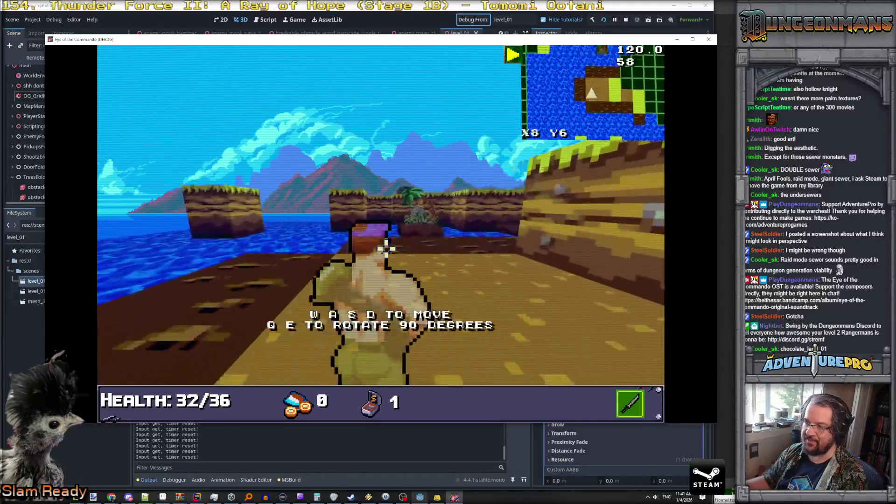
key(d)
key(d)
key(e)
key(e)
key(s)
key(e)
key(e)
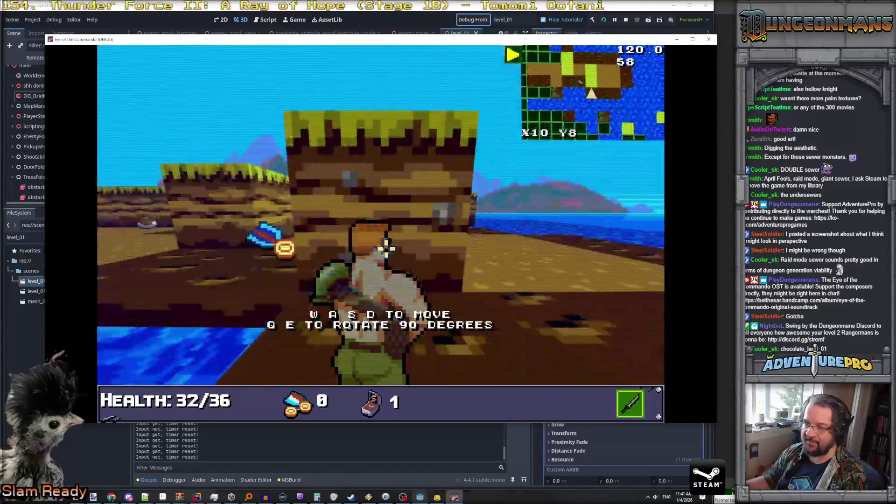
key(s)
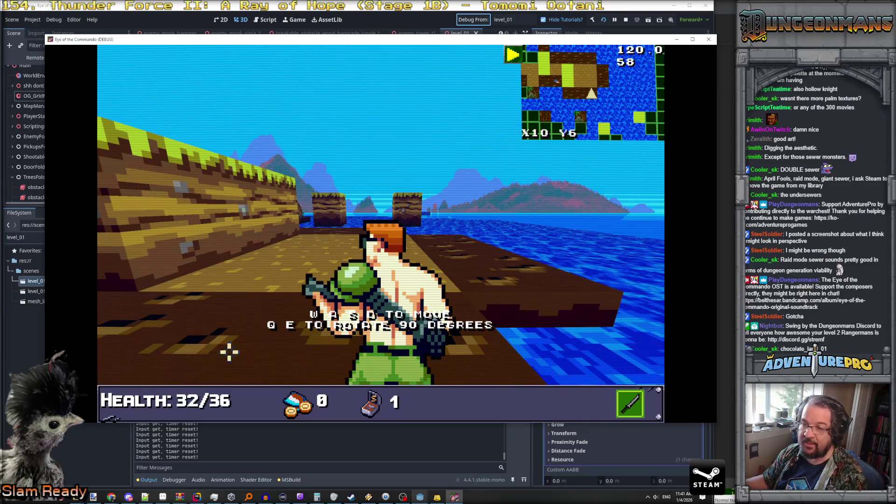
Explore up the river and out toward the ocean pillars, through the dirt corridor to the pillar block.
key(d)
key(w)
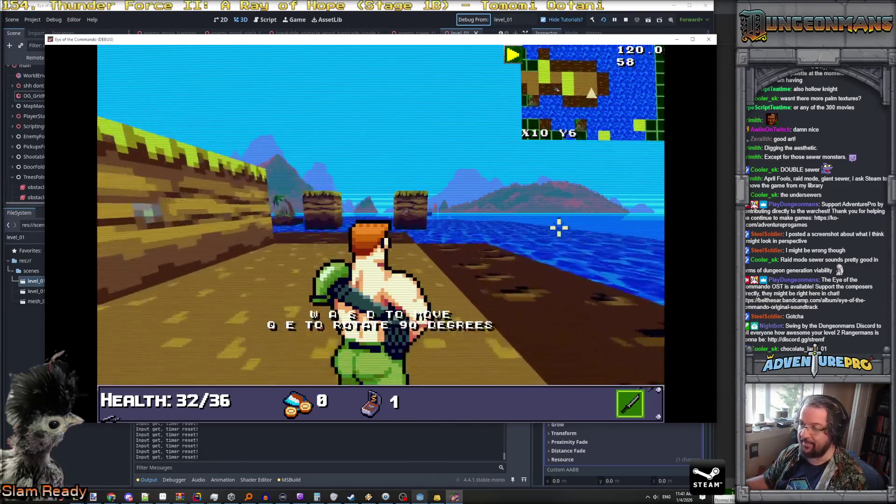
key(s)
key(e)
key(w)
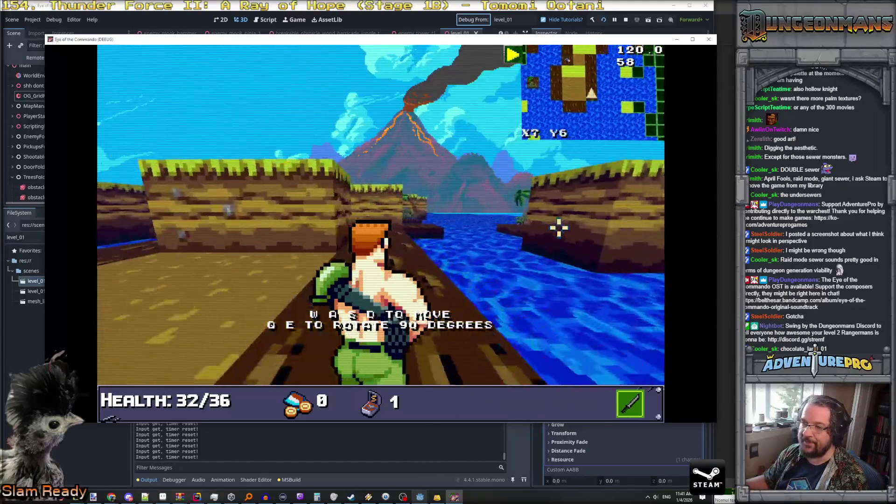
key(w)
key(q)
key(q)
key(w)
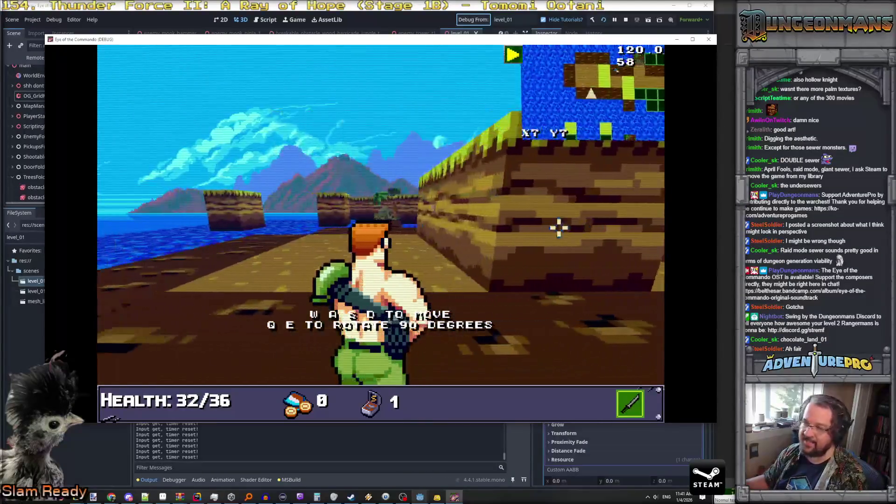
key(w)
key(q)
key(w)
key(w)
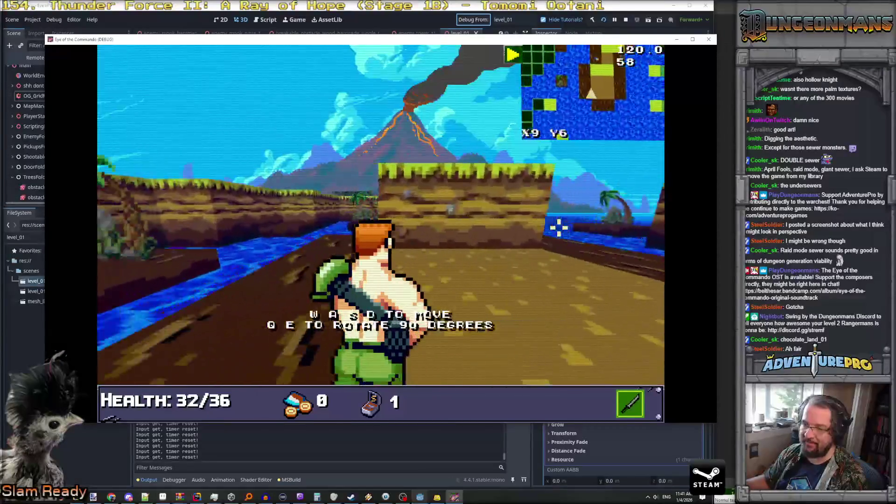
key(e)
key(e)
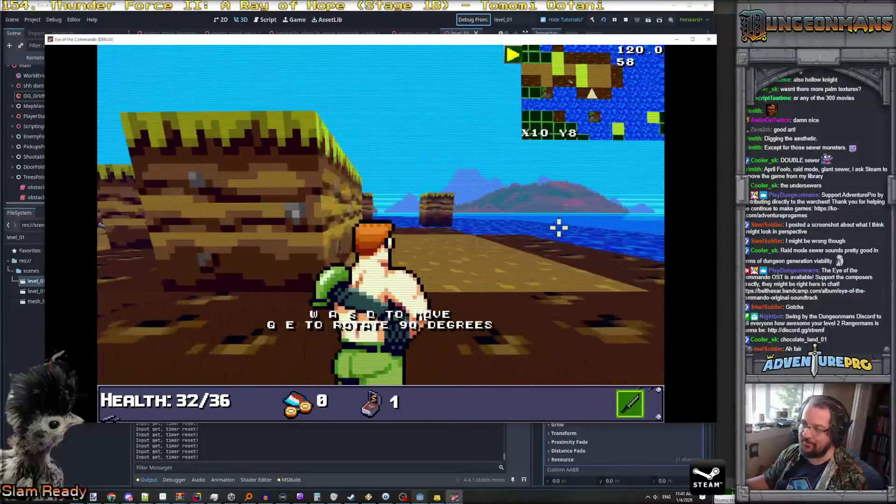
key(w)
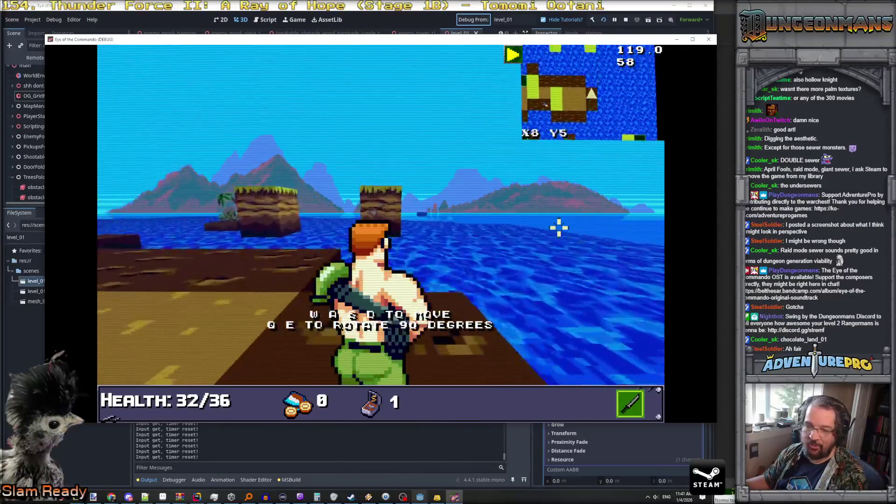
key(e)
key(e)
key(w)
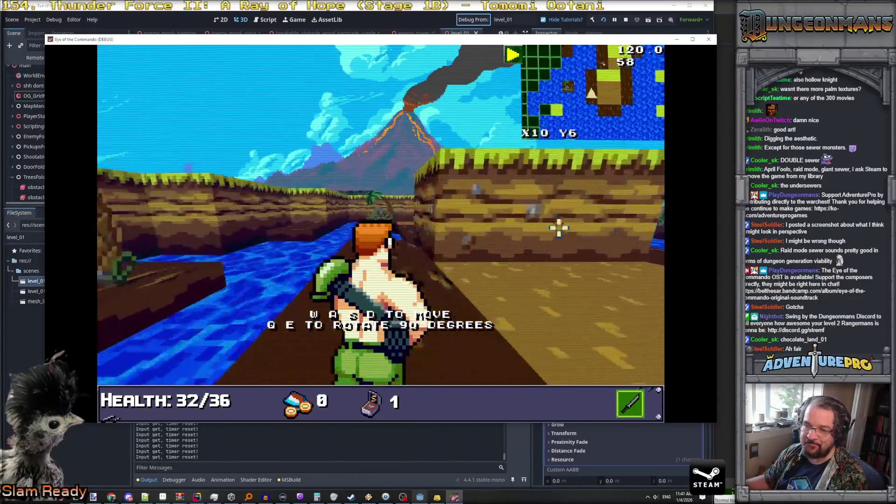
key(e)
key(e)
key(w)
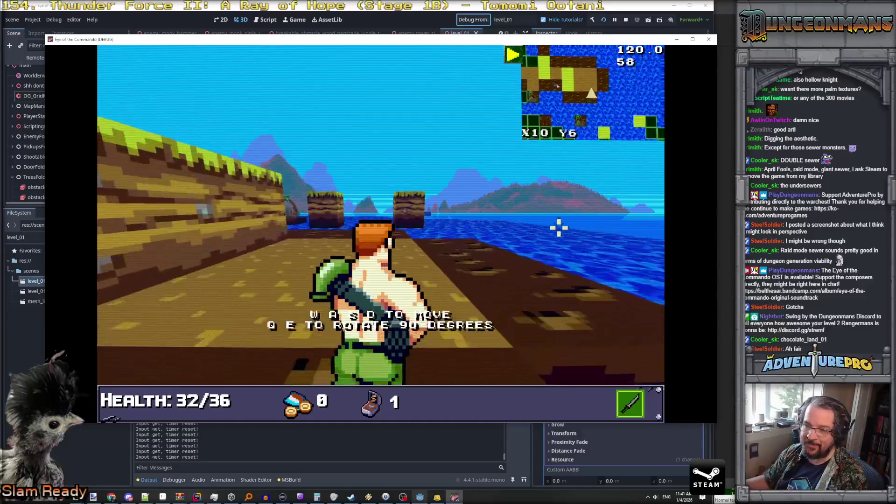
key(q)
key(w)
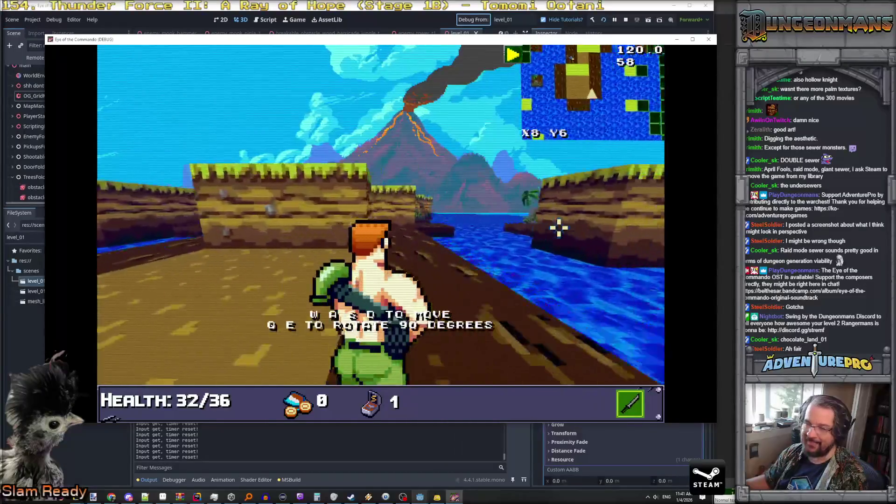
key(w)
key(a)
key(a)
key(a)
key(q)
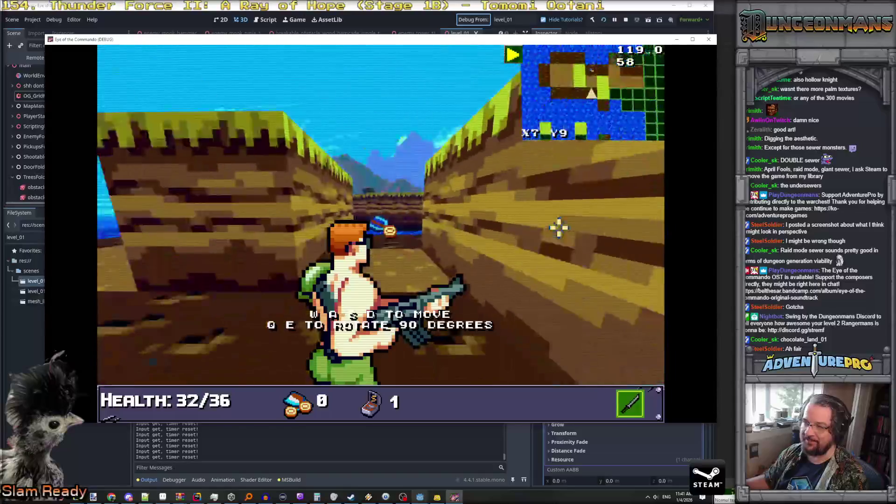
key(a)
key(w)
key(d)
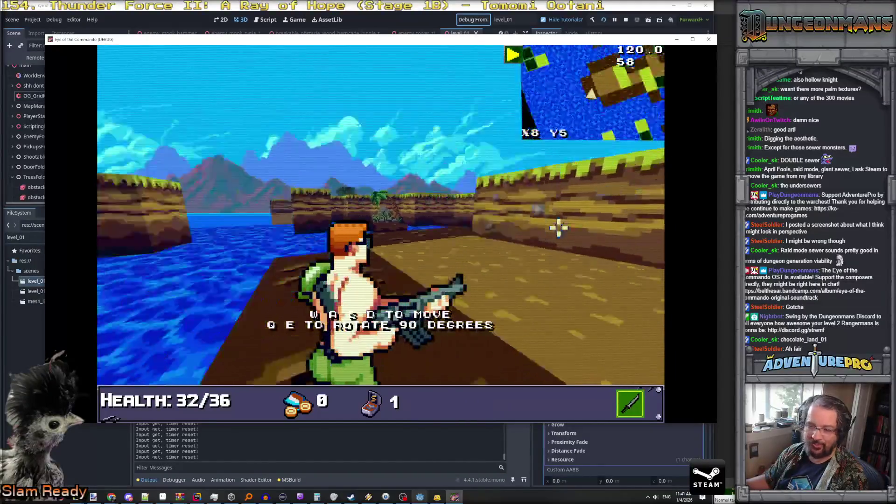
key(q)
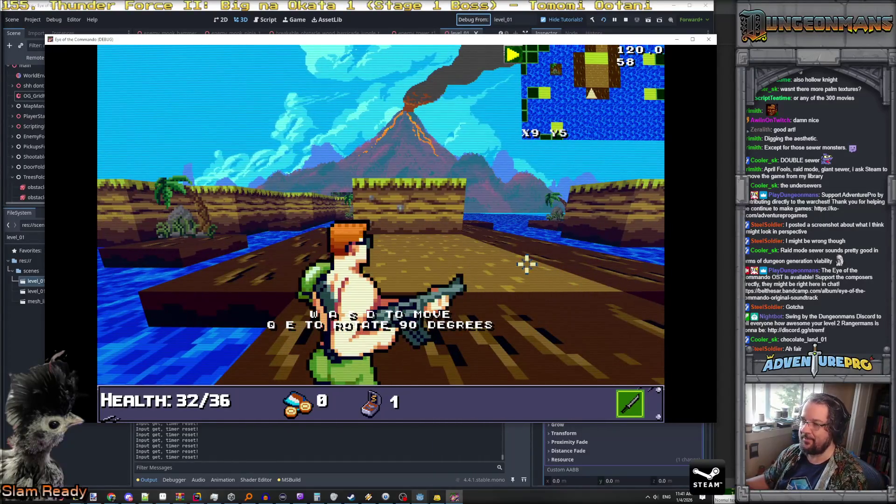
key(d)
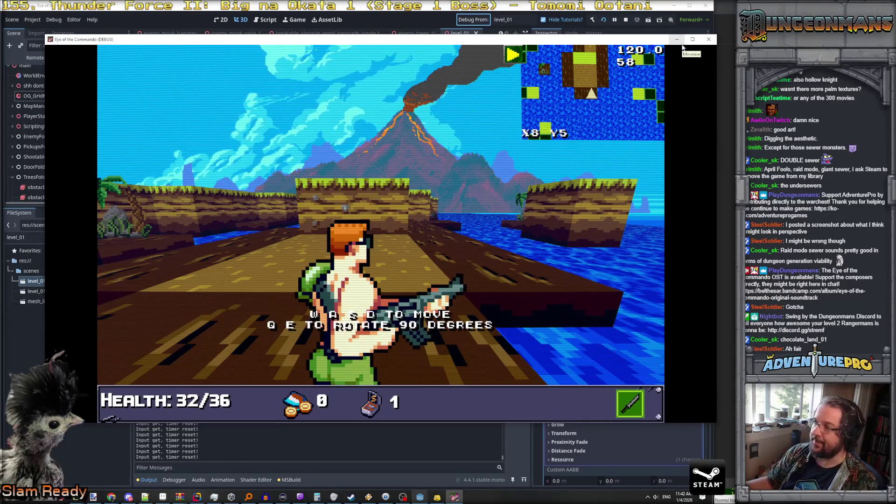
mouse_move(420, 496)
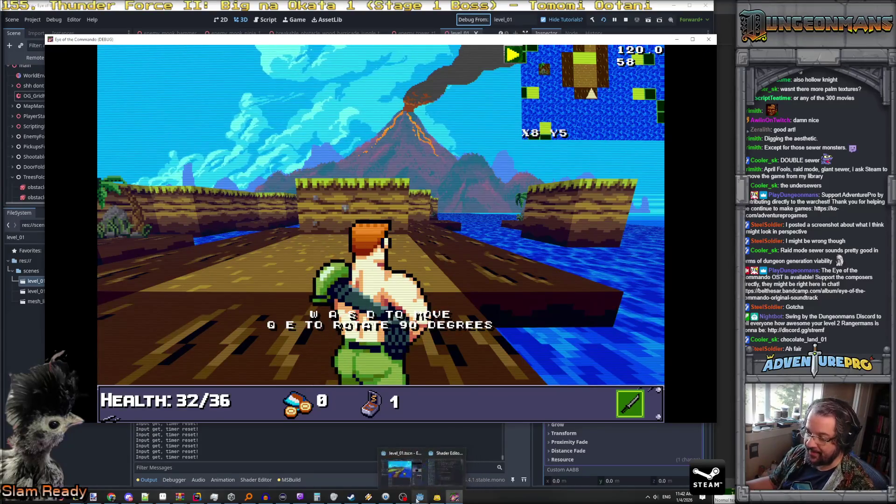
Hide Layer 1 in Aseprite to reveal the other tile texture and save it as PNG.
click(162, 497)
click(208, 342)
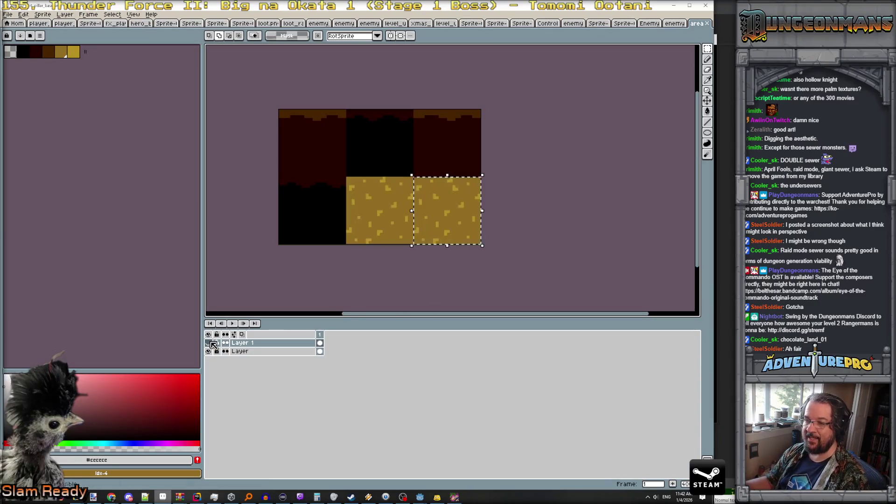
key(ctrl+s)
click(334, 289)
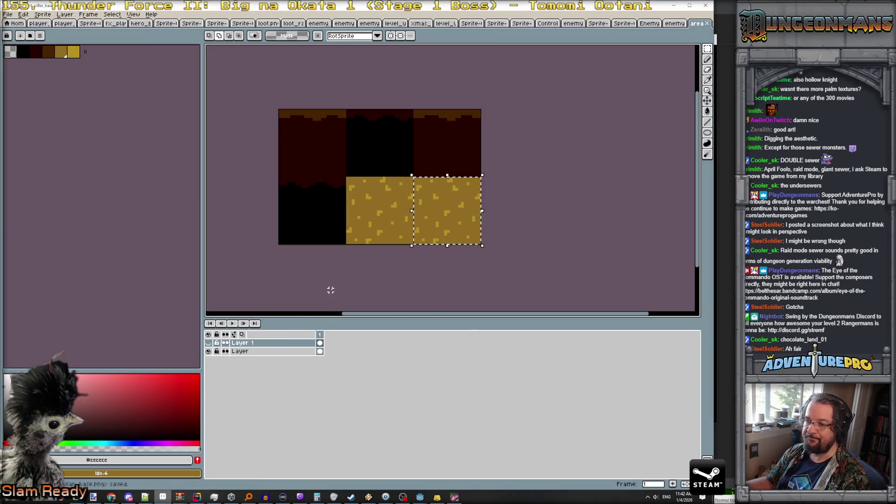
Turn the player toward the water, close the running game, and return to the Godot editor.
key(alt+Tab)
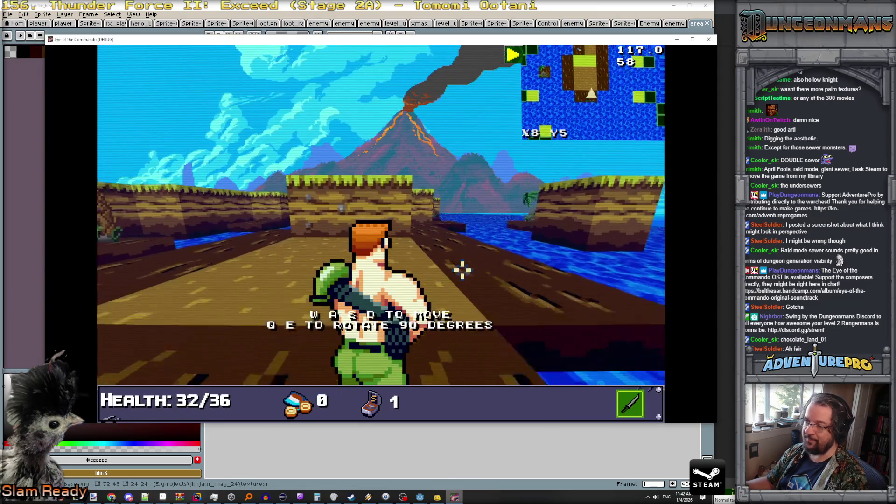
key(e)
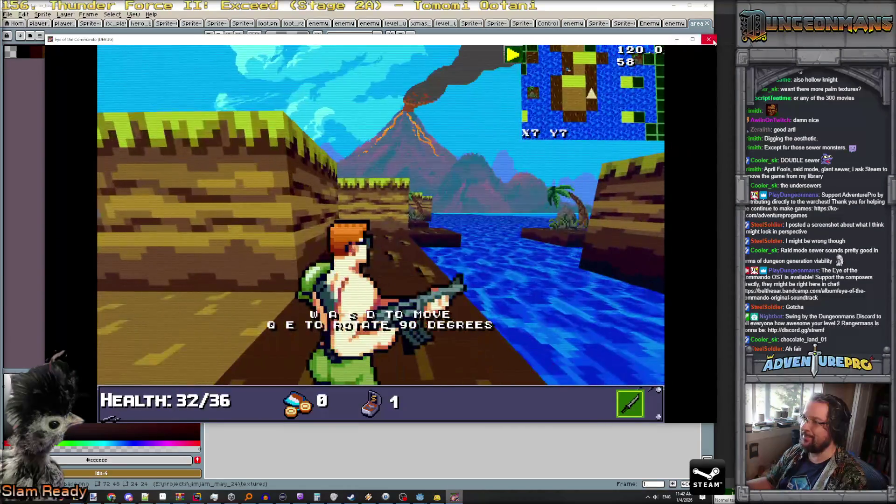
key(alt+F4)
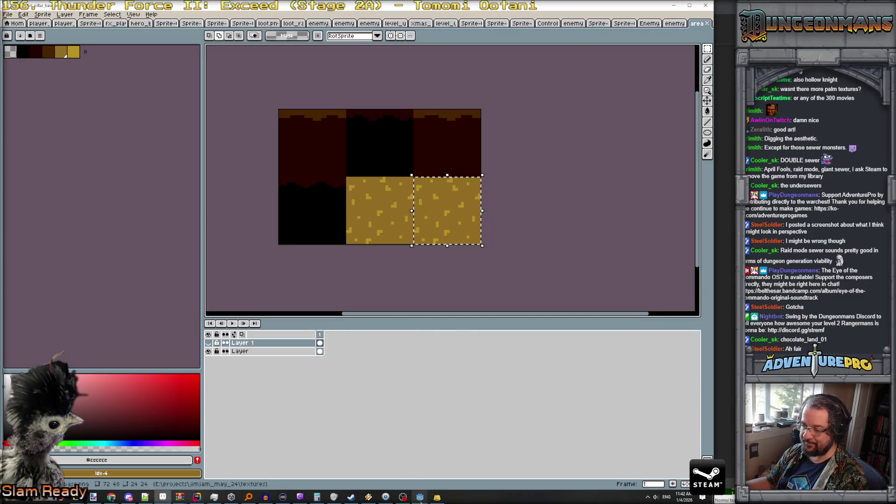
mouse_move(420, 497)
click(403, 482)
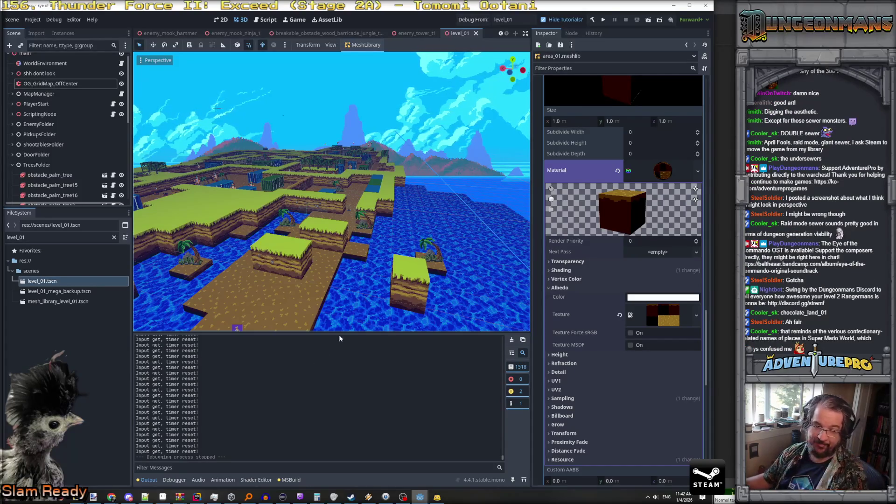
scroll(297, 307, down, 3)
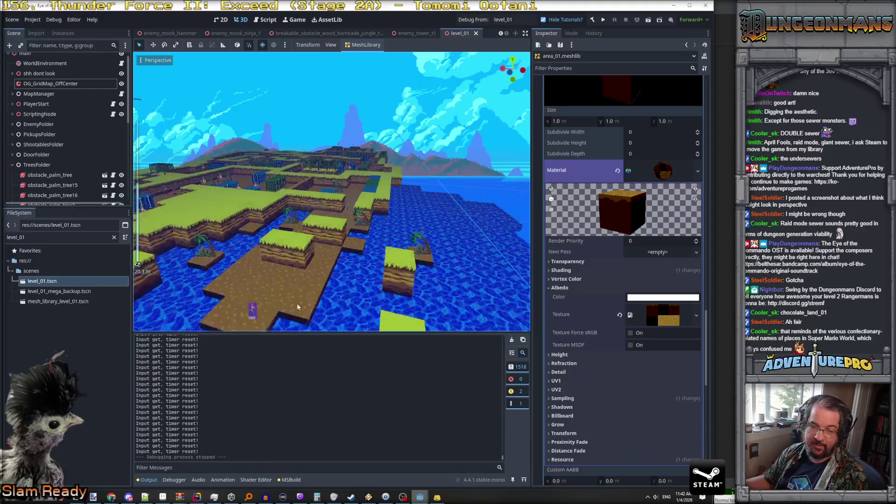
scroll(301, 309, up, 3)
key(w)
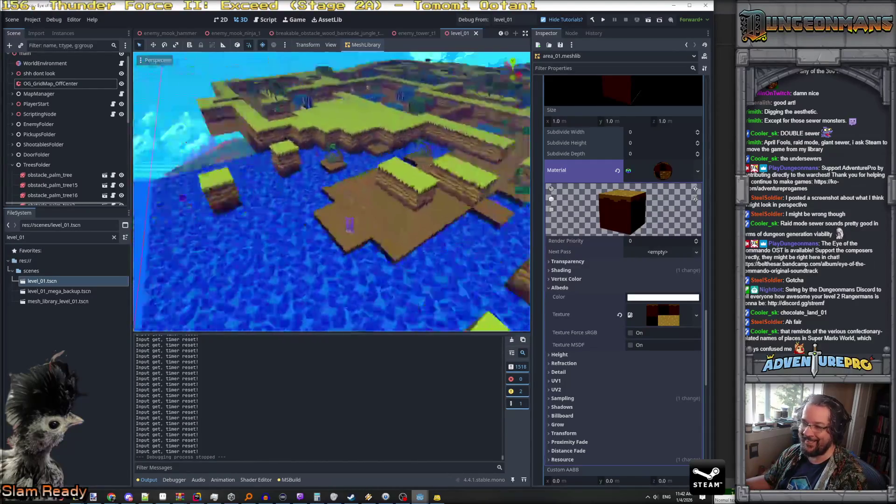
drag(331, 191, 420, 191)
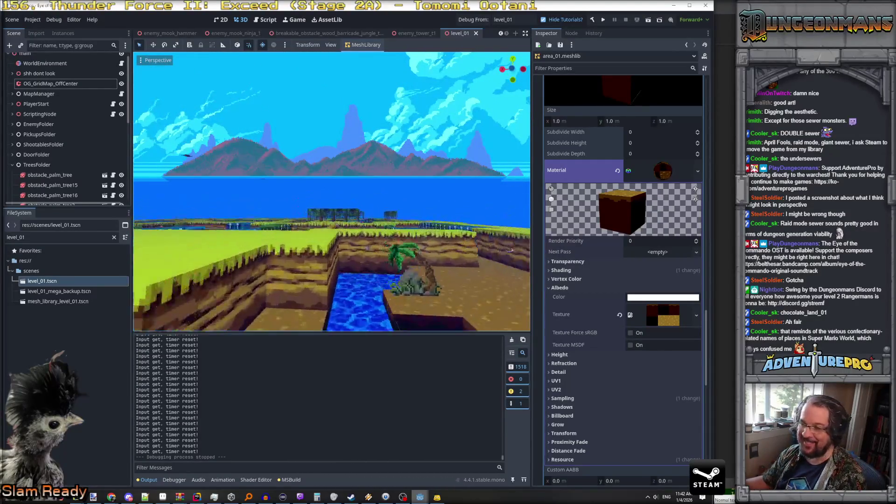
key(w)
mouse_move(331, 192)
mouse_down()
mouse_move(331, 140)
mouse_move(396, 140)
mouse_move(303, 140)
mouse_move(304, 196)
mouse_move(336, 177)
mouse_move(336, 158)
mouse_move(308, 158)
mouse_move(336, 161)
mouse_move(337, 149)
mouse_move(280, 147)
mouse_move(245, 164)
mouse_move(271, 164)
mouse_up()
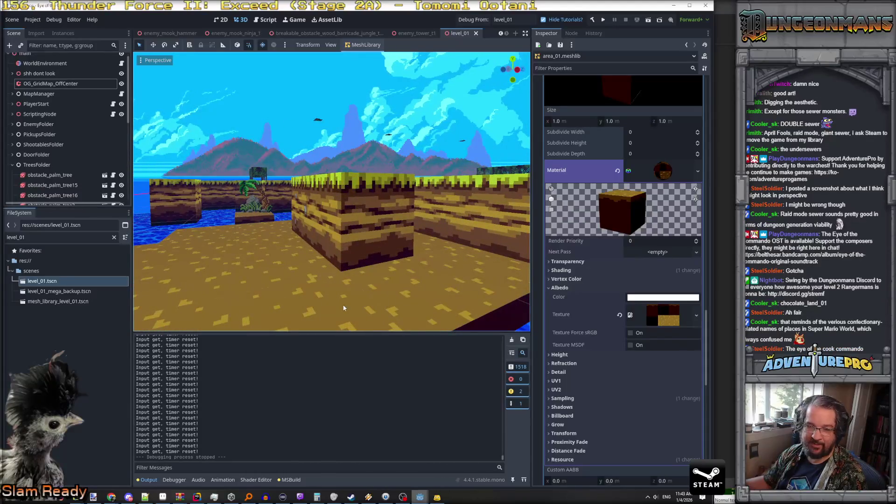
click(47, 85)
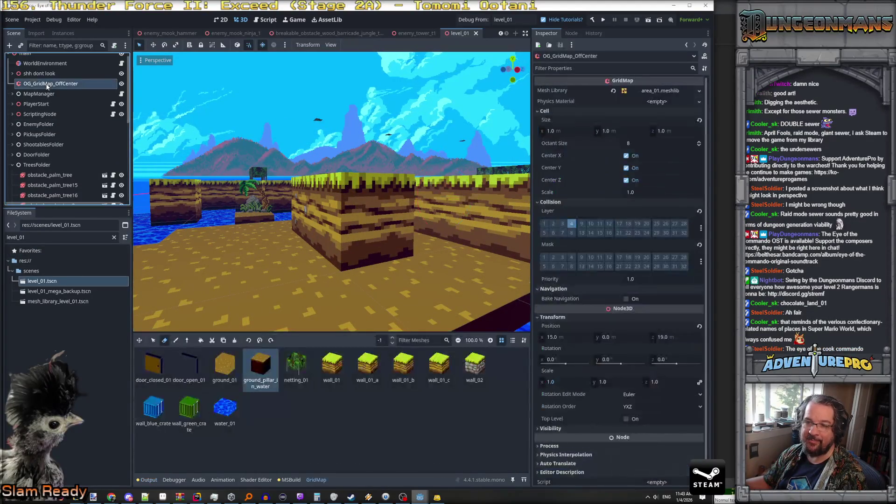
Pick ground_pillar_in_water, rotate the preview, and paint a pillar block into the river.
click(261, 361)
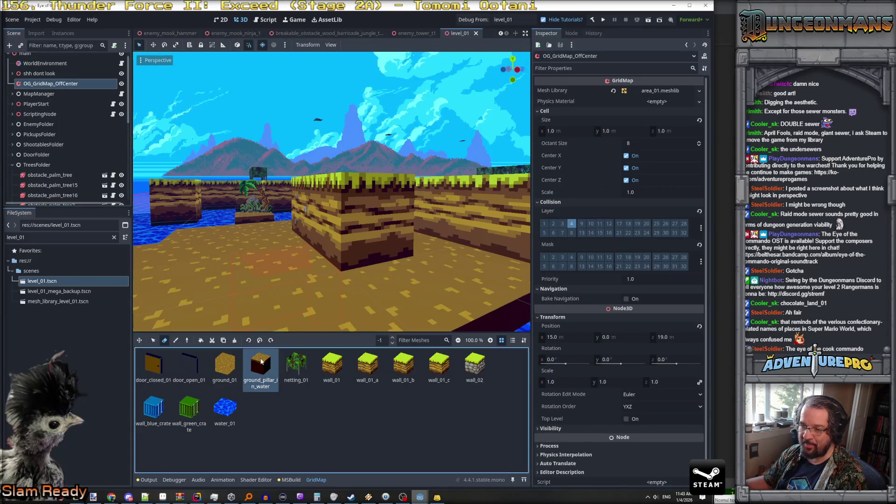
scroll(479, 297, up, 5)
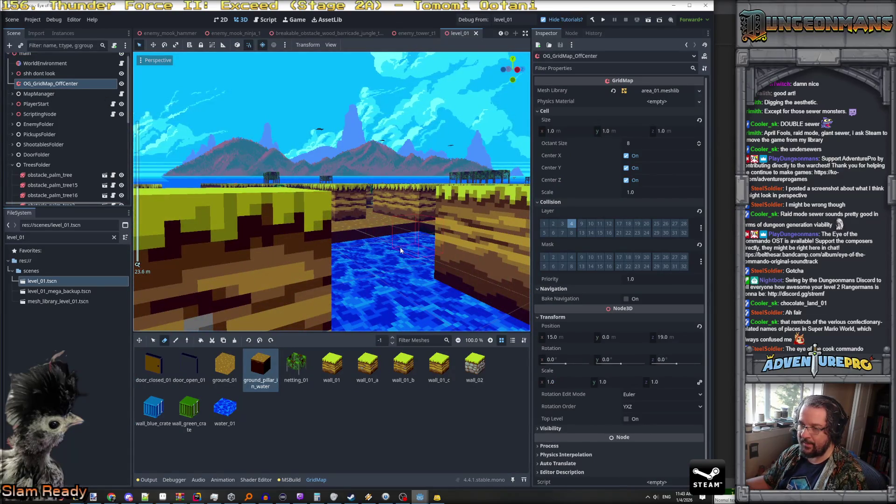
key(e)
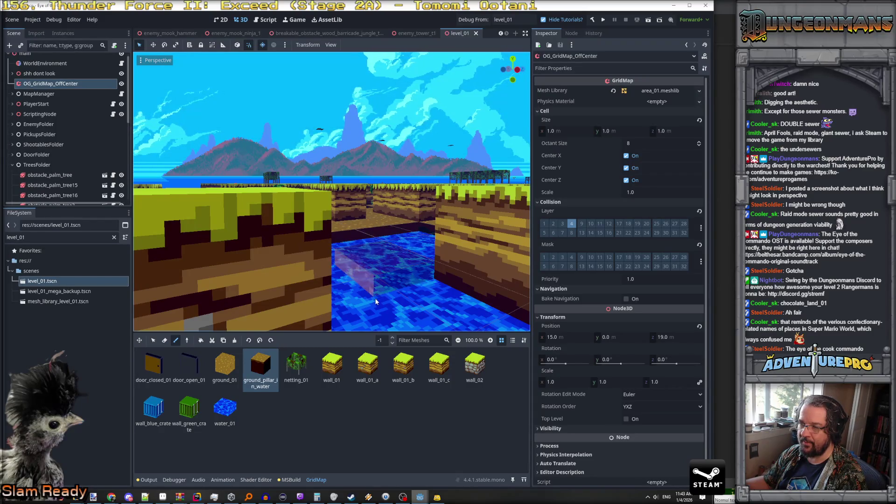
key(s)
key(s)
key(s)
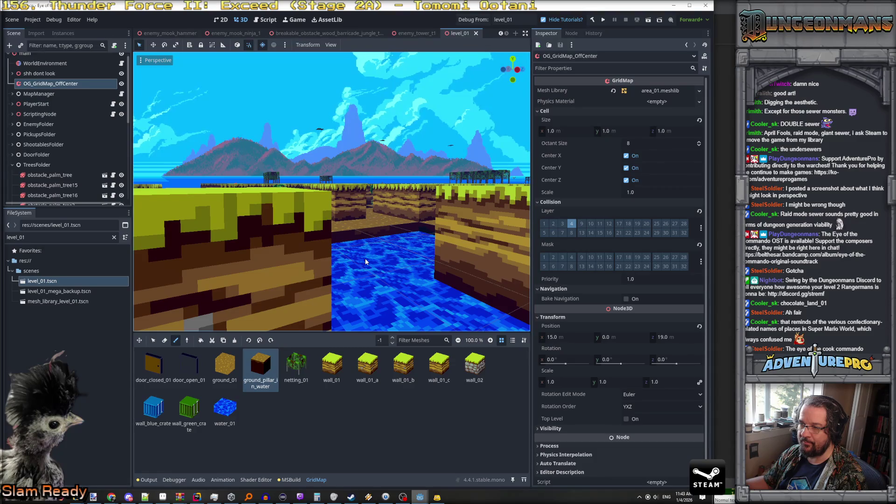
scroll(365, 261, down, 5)
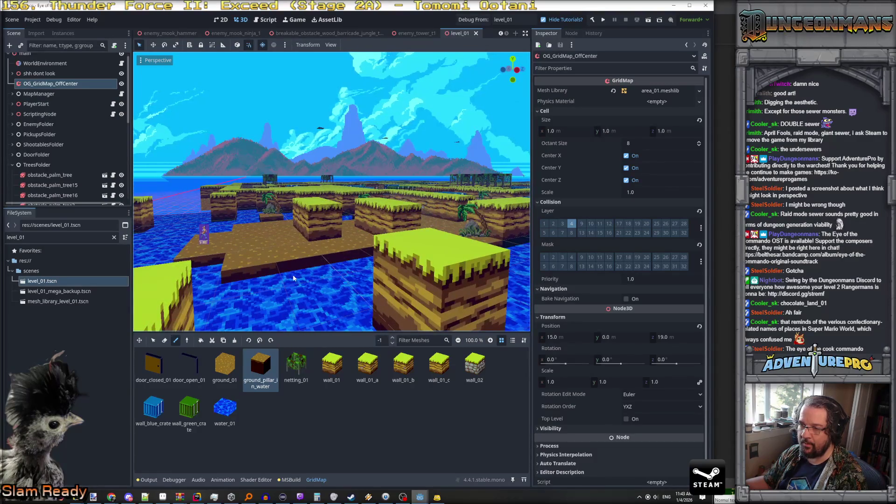
click(306, 292)
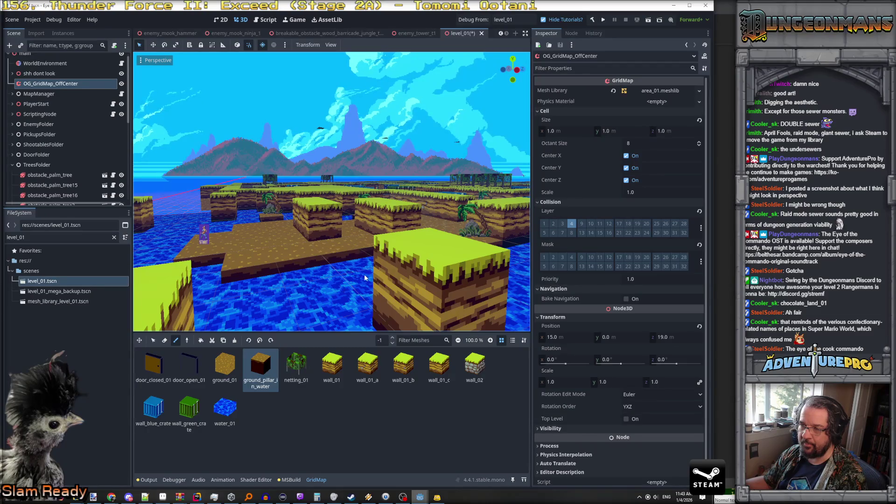
Orbit over the platforms to inspect the new pillar and save the level_01 scene.
drag(365, 277, 509, 293)
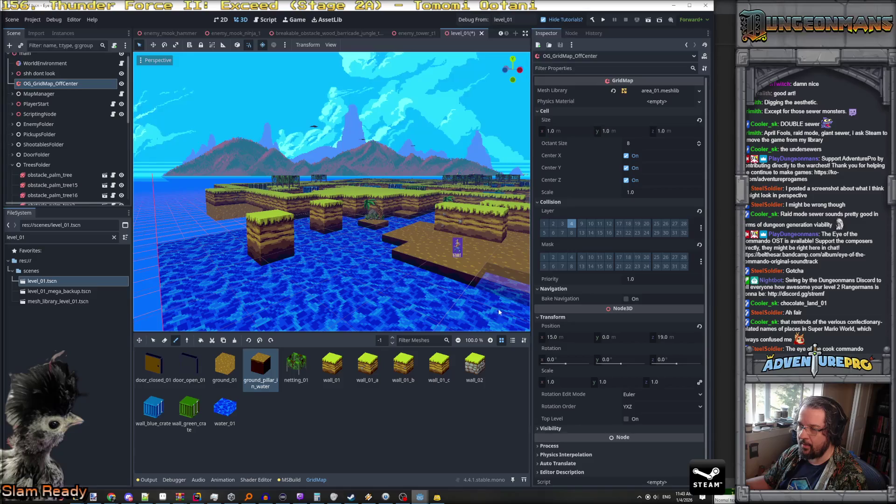
mouse_move(418, 295)
mouse_down()
mouse_move(459, 312)
mouse_move(374, 292)
mouse_move(446, 304)
mouse_move(404, 303)
mouse_move(434, 295)
mouse_move(451, 276)
mouse_move(414, 275)
mouse_up()
key(ctrl+s)
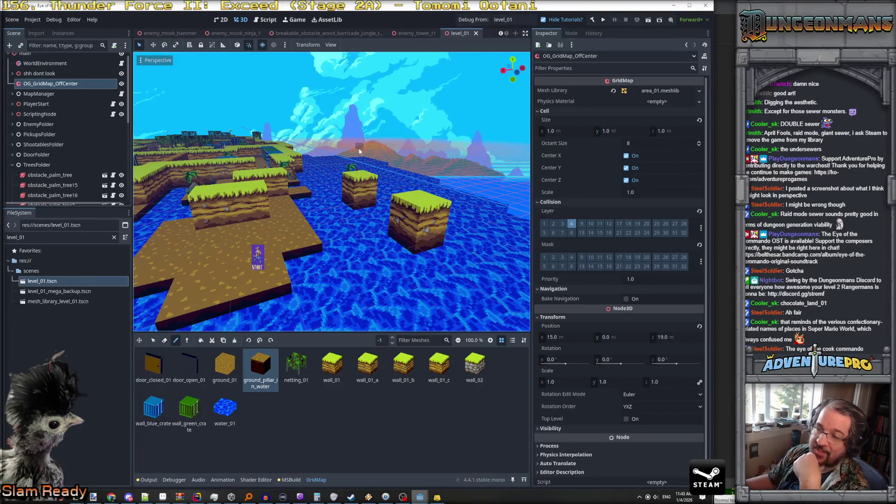
scroll(267, 214, down, 3)
scroll(268, 215, up, 1)
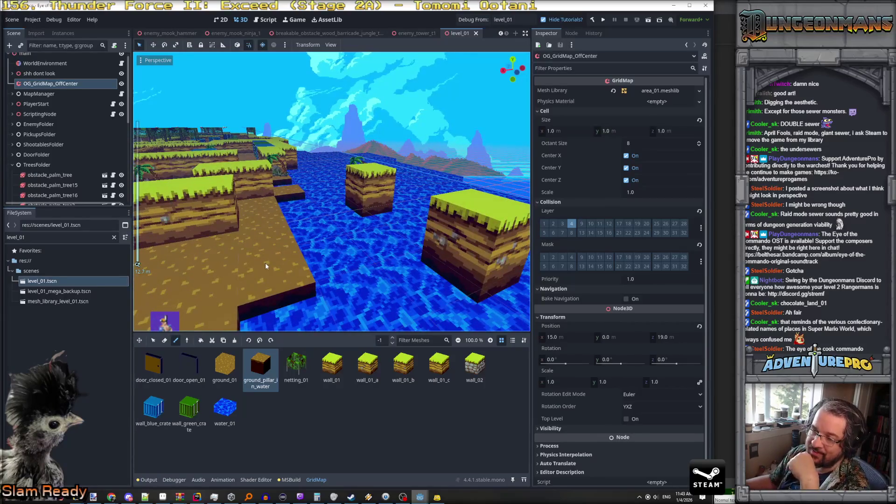
scroll(265, 262, up, 1)
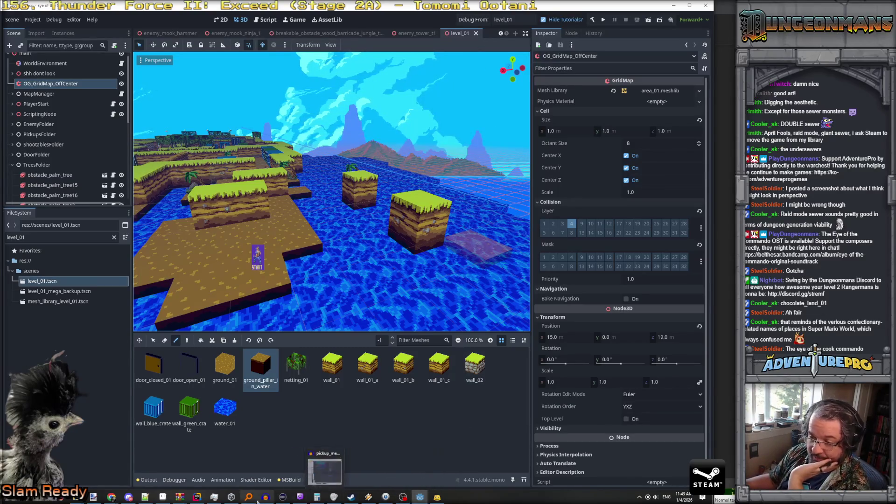
click(197, 496)
Change both the roomX and roomZ loop starts in BuildEnemyCamps from 20 to 0.
scroll(313, 265, down, 10)
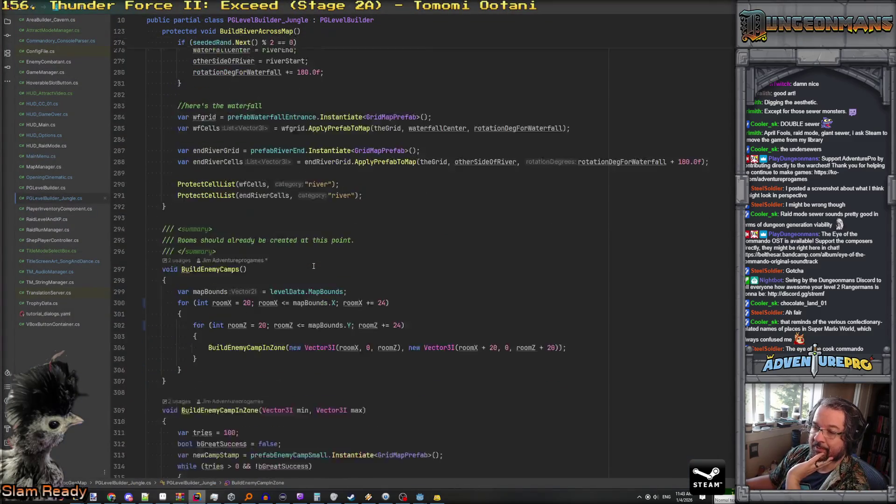
scroll(256, 194, up, 4)
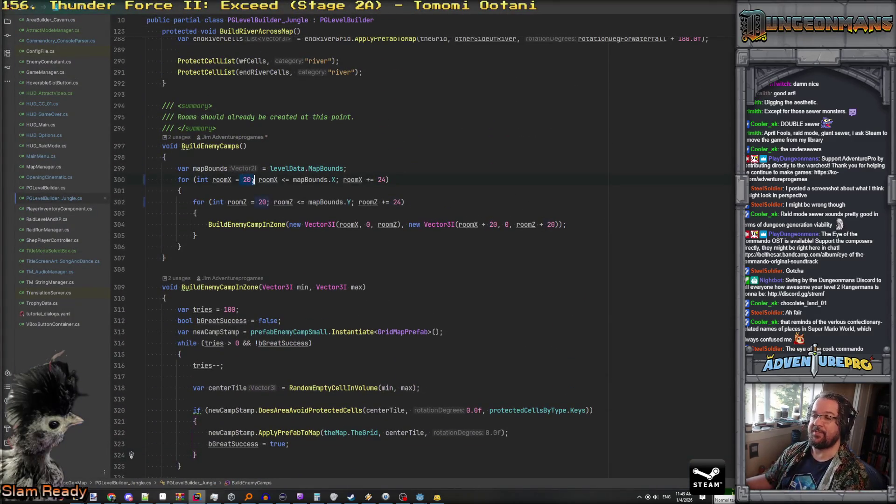
text(0)
key(Down)
key(Down)
click(262, 201)
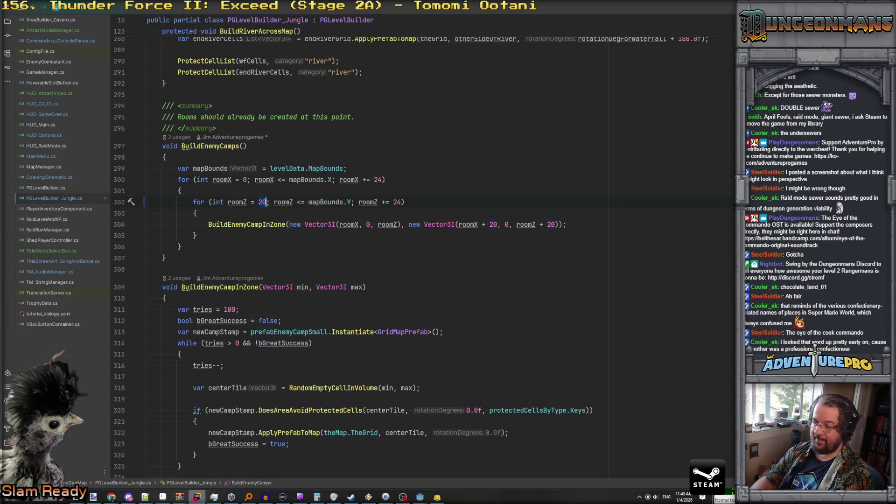
key(BackSpace)
Add an if condition before BuildEnemyCampInZone checking roomX and roomZ are both 24 or less.
key(Down)
key(Down)
key(ctrl+alt+Return)
text(if( room)
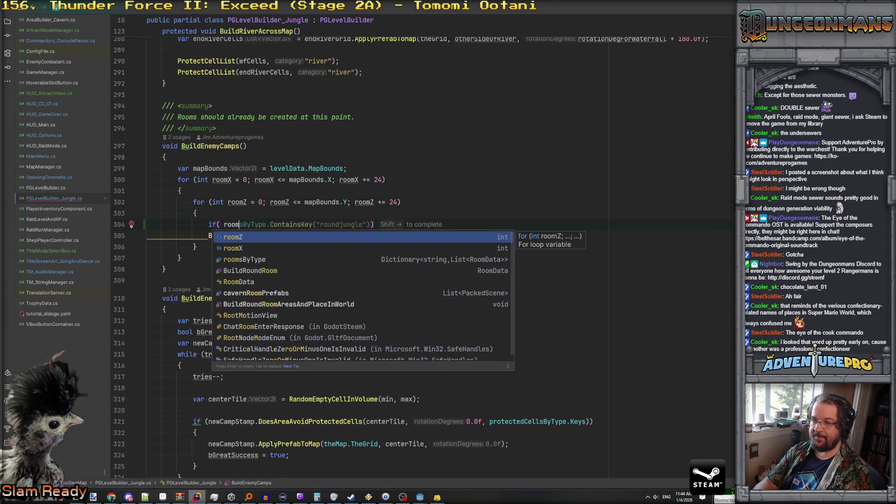
text(x)
key(BackSpace)
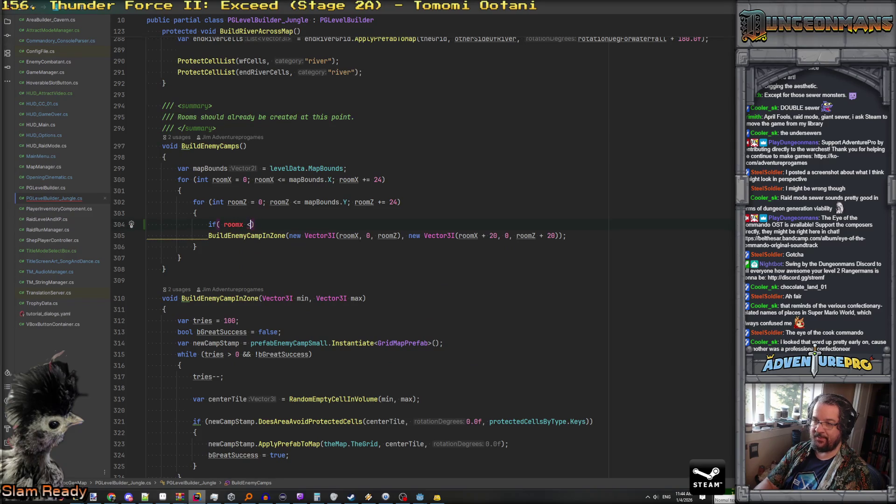
text(= 20)
click(265, 224)
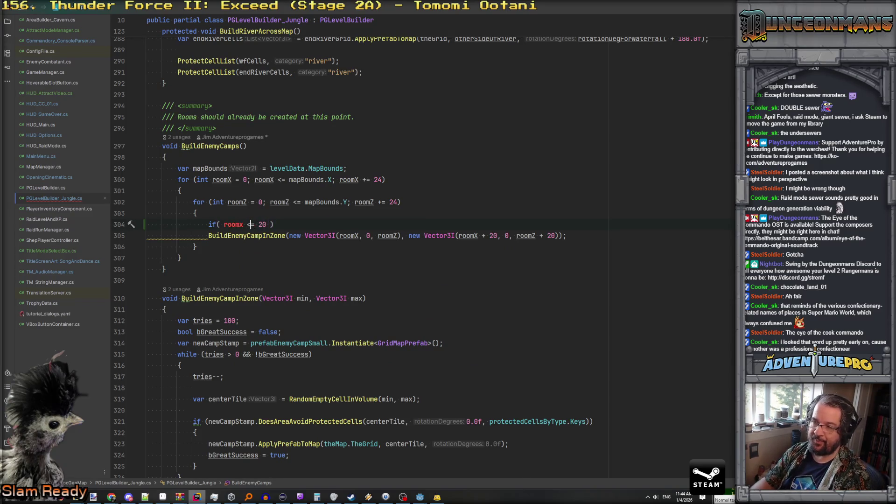
key(BackSpace)
text(X)
key(End)
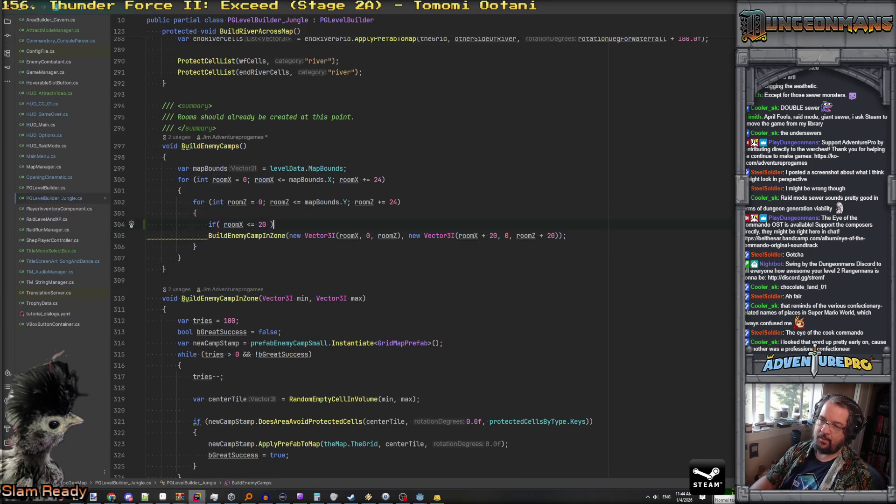
key(BackSpace)
key(BackSpace)
text(5 &&)
key(BackSpace)
key(BackSpace)
key(BackSpace)
text(&&)
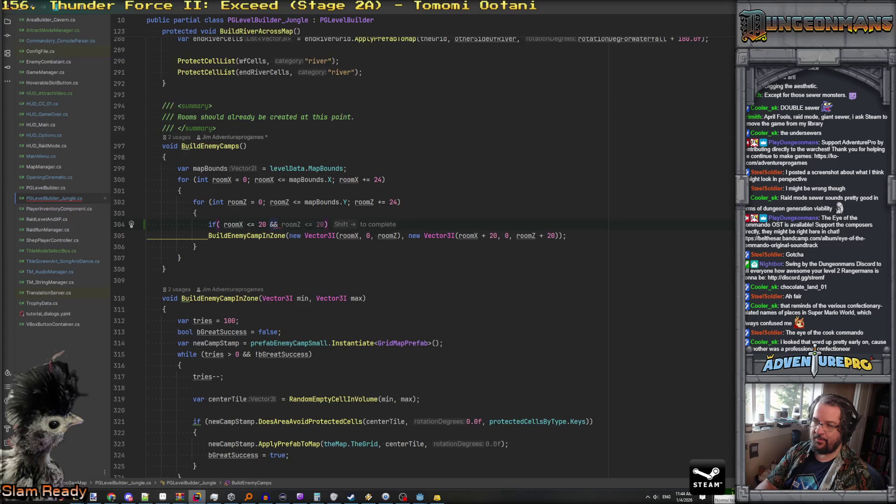
key(BackSpace)
key(BackSpace)
key(BackSpace)
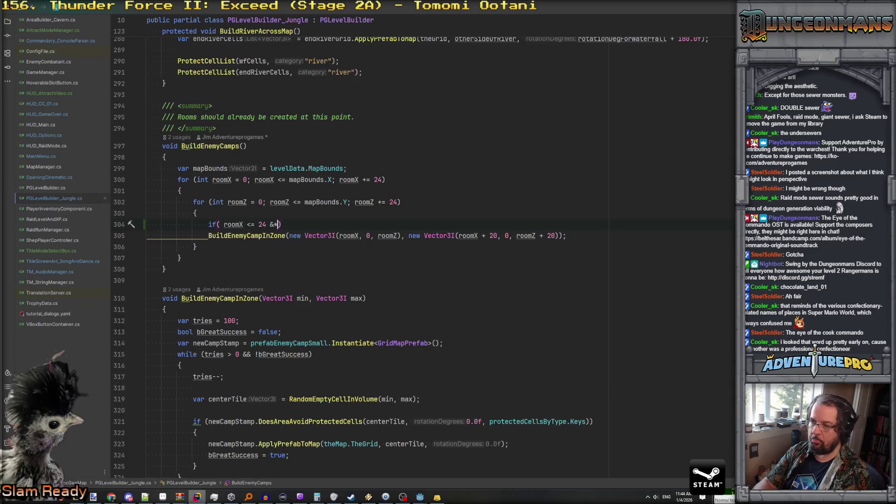
text(ri)
text(omZ )
text(25)
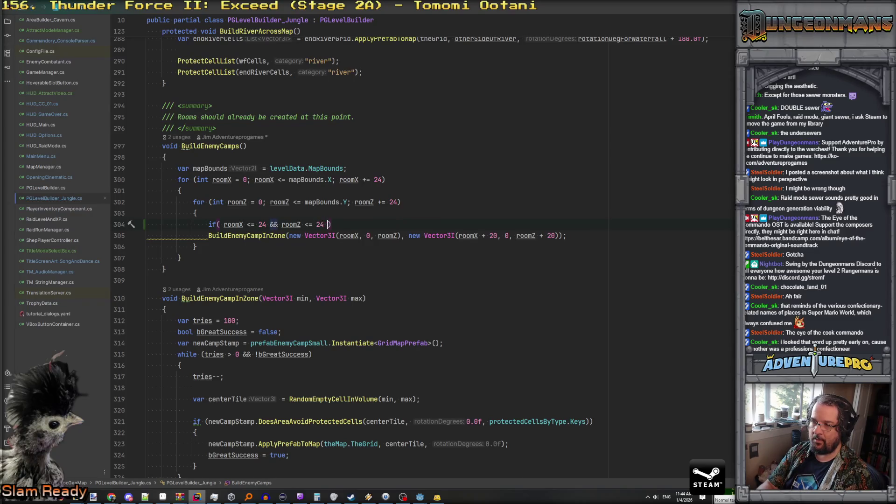
Give the condition a braced block containing 'continue;' so those zones are skipped.
key(End)
key(Return)
text({)
key(Return)
text(cont)
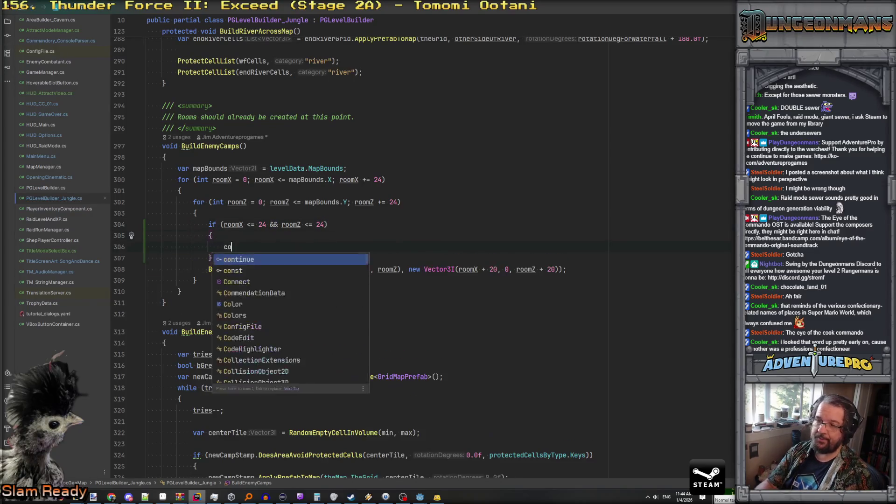
key(Return)
key(Down)
key(Return)
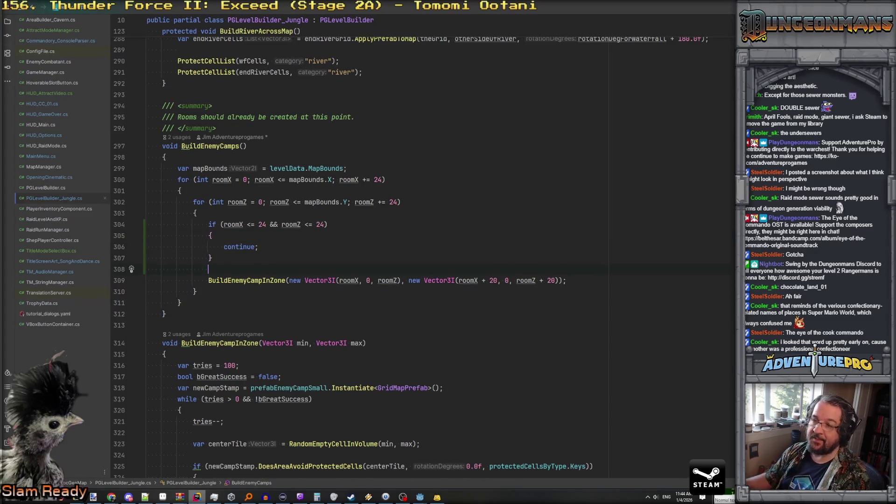
click(387, 256)
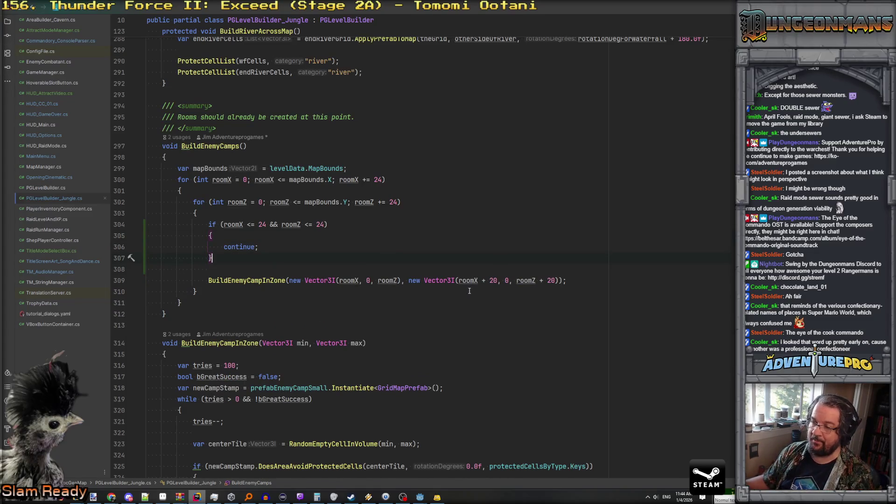
Review the rest of PGLevelBuilder_Jungle.cs, then return to the Godot editor.
scroll(383, 294, down, 3)
scroll(368, 289, down, 2)
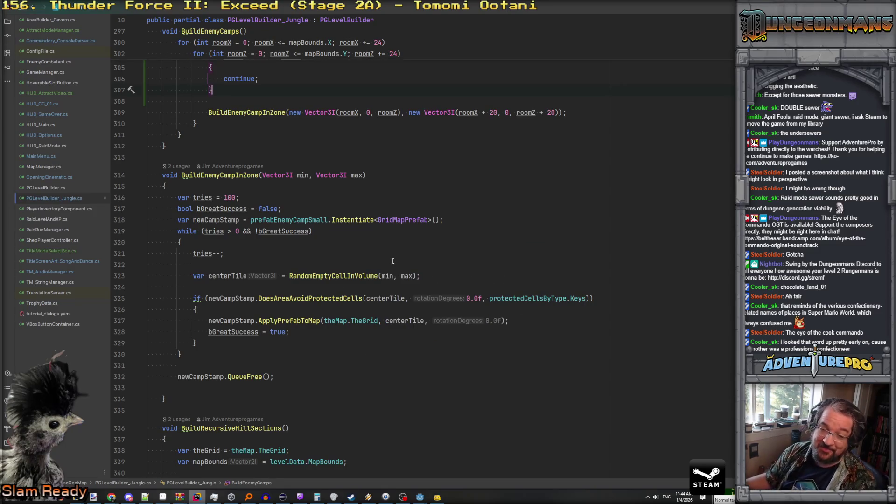
scroll(433, 320, down, 2)
scroll(396, 299, up, 5)
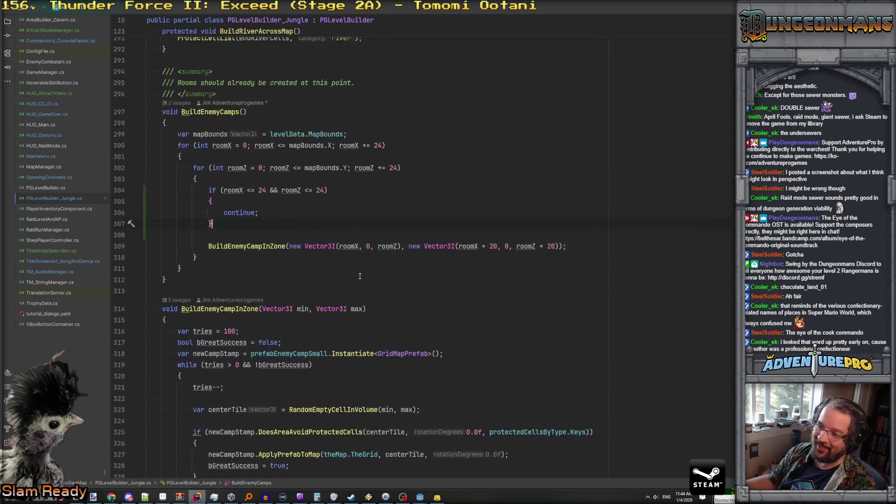
scroll(360, 276, down, 2)
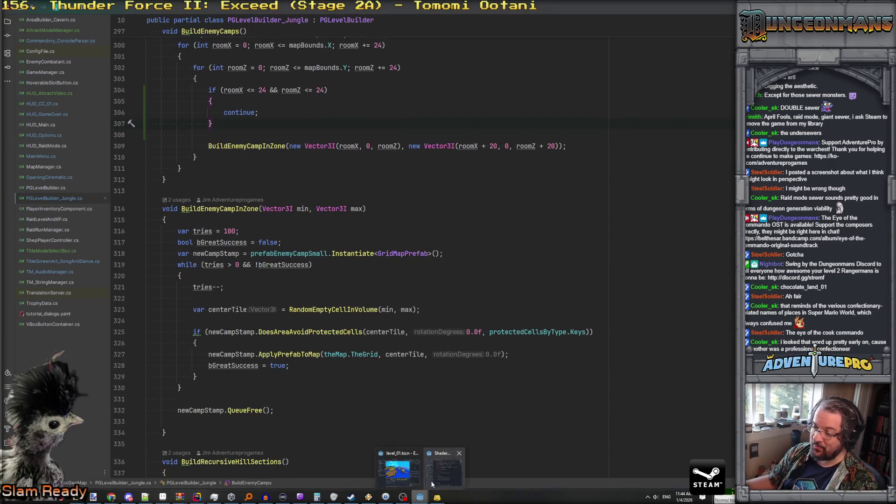
click(431, 484)
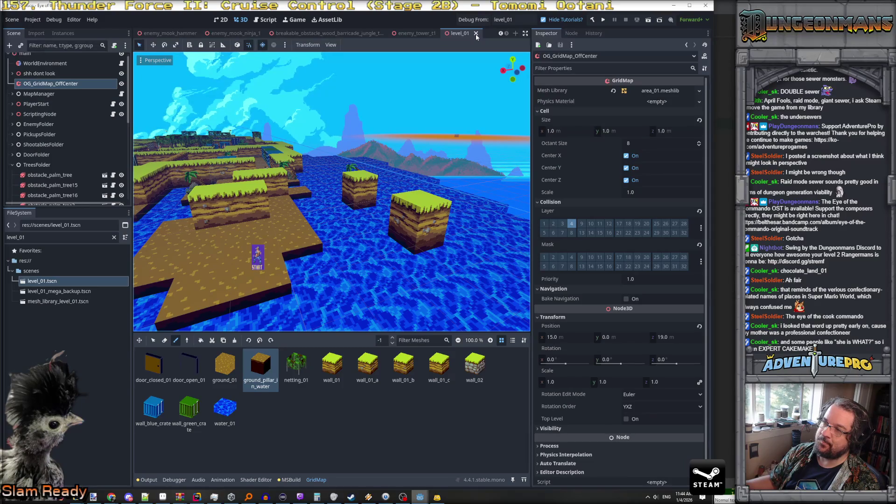
Close the level_01 scene, set Debug From to level_xx, and launch a debug run.
click(476, 34)
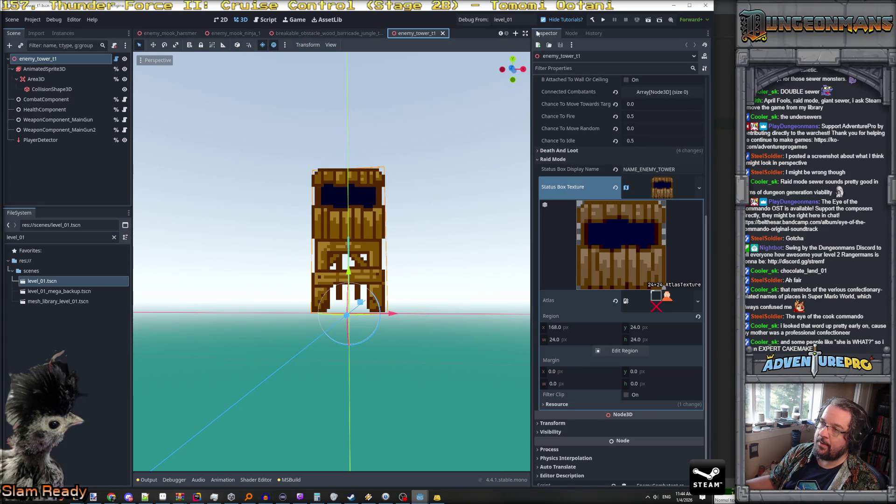
click(516, 19)
text(xx)
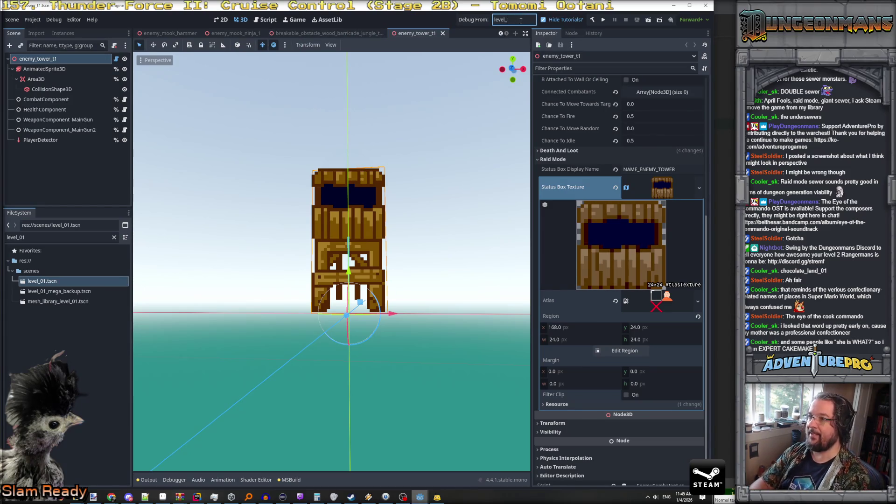
click(478, 21)
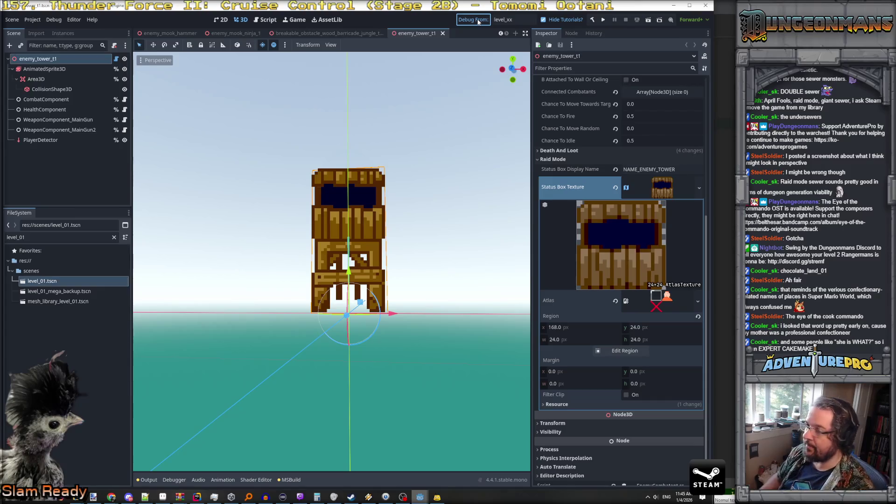
click(478, 20)
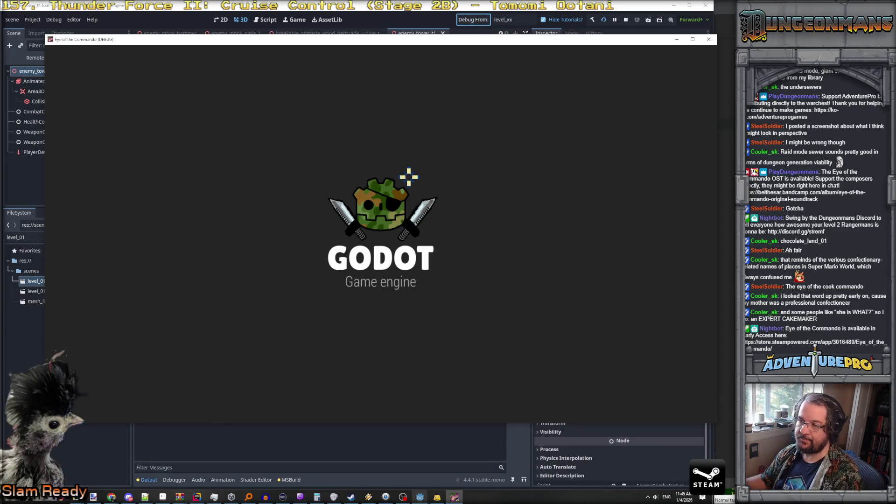
Walk along the river corridor toward the Evil Barricade.
key(w)
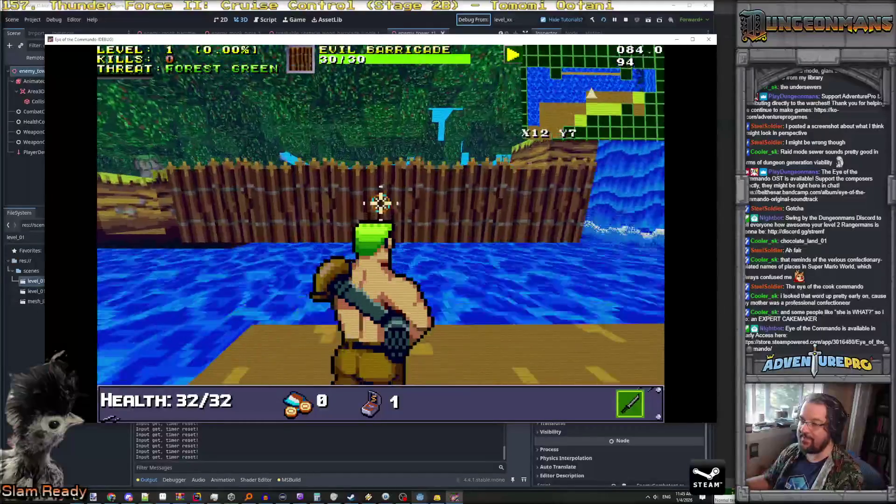
key(d)
key(a)
key(w)
key(w)
key(w)
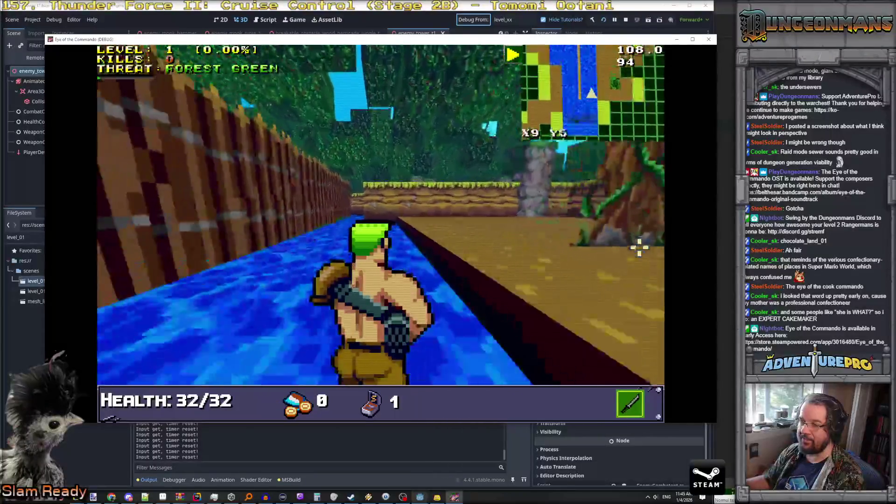
key(d)
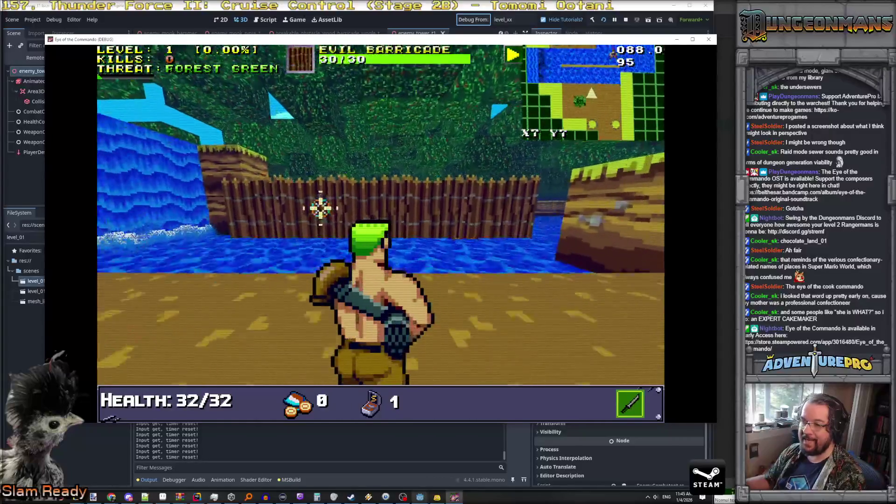
Shoot down the first Nitro Mook and advance to pick up a Freedom Medal.
mouse_move(560, 217)
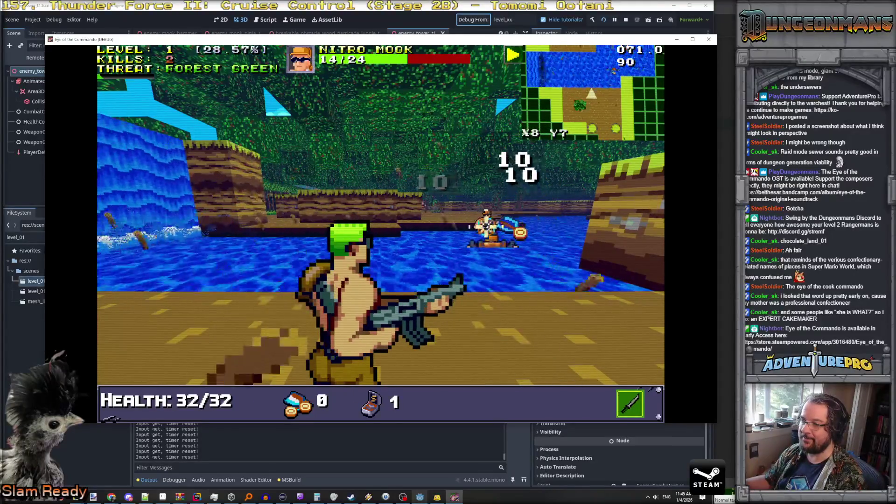
click(487, 227)
click(495, 227)
key(w)
key(d)
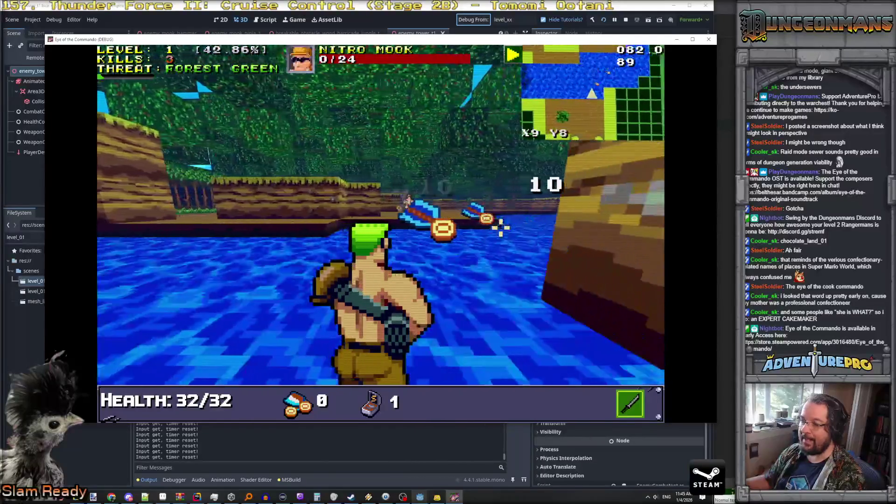
key(w)
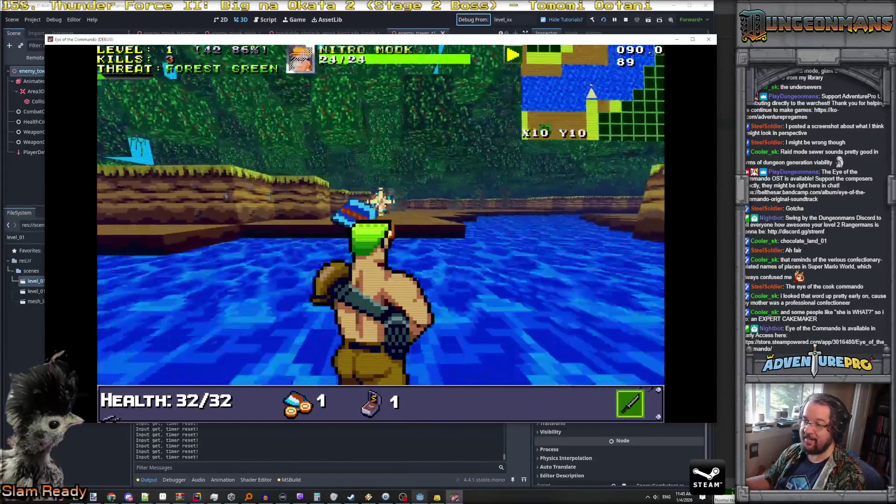
Kill the second Nitro Mook while collecting another medal, reaching four kills.
click(381, 200)
key(w)
key(w)
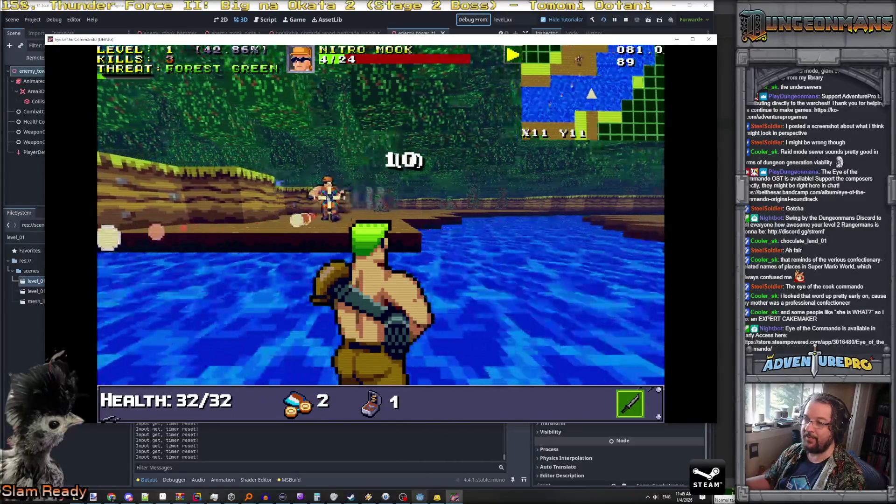
click(322, 196)
key(w)
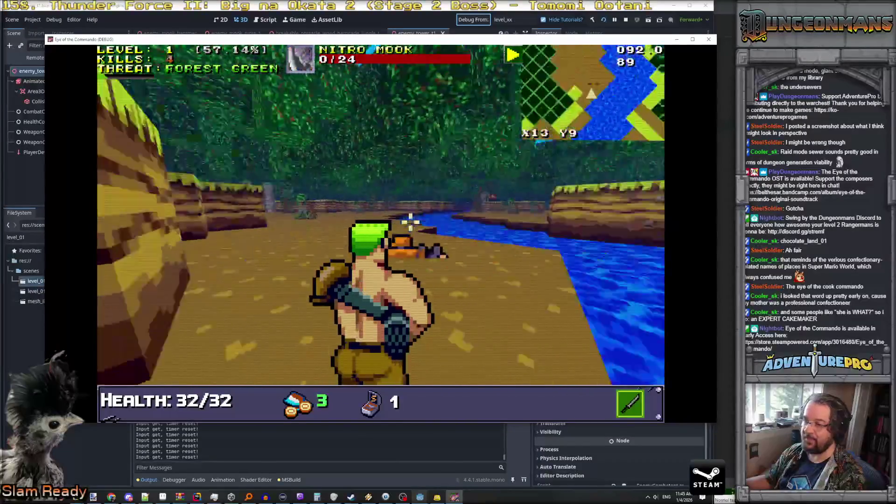
key(grave)
Enter REVEALALL in the debug console and pan across the revealed river map.
text(REVEALALKL)
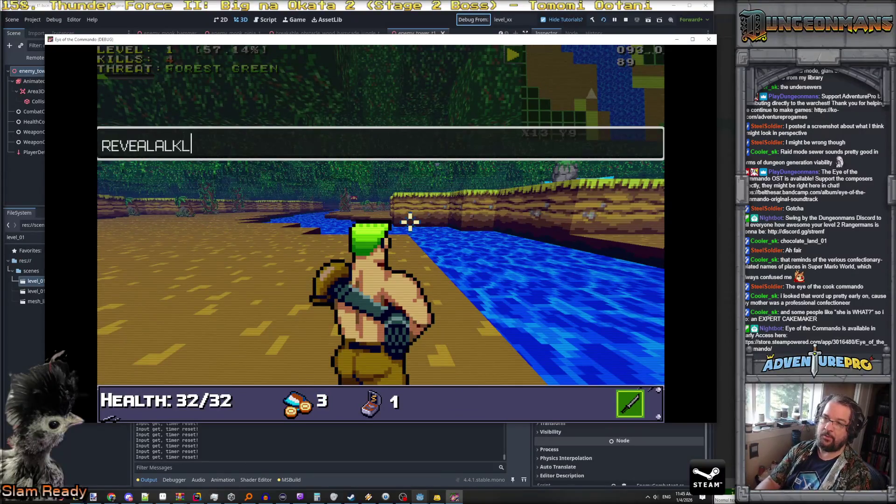
key(Return)
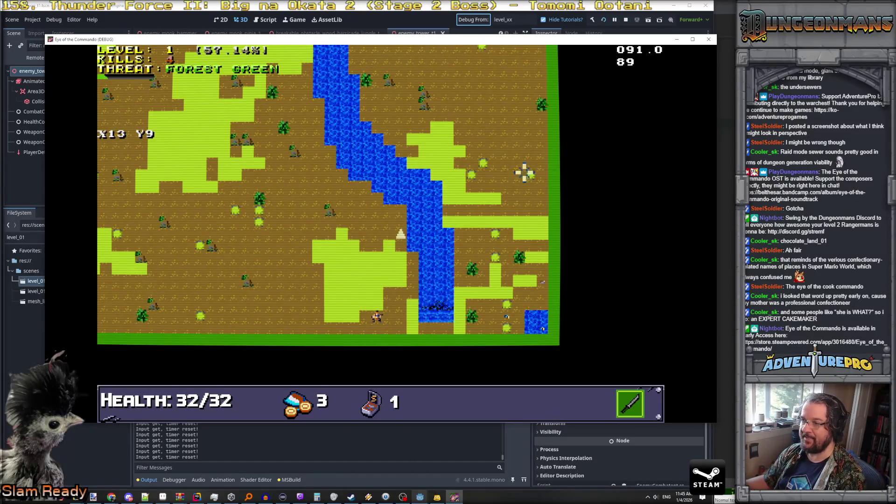
scroll(449, 149, up, 3)
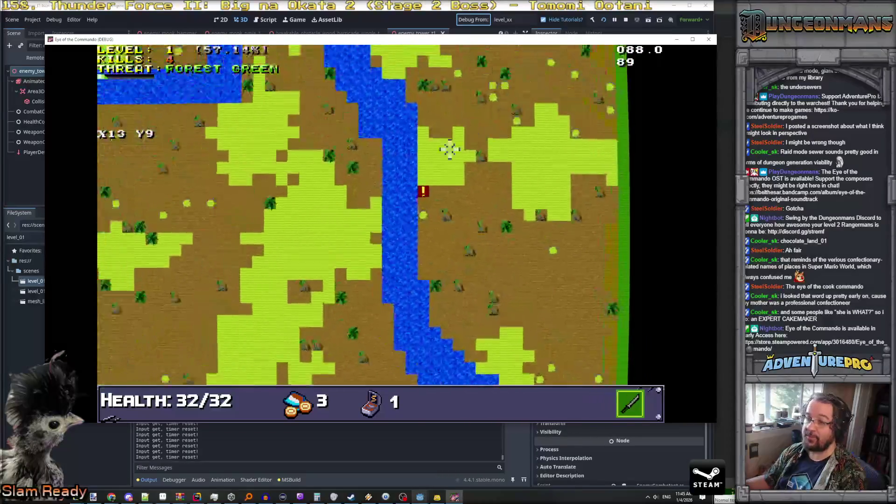
key(Up)
key(Left)
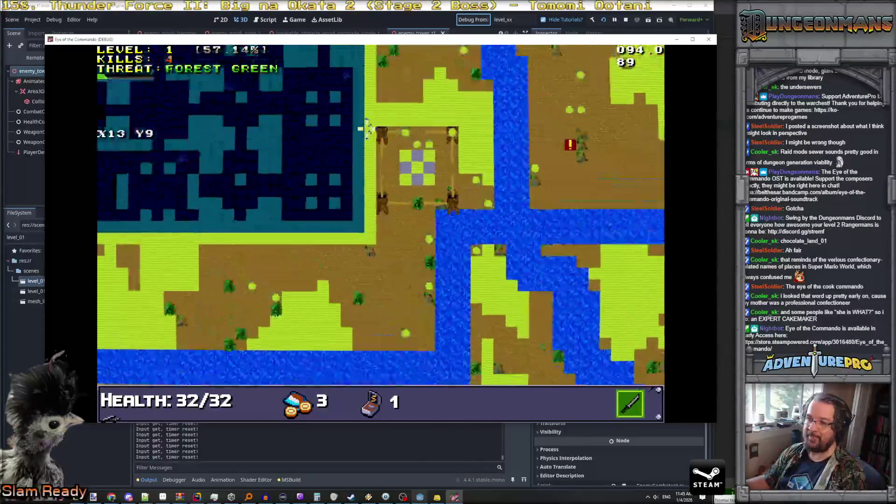
key(Up)
key(Right)
key(Down)
key(Right)
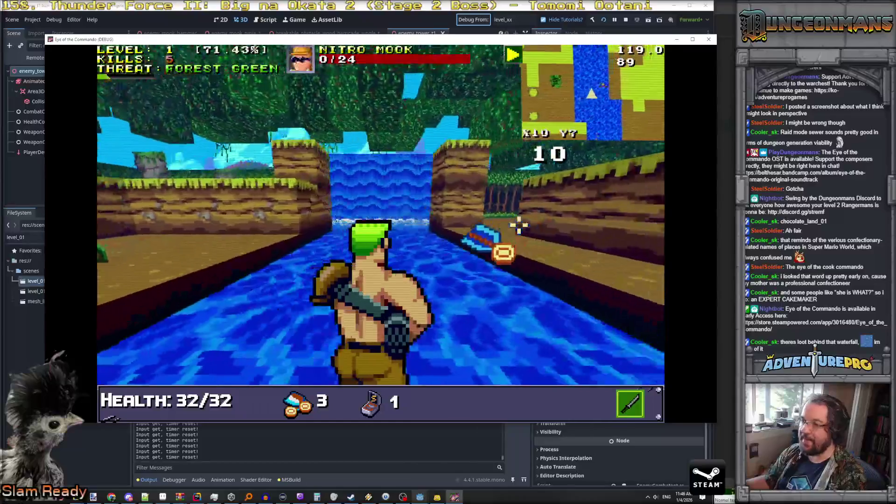
Walk into the waterfall and turn into the hidden forest corridor behind it.
key(w)
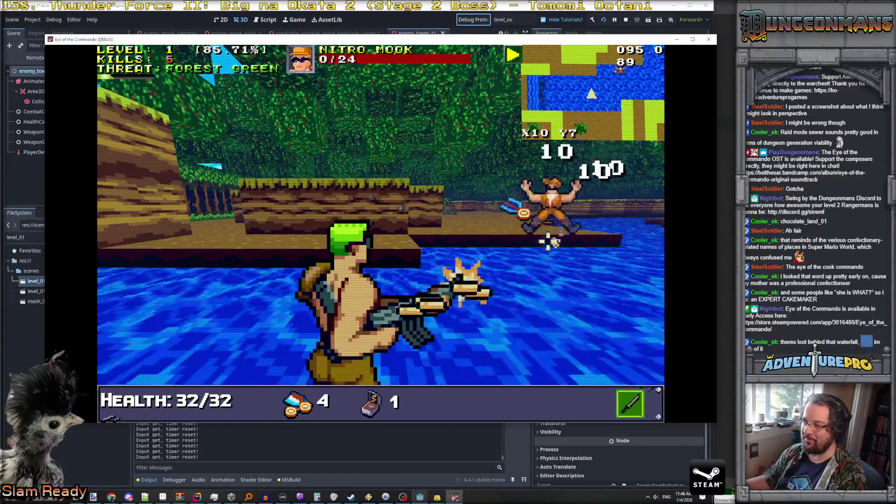
key(d)
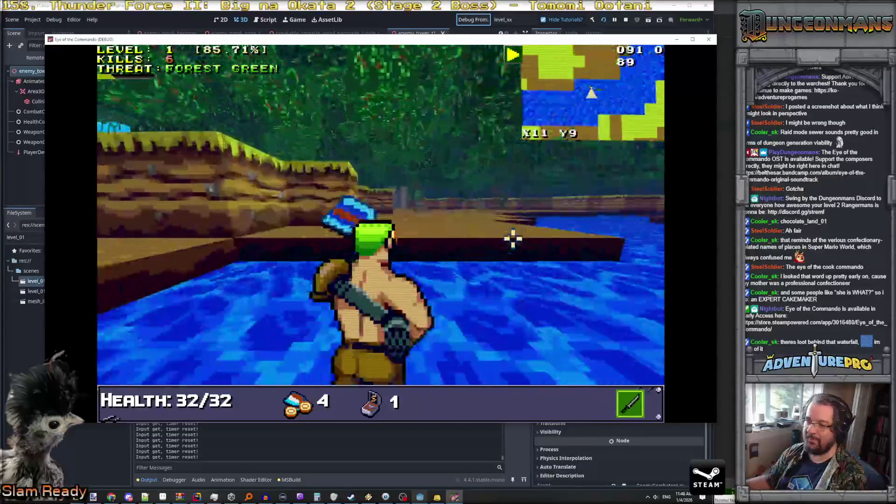
key(w)
key(w)
key(w)
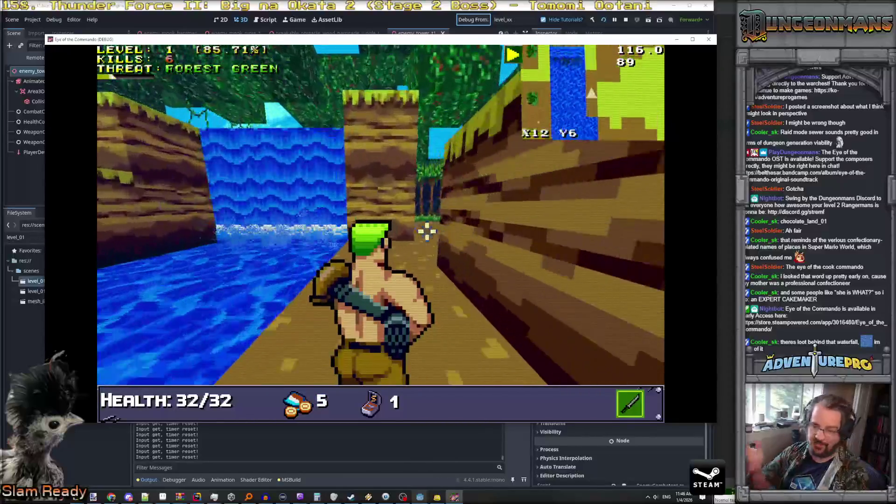
key(a)
key(a)
key(w)
key(w)
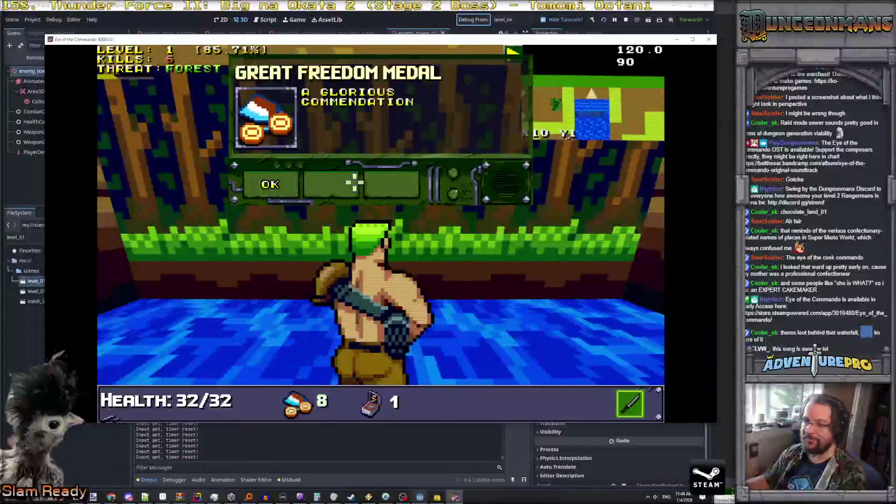
key(e)
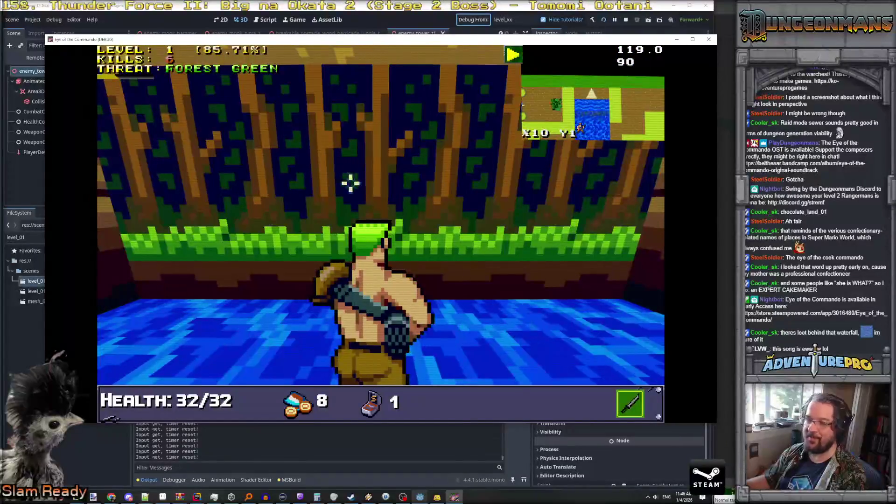
key(e)
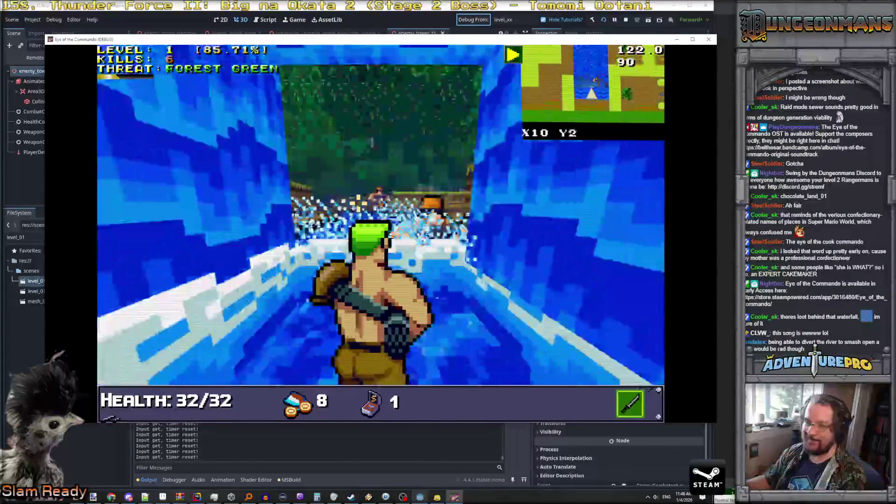
key(w)
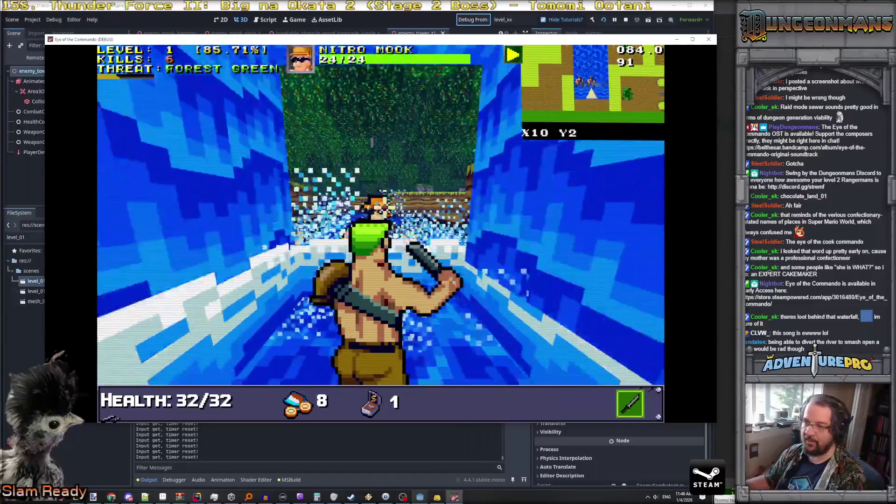
Kill the Nitro Mook, dismiss the Commando Knife popup, and choose Marksman's Medal on level up.
click(371, 142)
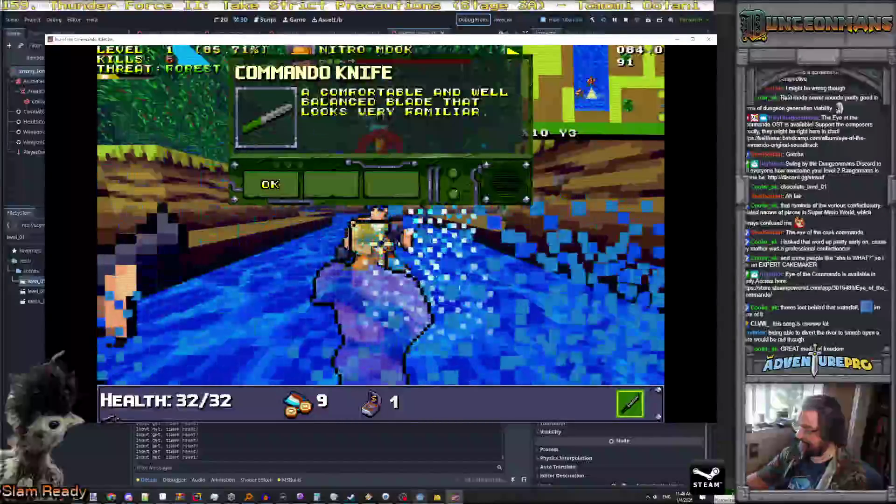
key(XF86AudioLowerVolume)
key(Return)
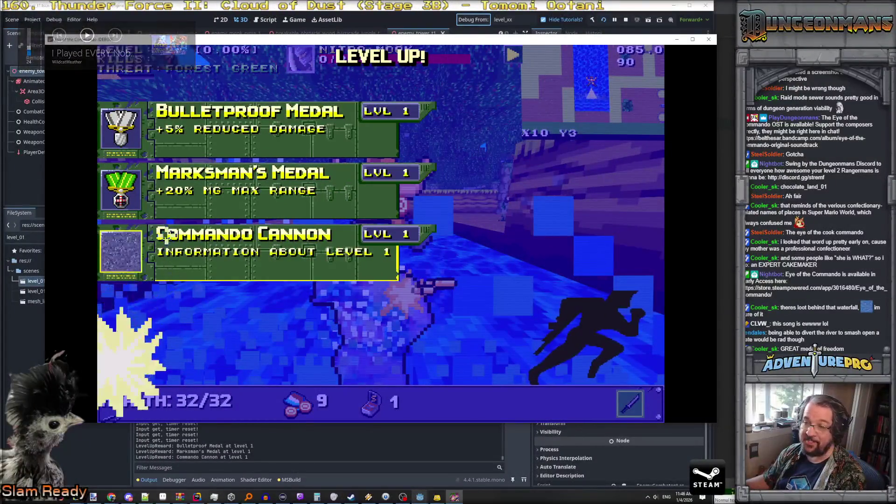
key(Up)
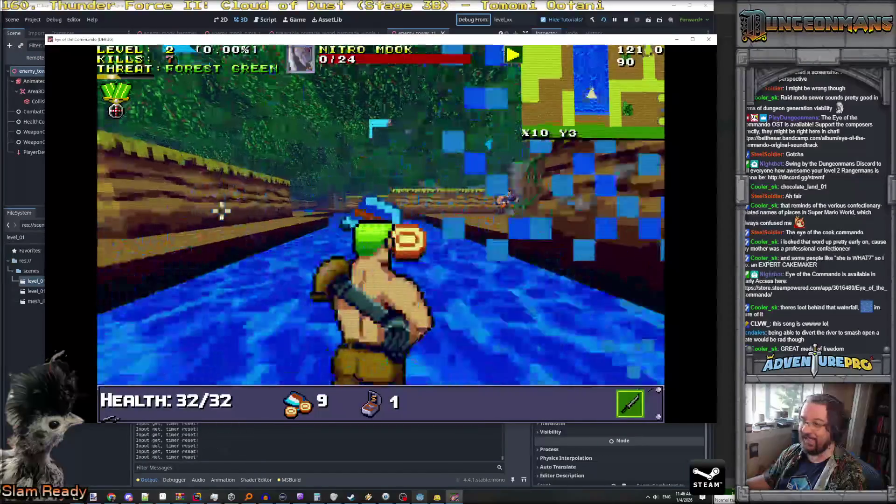
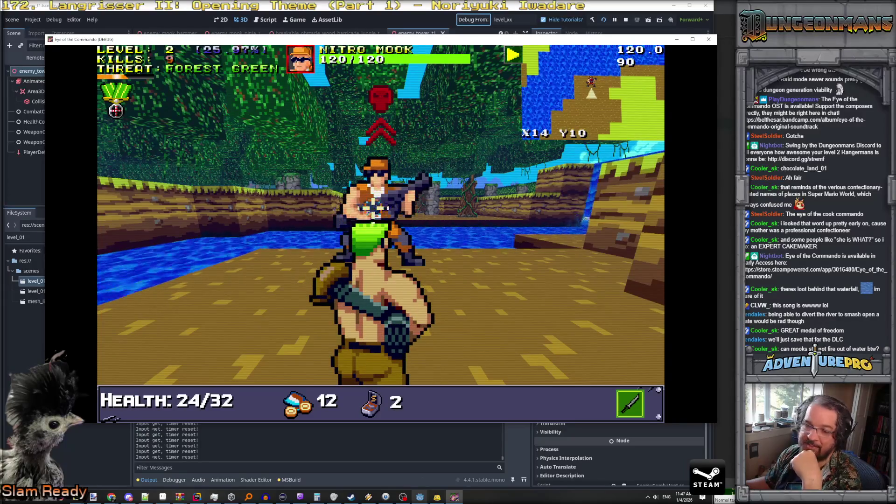
Melee and shoot the Nitro Mook while circling around it.
key(space)
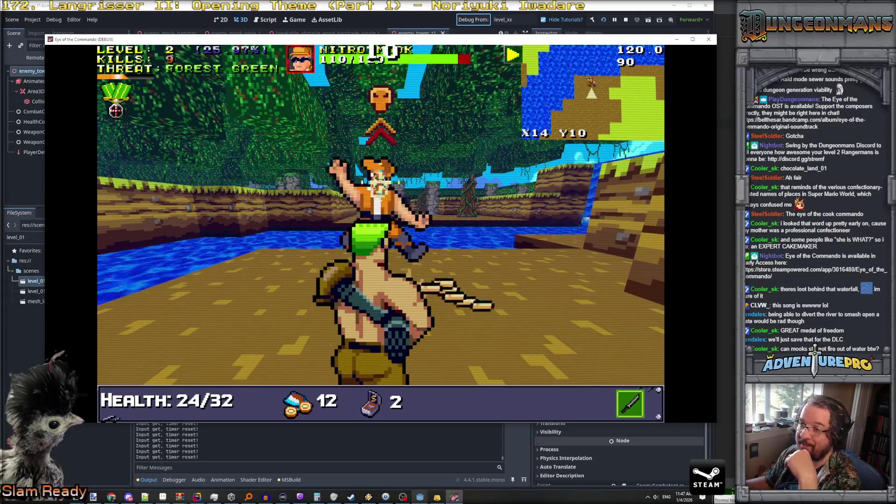
key(d)
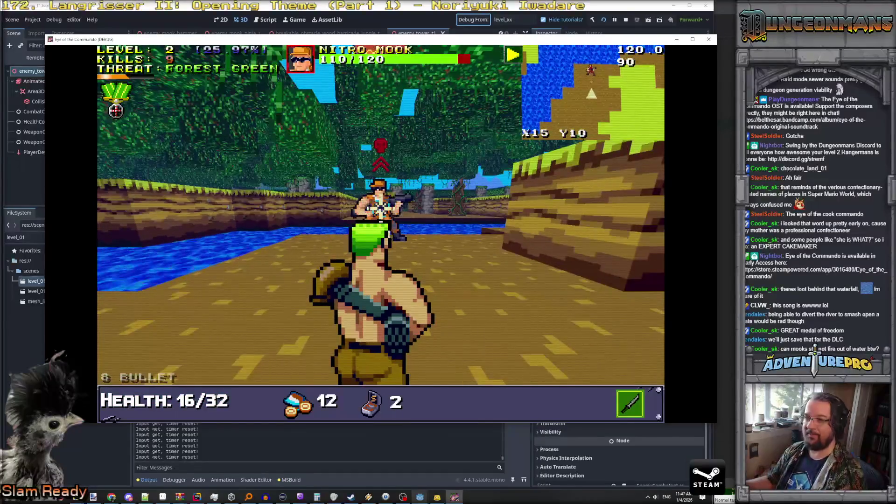
key(space)
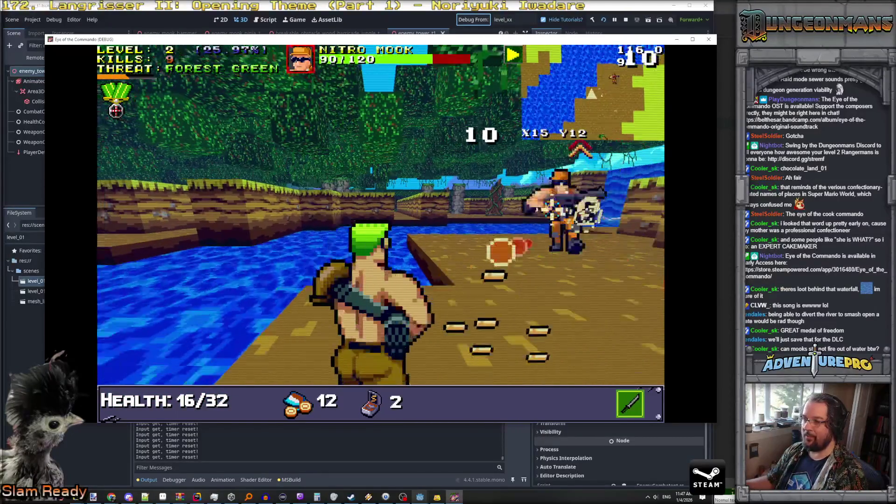
key(space)
key(space)
key(space)
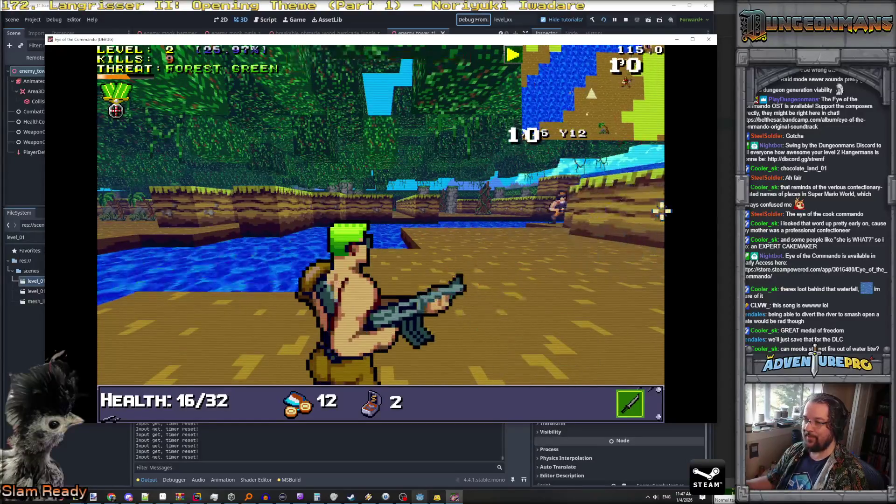
key(d)
Finish off the Nitro Mook and take the Demolitionist's Medal on level-up.
key(space)
key(space)
key(space)
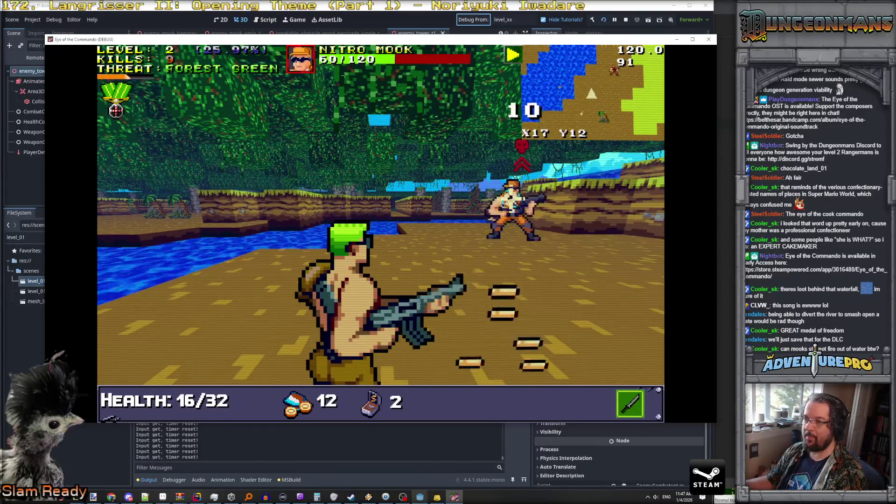
key(space)
key(space)
key(space)
key(d)
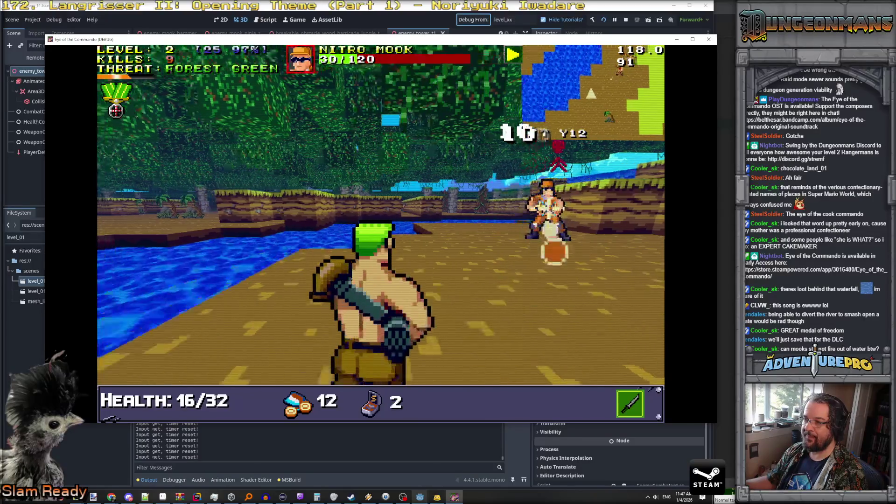
key(space)
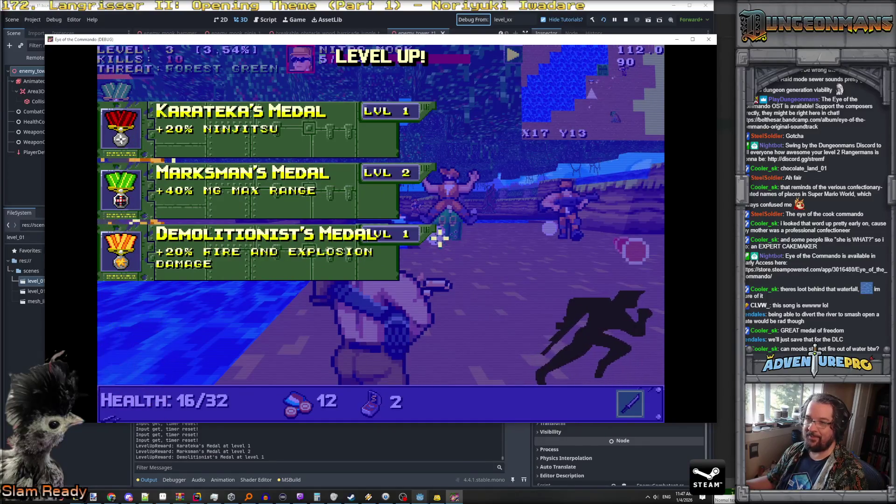
click(219, 251)
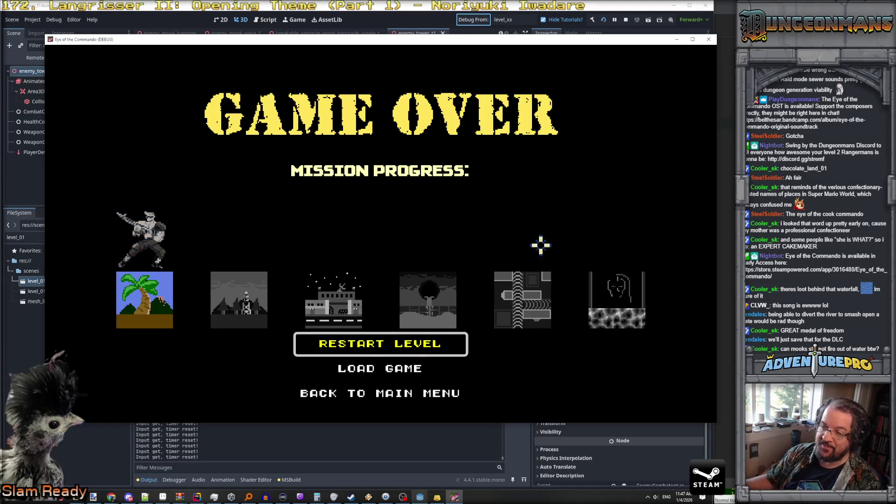
Leave Game Over, skip the intro, and quit the test build from its main menu.
click(427, 398)
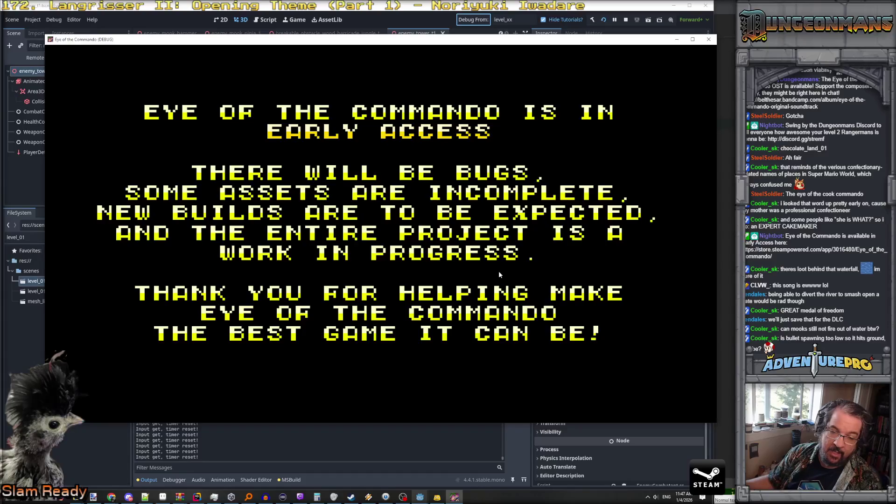
click(434, 315)
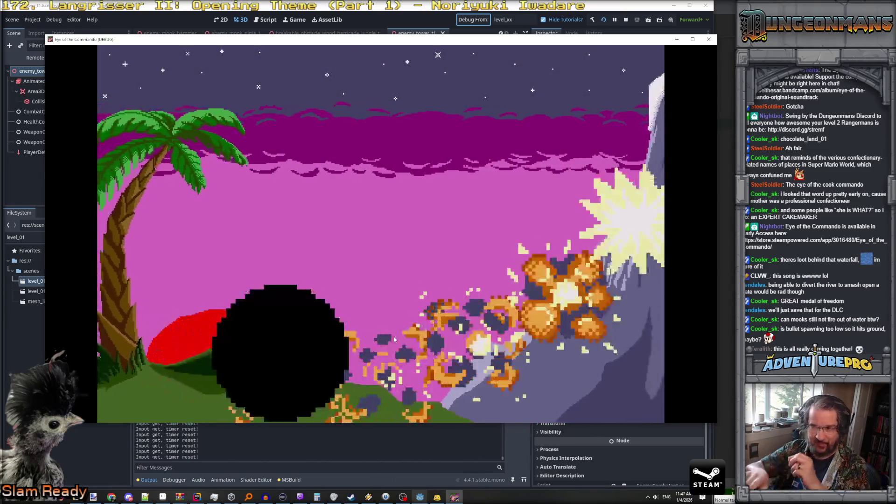
key(Return)
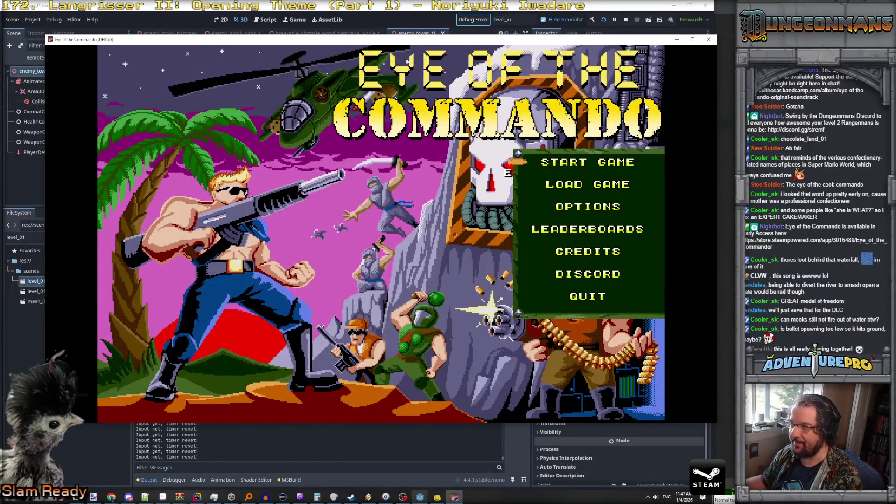
click(583, 299)
Focus the editor's 3D view on the enemy tower.
scroll(341, 274, down, 2)
scroll(342, 273, up, 8)
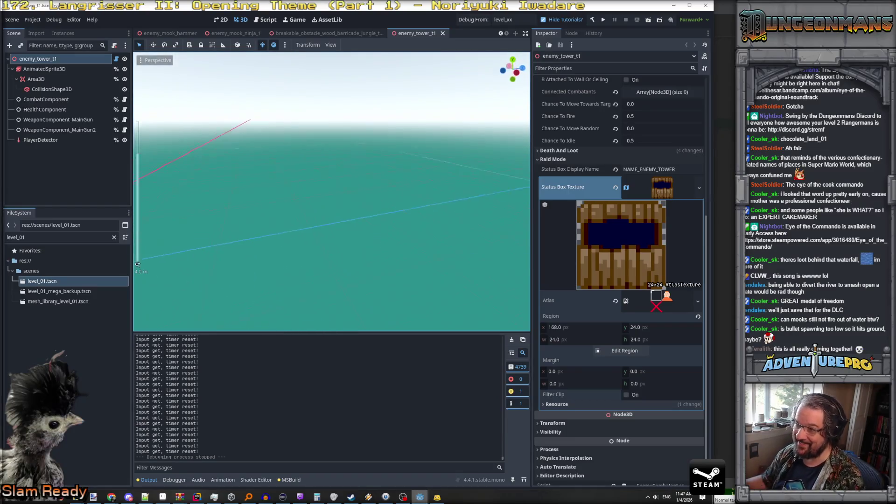
key(f)
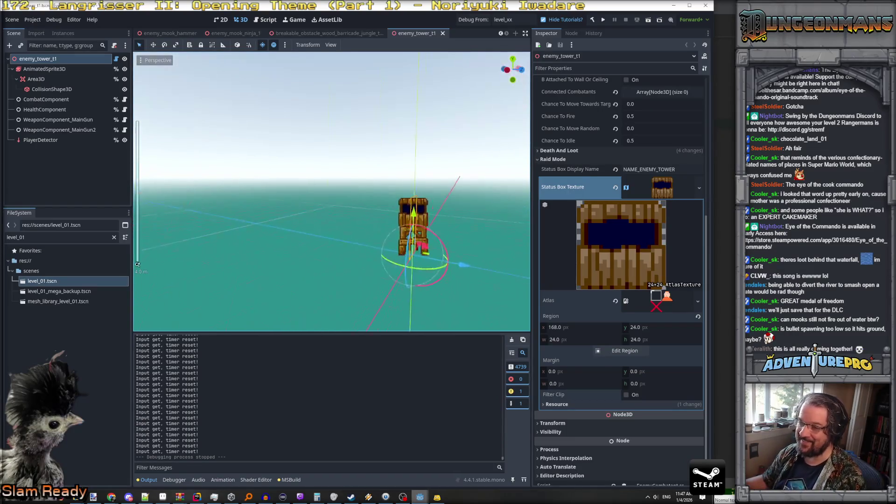
Orbit around the tower, then bring up Rider at BuildEnemyCamps in PGLevelBuilder_Jungle.cs.
mouse_move(332, 191)
mouse_down()
mouse_move(419, 191)
mouse_move(354, 192)
mouse_move(336, 187)
mouse_move(327, 168)
mouse_move(336, 196)
mouse_move(355, 192)
mouse_move(346, 257)
mouse_up()
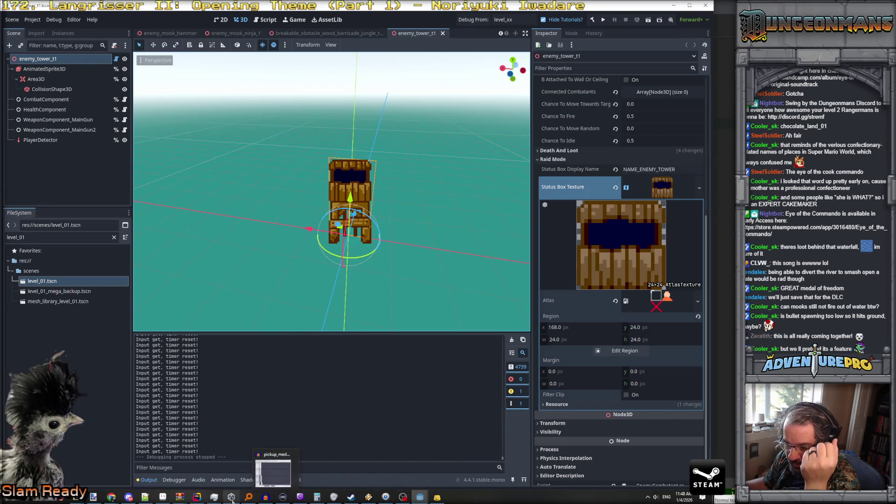
click(198, 499)
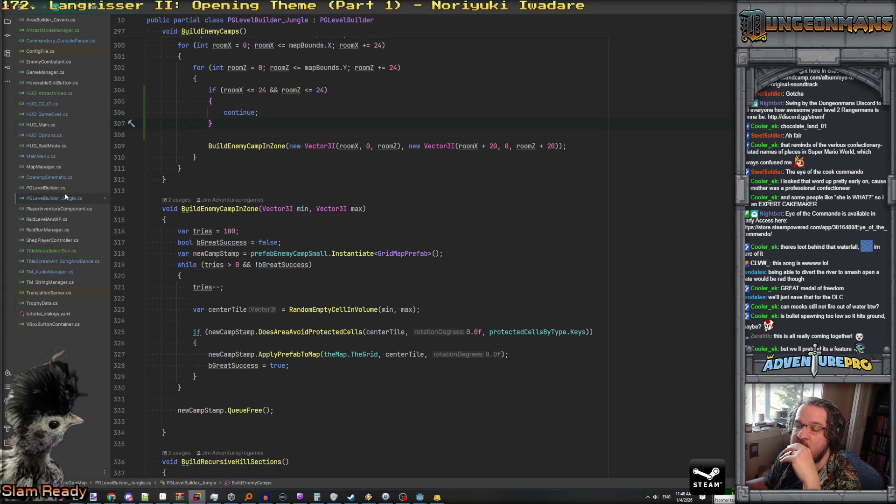
scroll(305, 161, up, 5)
Search the jungle builder for 'river' and jump to the first match.
key(ctrl+f)
text(river)
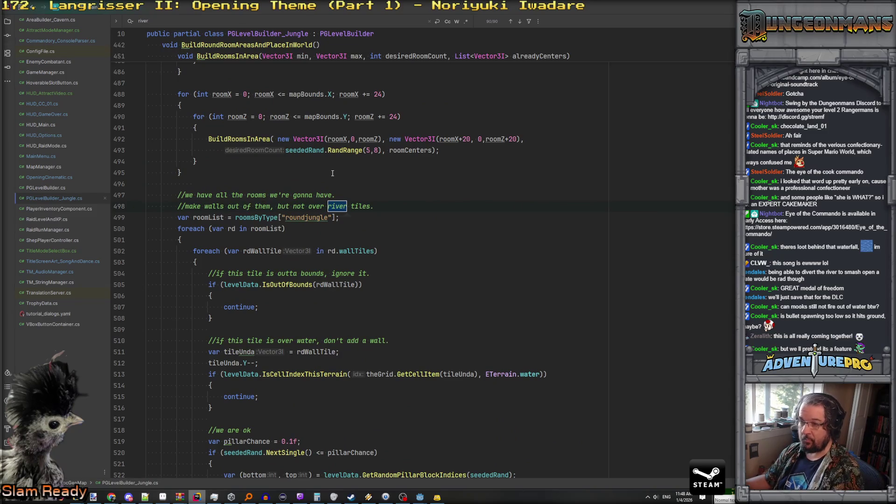
key(Return)
key(Return)
key(Return)
key(Return)
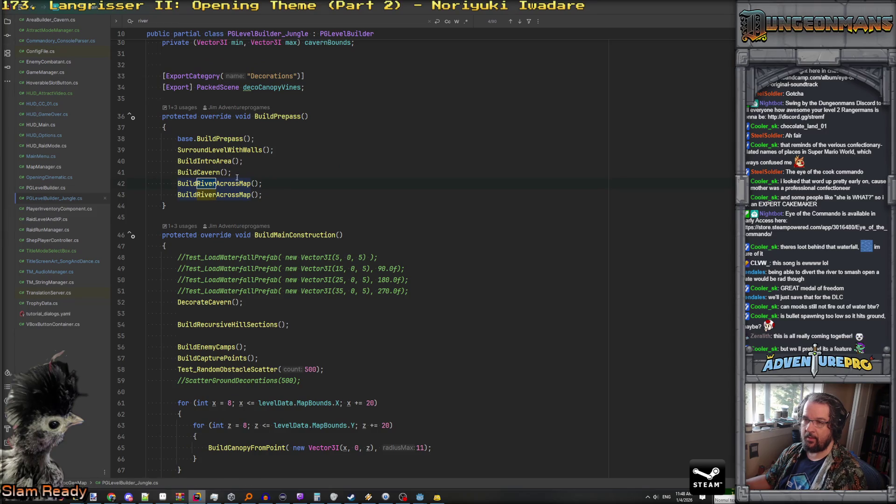
Go to the BuildIntroArea definition and look over its ProtectCellList call.
click(227, 149)
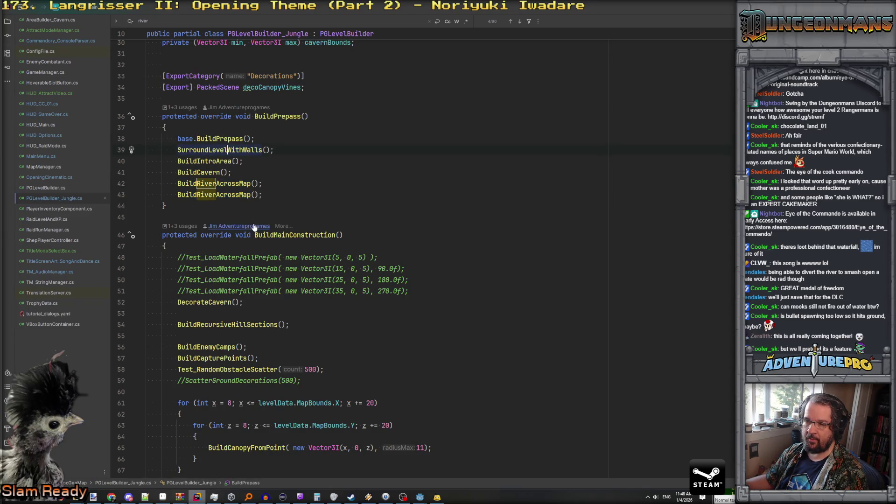
click(204, 161)
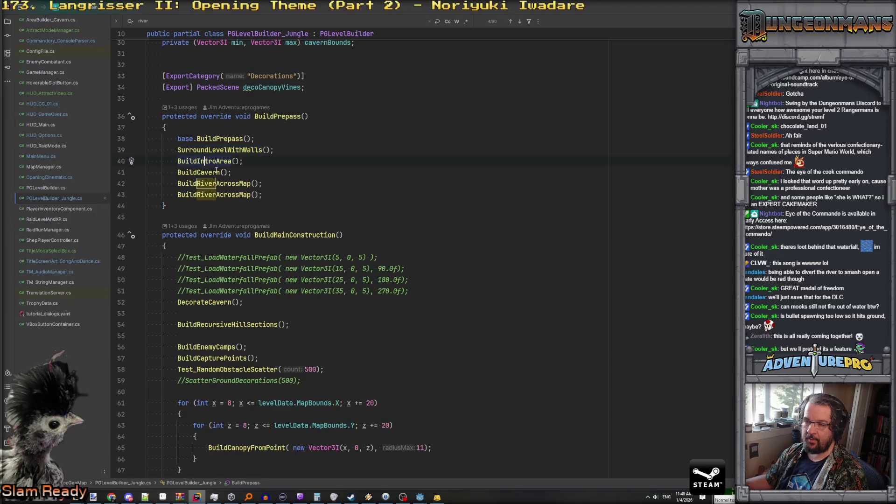
ctrl+click(208, 161)
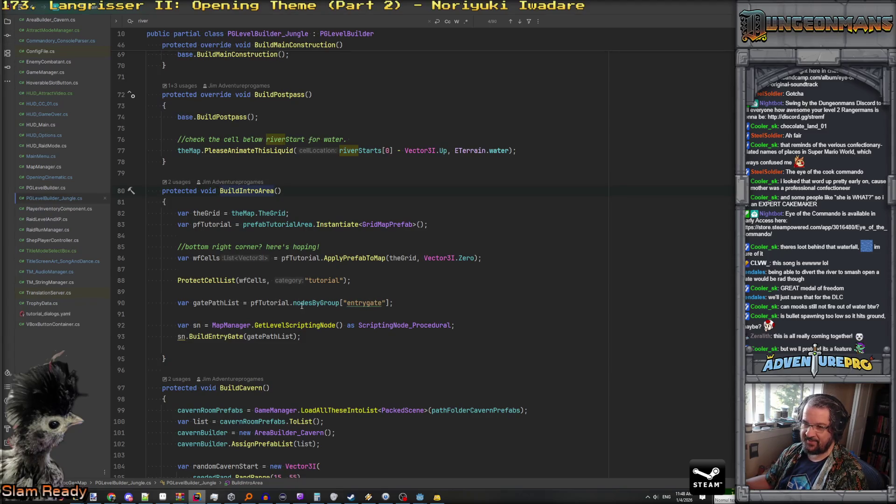
click(201, 279)
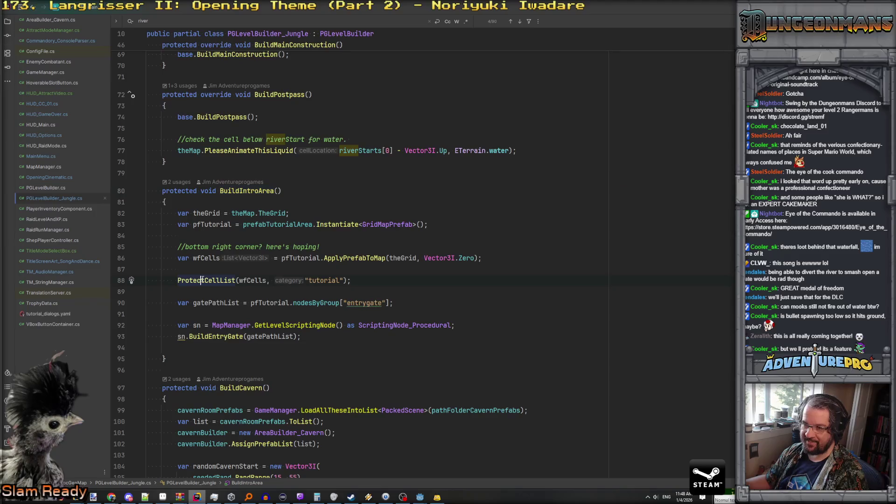
scroll(235, 269, up, 13)
Return to BuildPrepass and open the BuildRiverAcrossMap definition.
click(232, 185)
ctrl+click(233, 188)
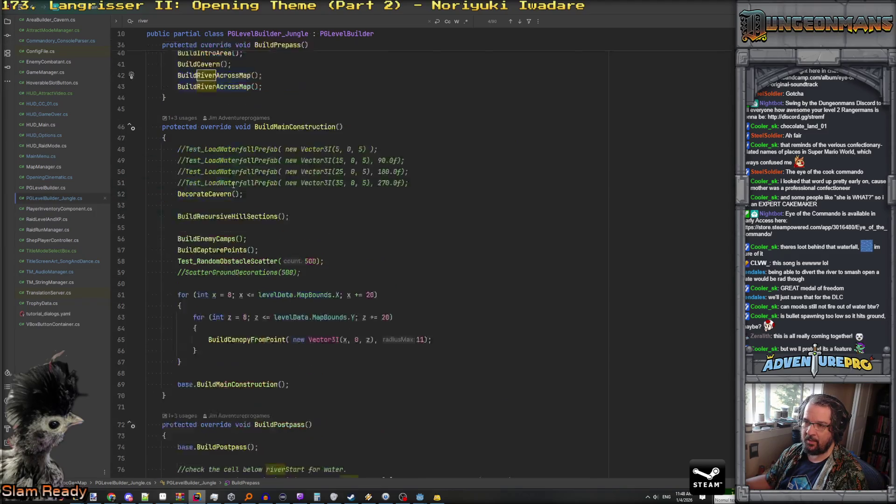
scroll(273, 238, down, 5)
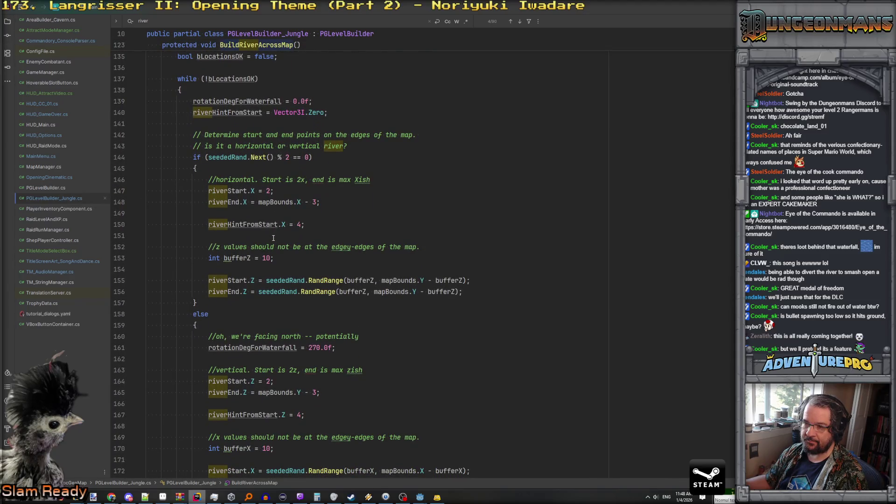
scroll(274, 244, up, 1)
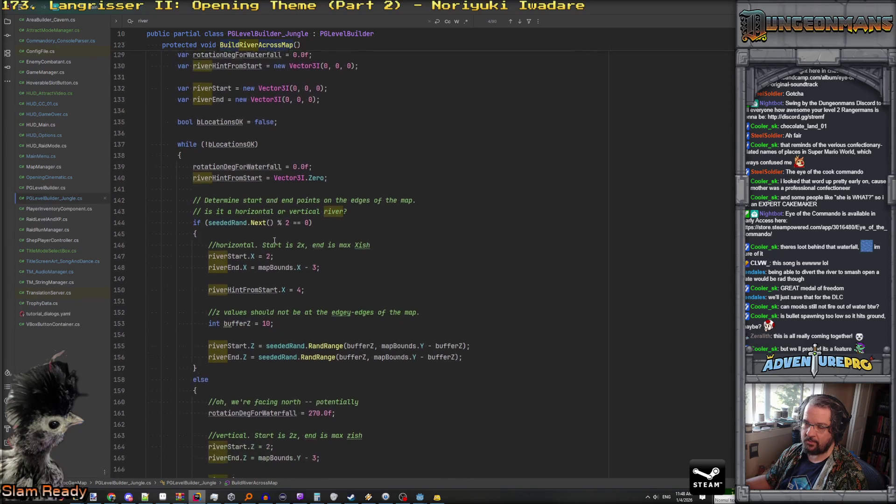
scroll(359, 231, down, 7)
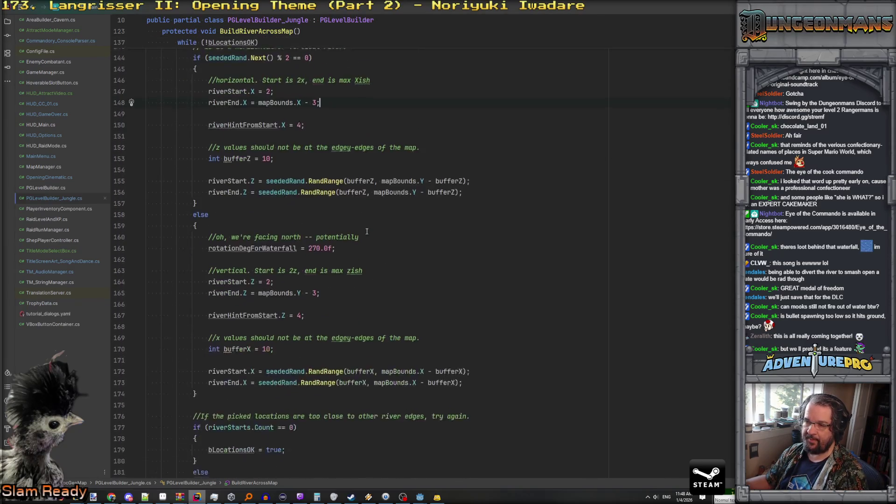
scroll(367, 232, down, 8)
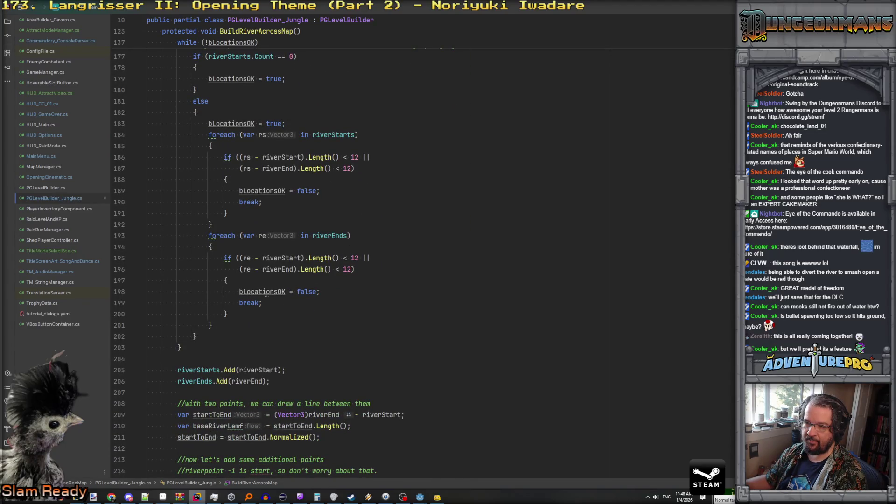
scroll(266, 292, down, 7)
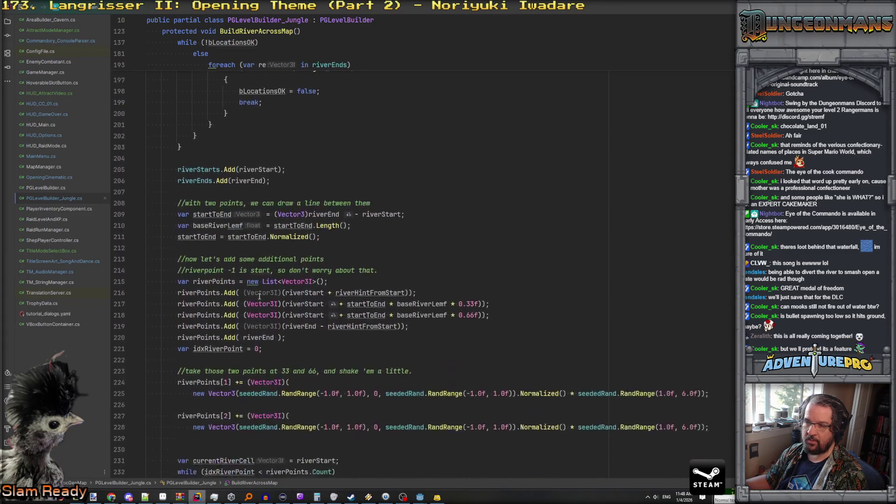
scroll(260, 296, down, 2)
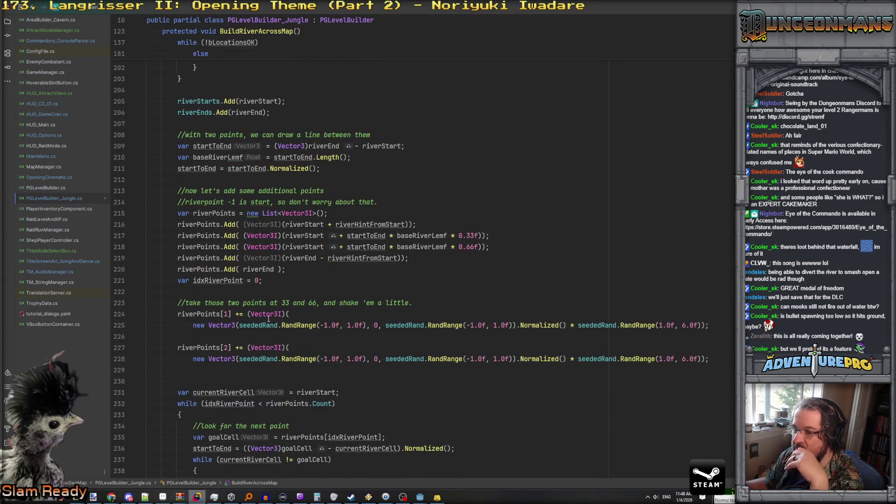
scroll(262, 303, down, 1)
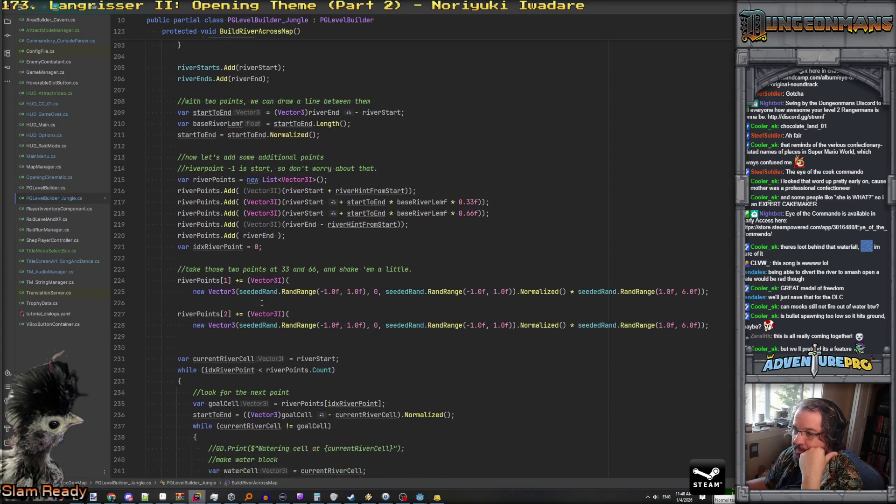
scroll(276, 298, down, 5)
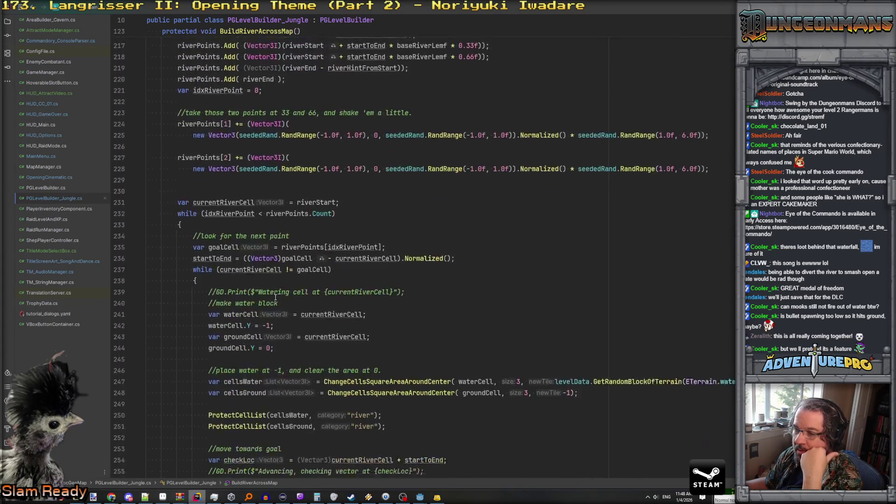
scroll(276, 297, down, 2)
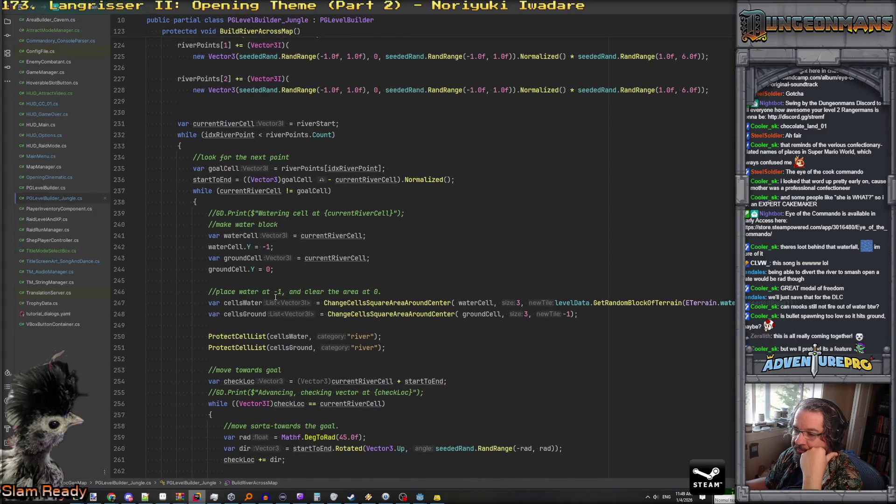
scroll(275, 297, down, 1)
scroll(275, 298, up, 3)
scroll(276, 298, down, 9)
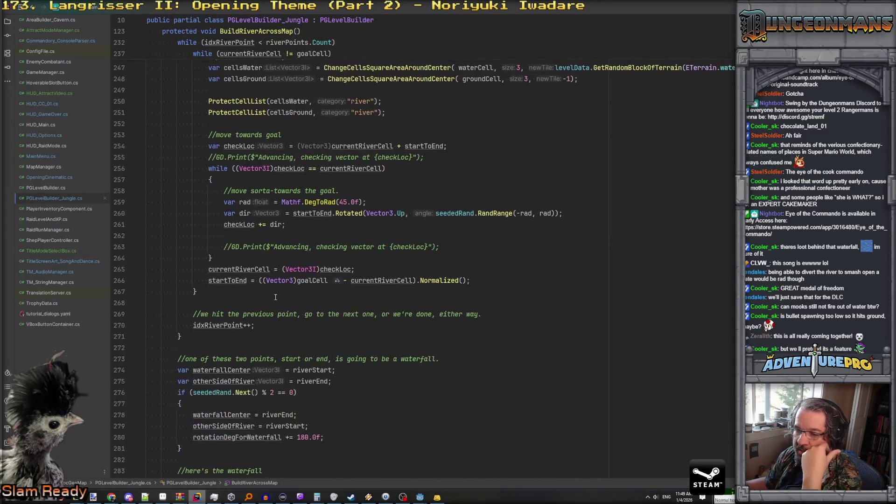
scroll(269, 300, up, 20)
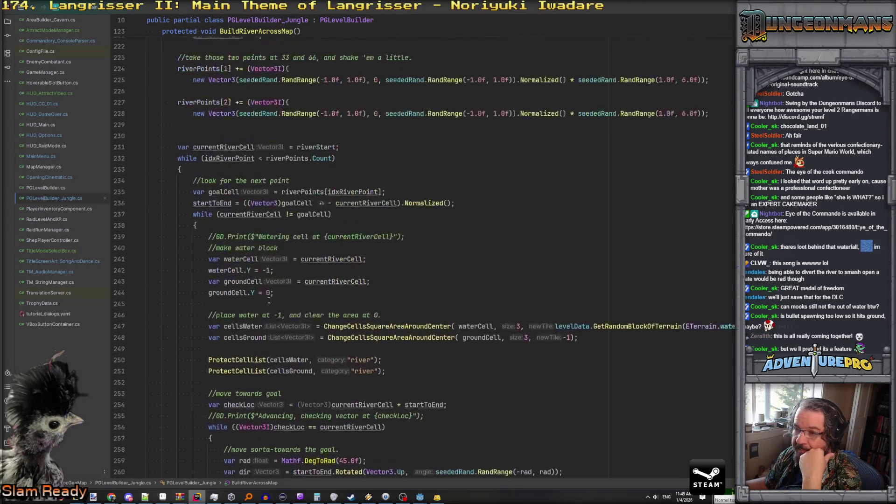
scroll(268, 300, up, 12)
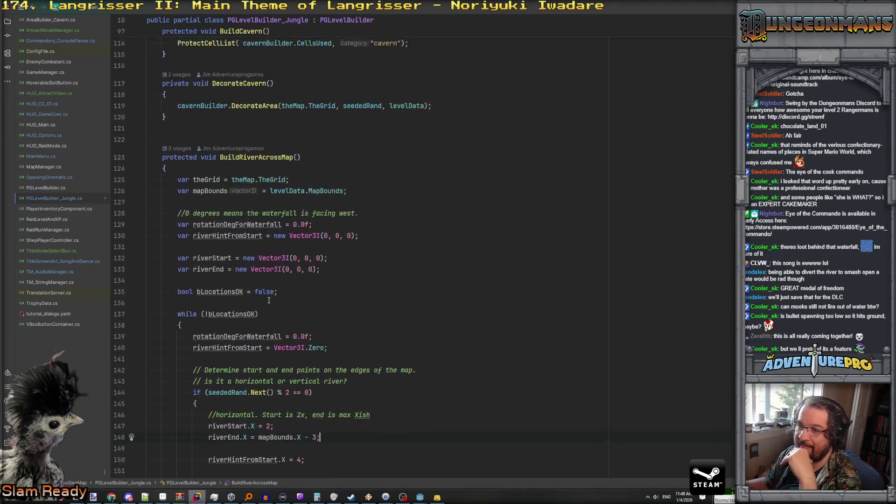
scroll(264, 220, down, 11)
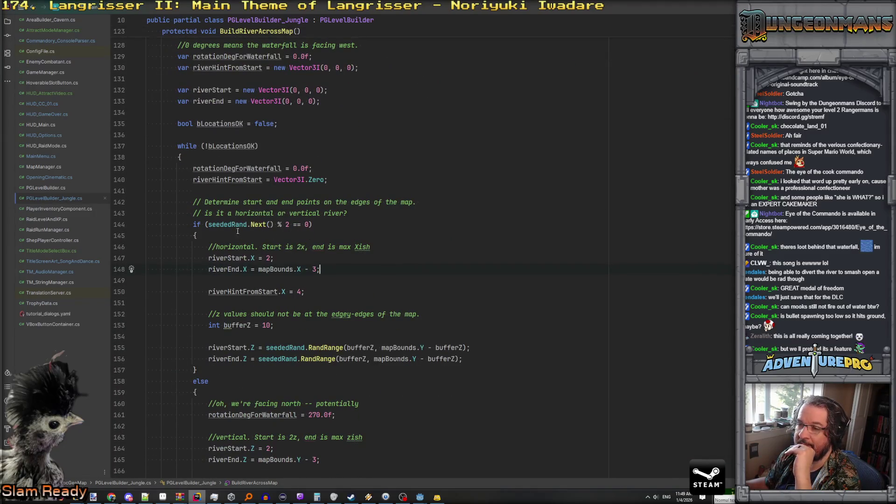
scroll(256, 201, up, 6)
scroll(254, 175, down, 6)
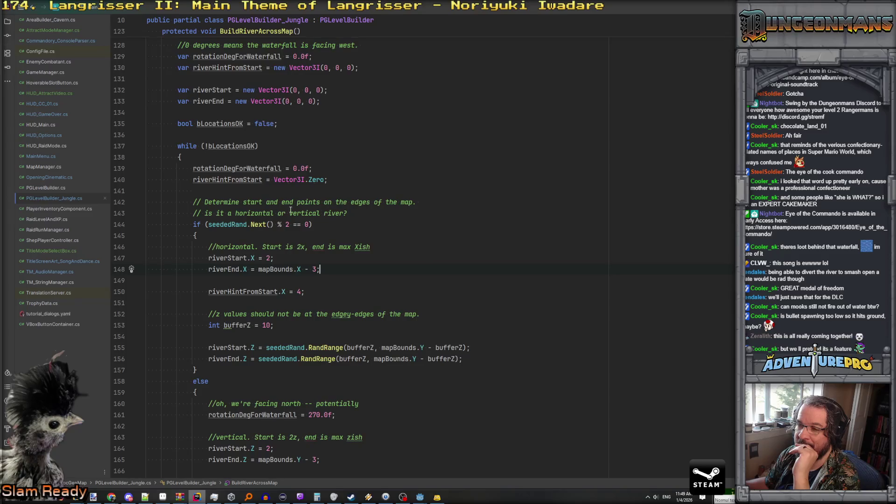
scroll(290, 210, up, 2)
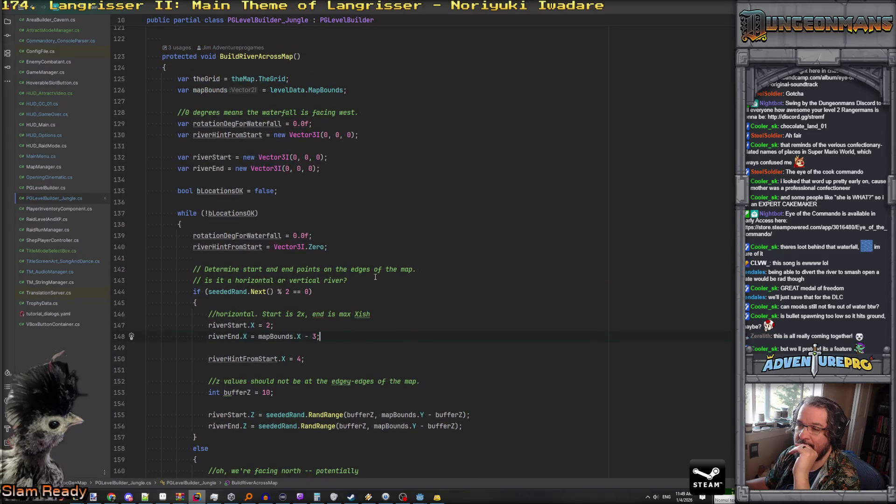
scroll(349, 269, down, 1)
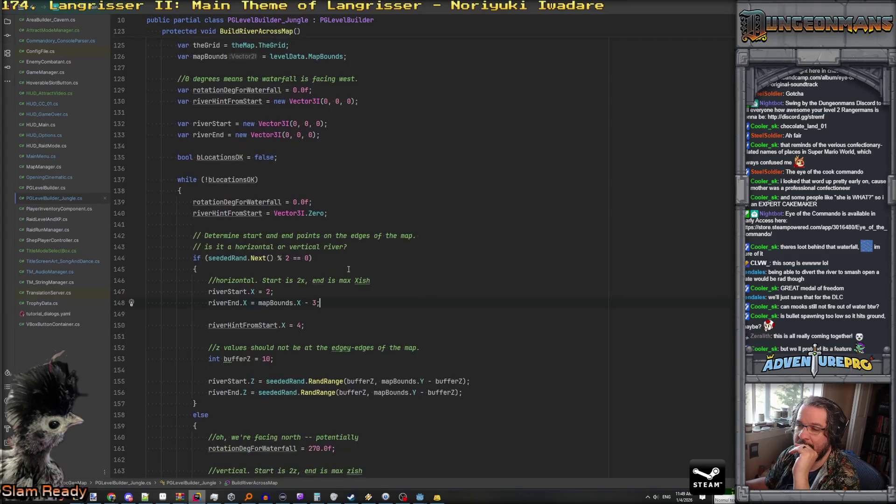
scroll(251, 261, down, 2)
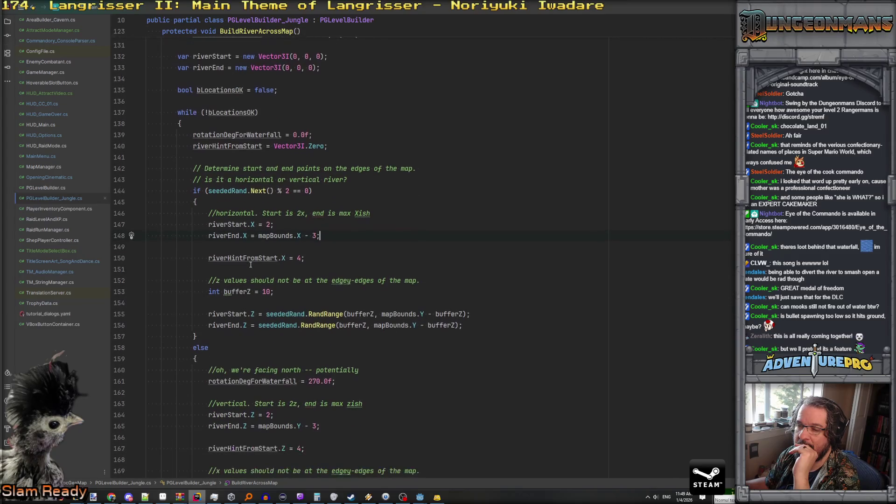
scroll(251, 256, up, 4)
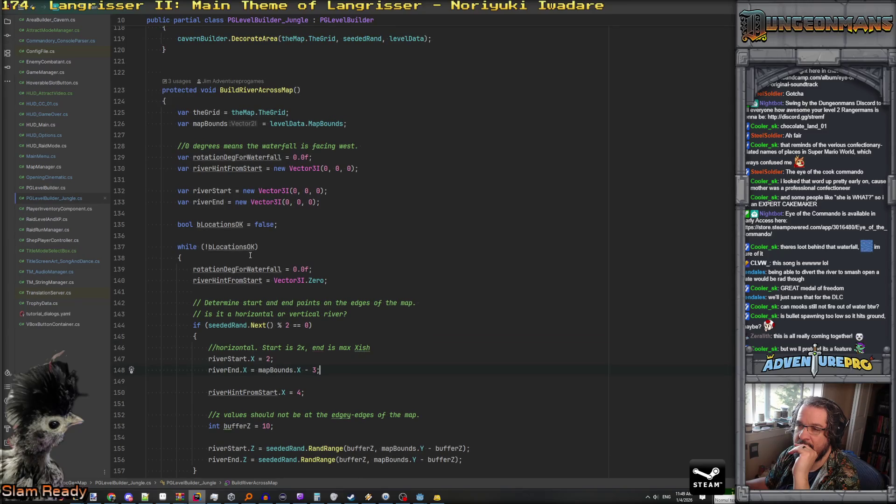
scroll(251, 219, down, 3)
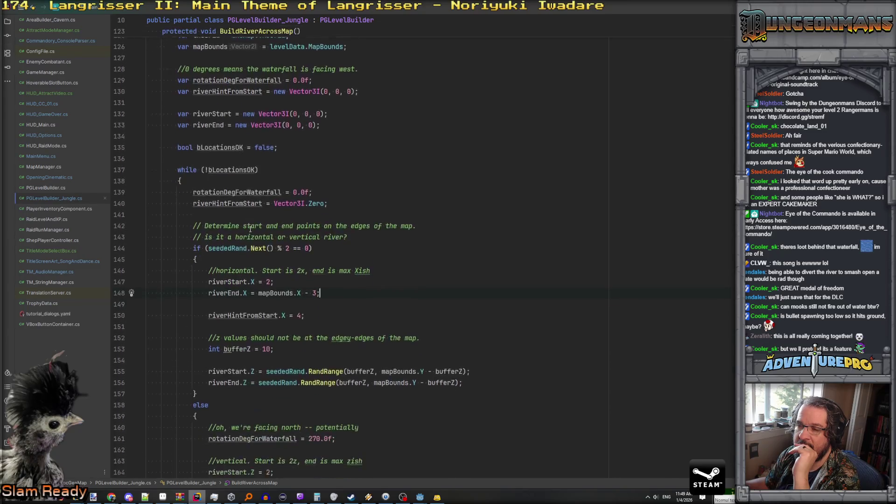
scroll(249, 247, down, 1)
click(252, 258)
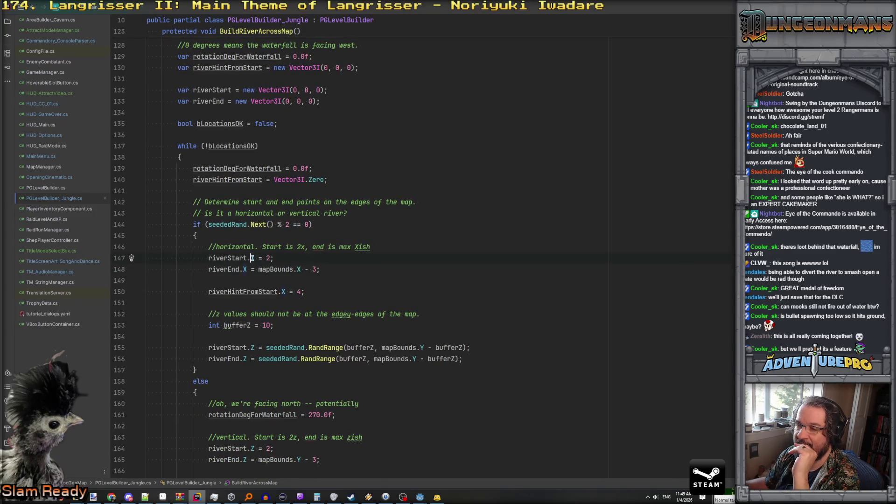
click(244, 270)
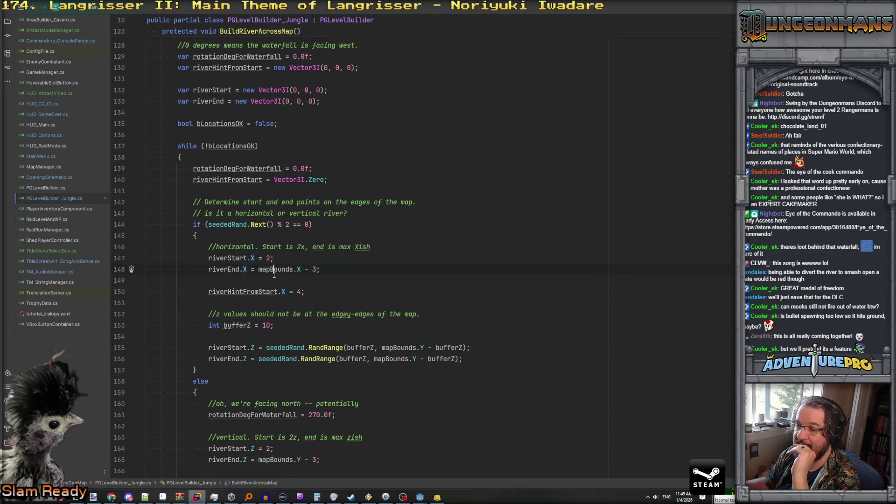
click(282, 291)
click(243, 325)
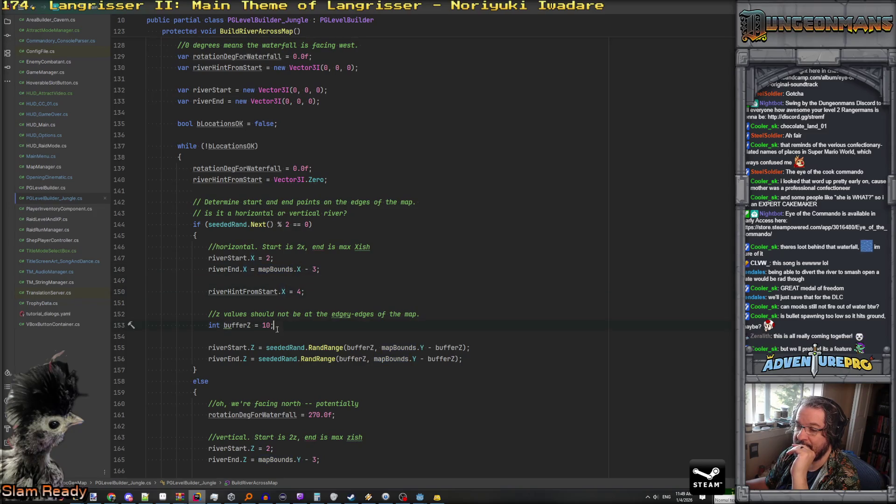
Edit 'int bufferZ = 10;' and 'int bufferX = 10;' so both values read 18.
double_click(267, 325)
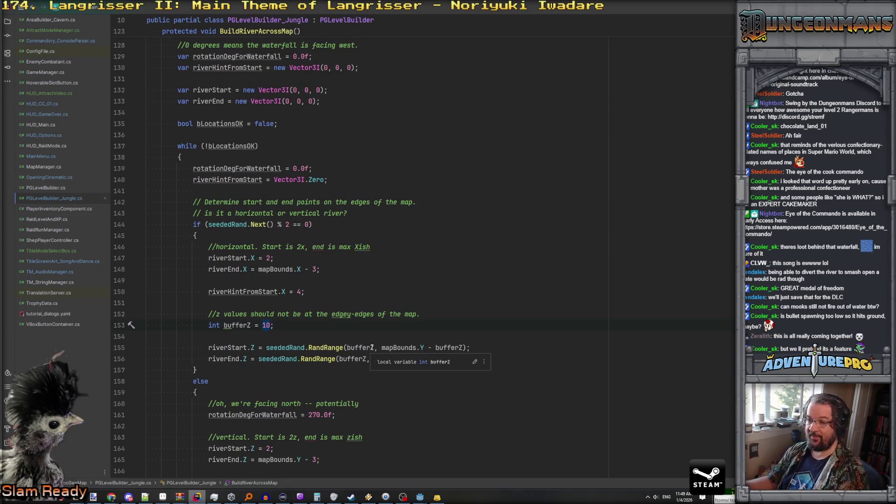
text(15)
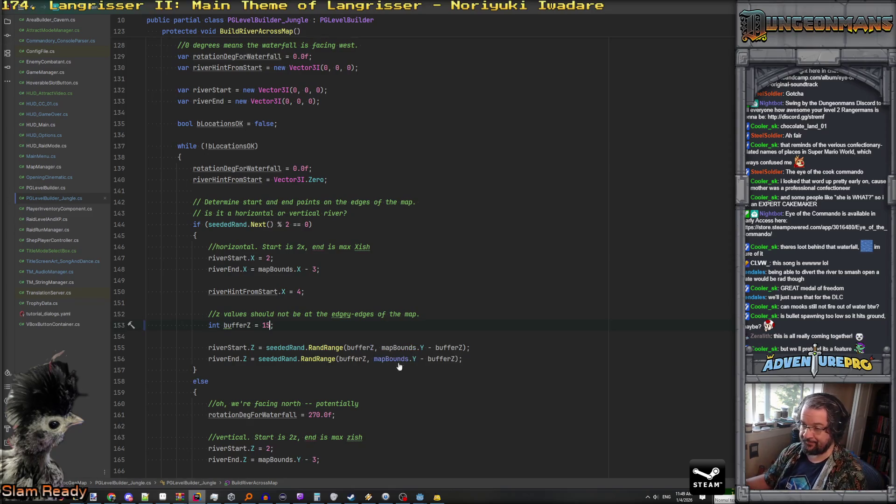
key(Down)
key(Down)
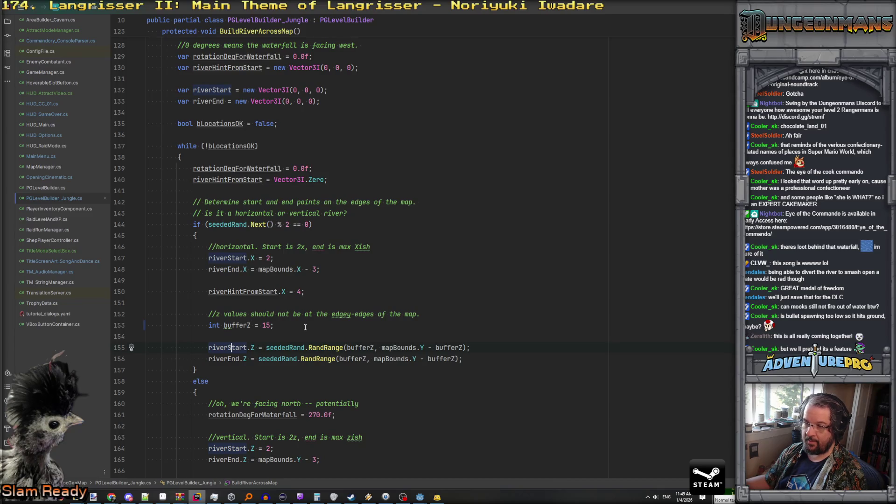
scroll(306, 327, down, 3)
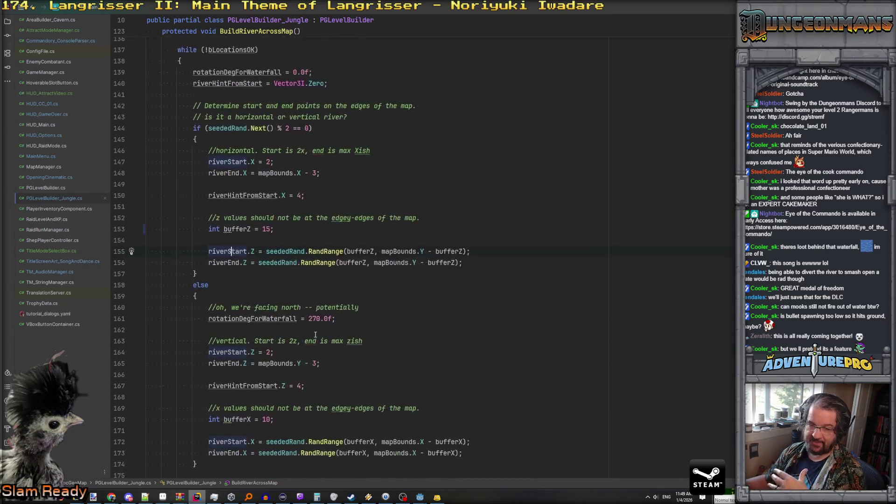
click(270, 225)
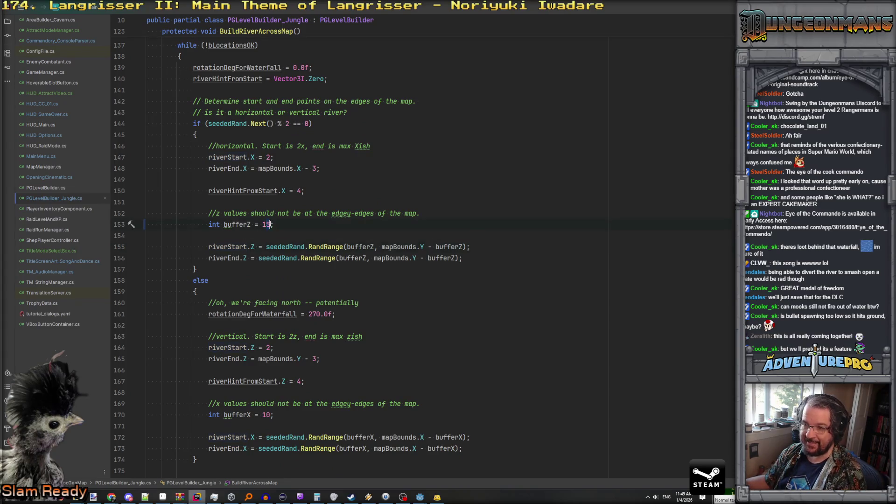
text(0)
scroll(256, 312, down, 3)
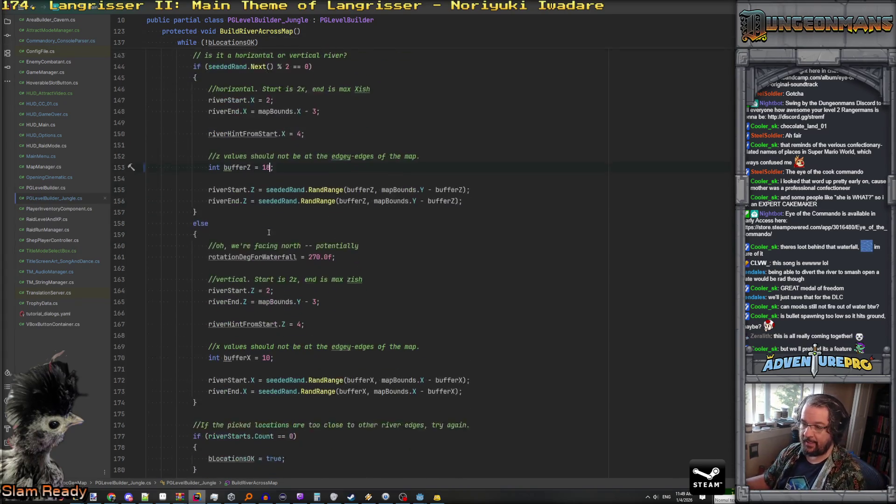
text(18)
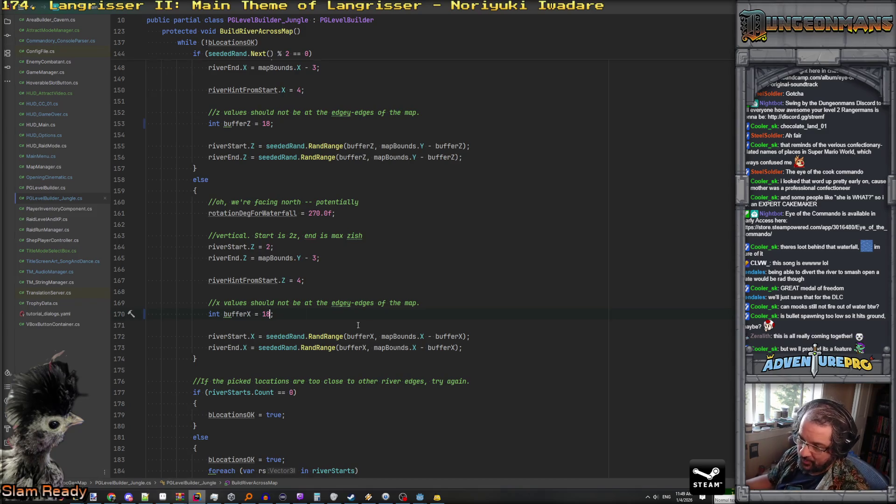
scroll(315, 327, down, 4)
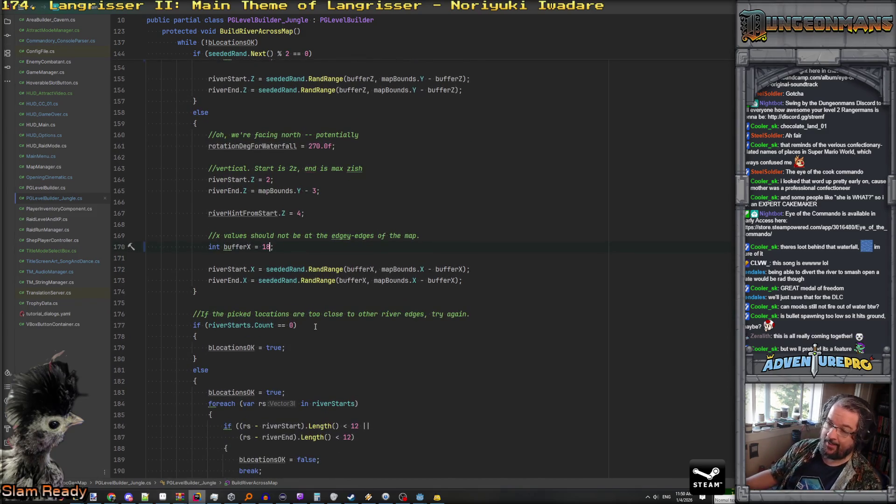
scroll(313, 324, up, 7)
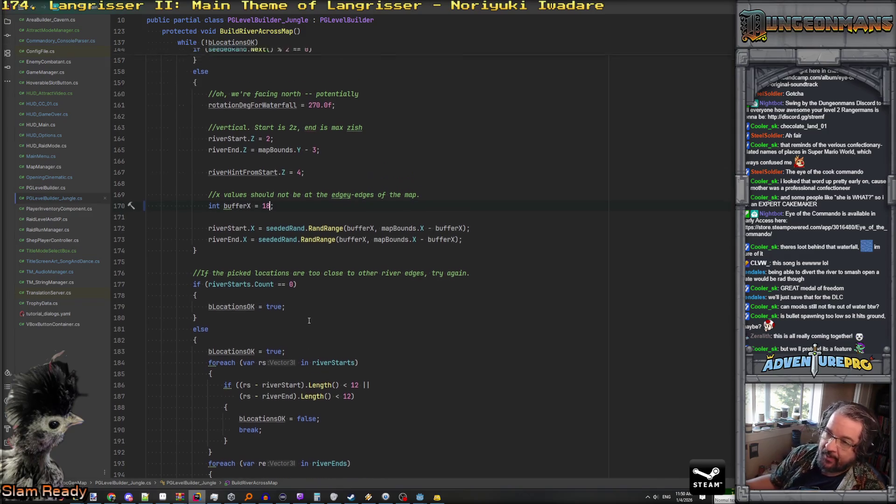
scroll(309, 320, down, 7)
scroll(308, 318, down, 4)
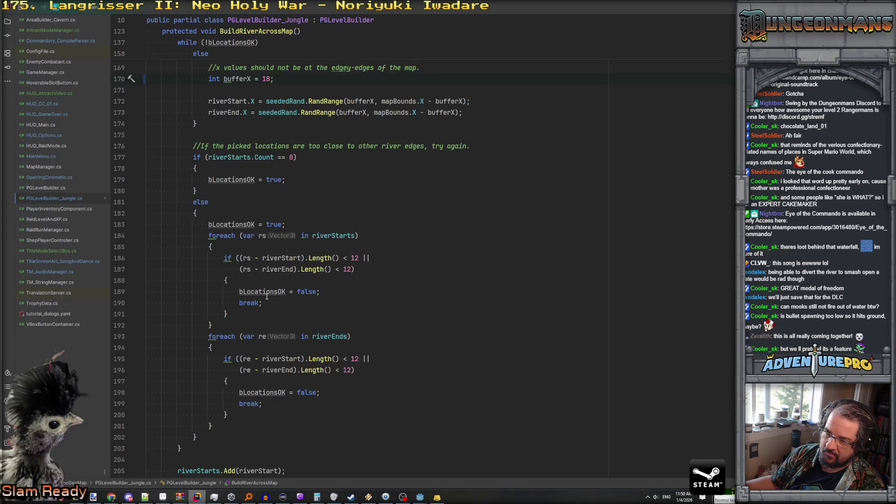
scroll(315, 272, down, 1)
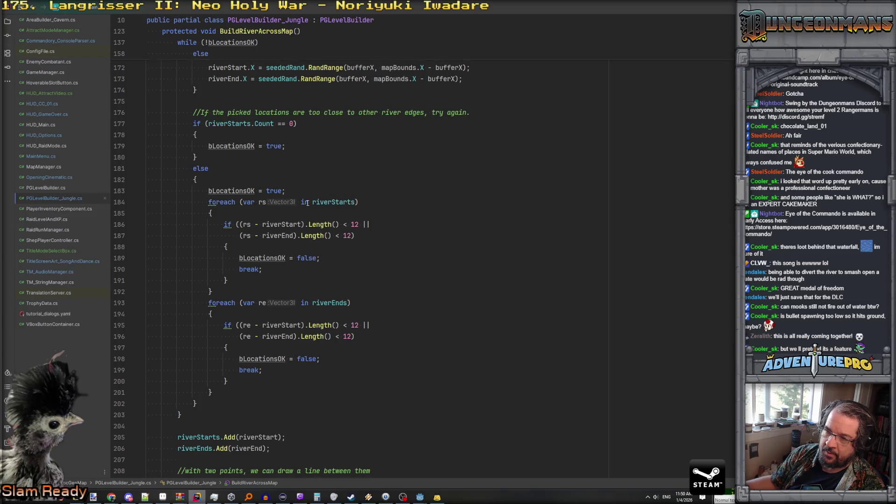
scroll(308, 202, up, 2)
click(265, 191)
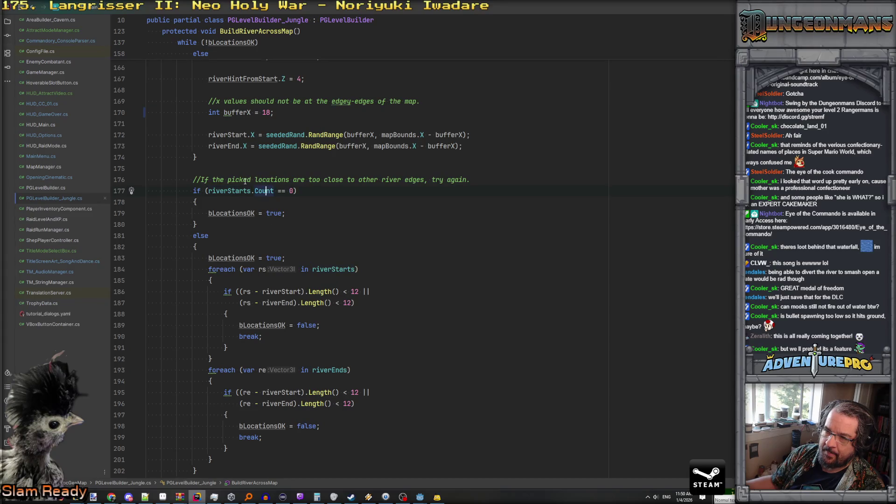
scroll(245, 181, down, 5)
click(173, 330)
mouse_move(175, 336)
mouse_down()
mouse_move(265, 337)
mouse_move(269, 348)
mouse_up()
scroll(309, 304, down, 5)
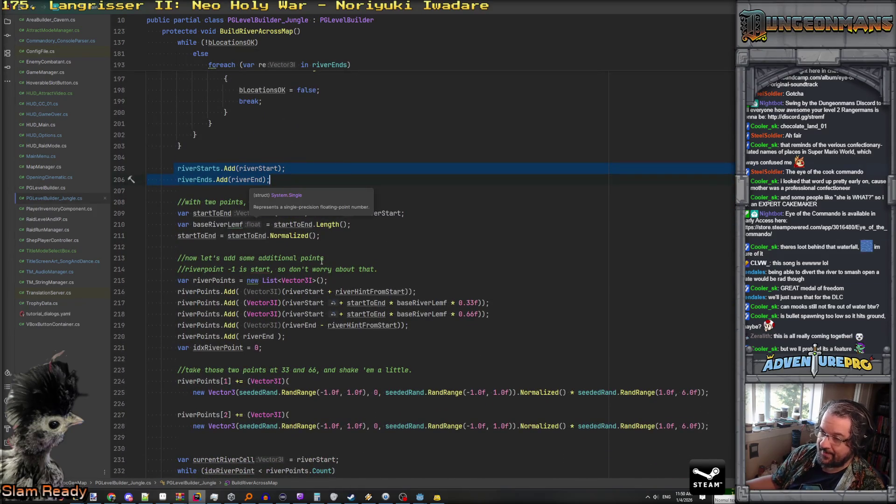
scroll(322, 261, down, 4)
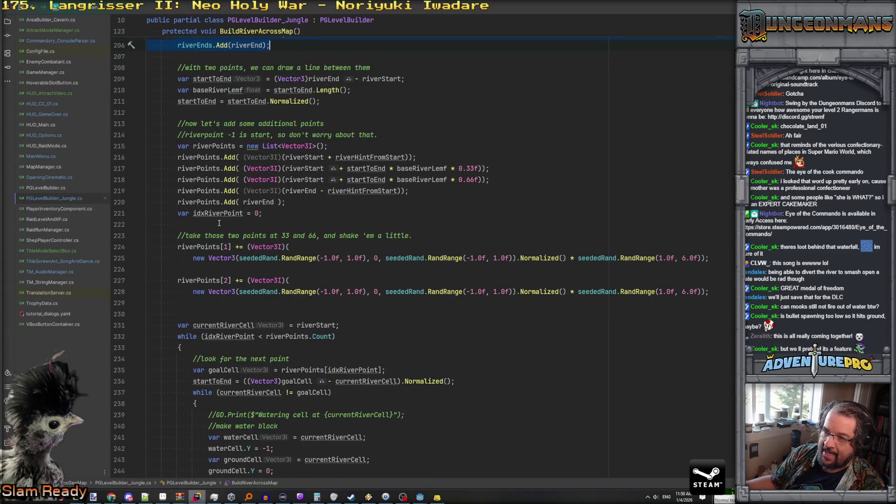
scroll(219, 224, down, 4)
click(269, 225)
click(339, 236)
click(213, 247)
click(305, 247)
scroll(397, 246, up, 4)
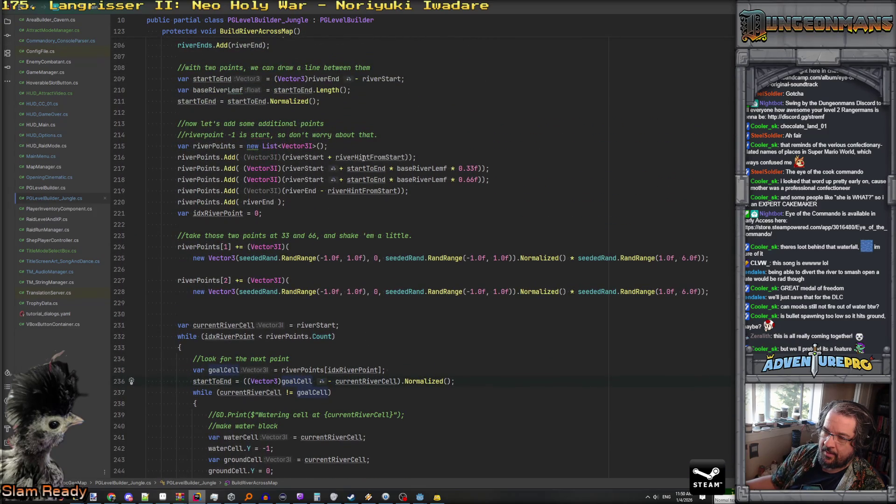
click(366, 157)
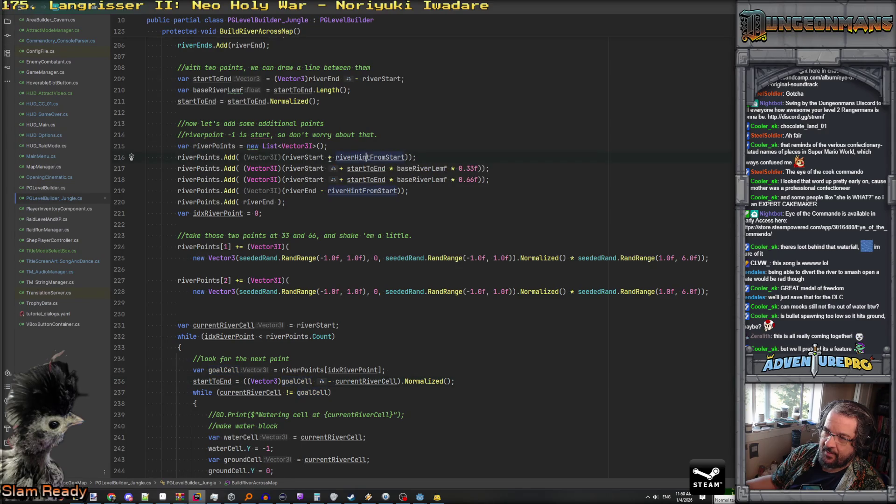
click(231, 157)
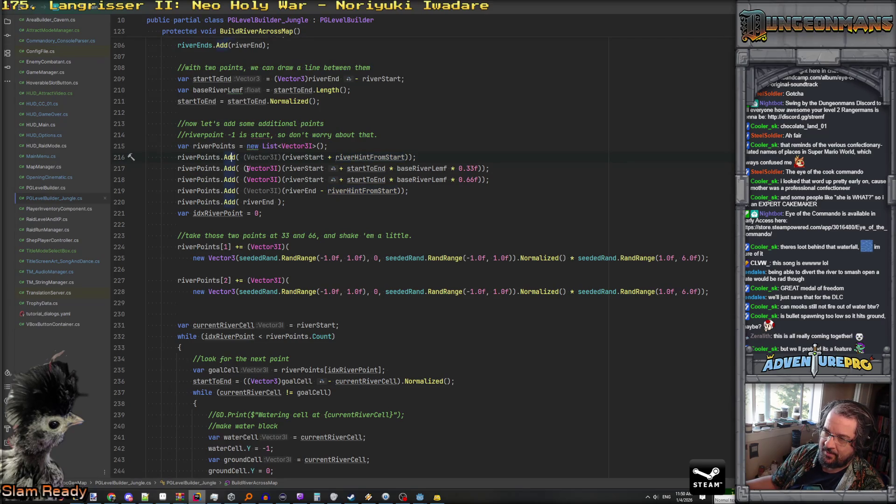
scroll(248, 168, up, 5)
scroll(301, 174, up, 15)
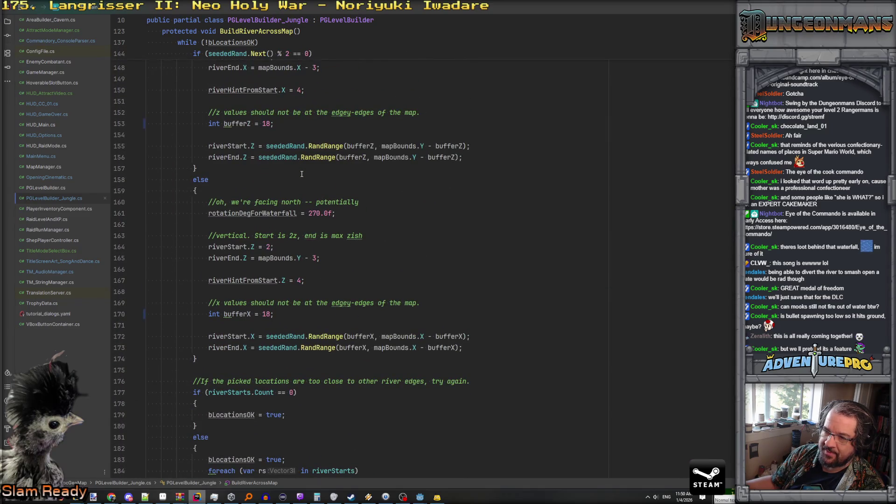
scroll(301, 173, up, 4)
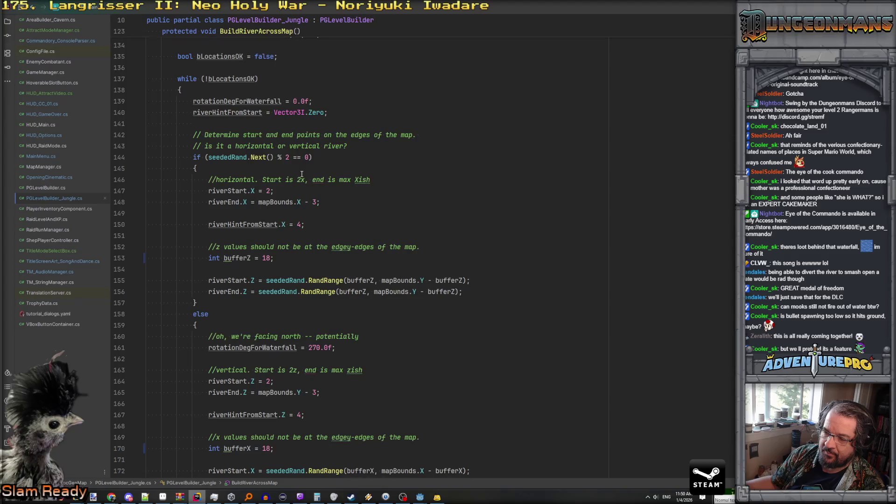
scroll(301, 173, up, 1)
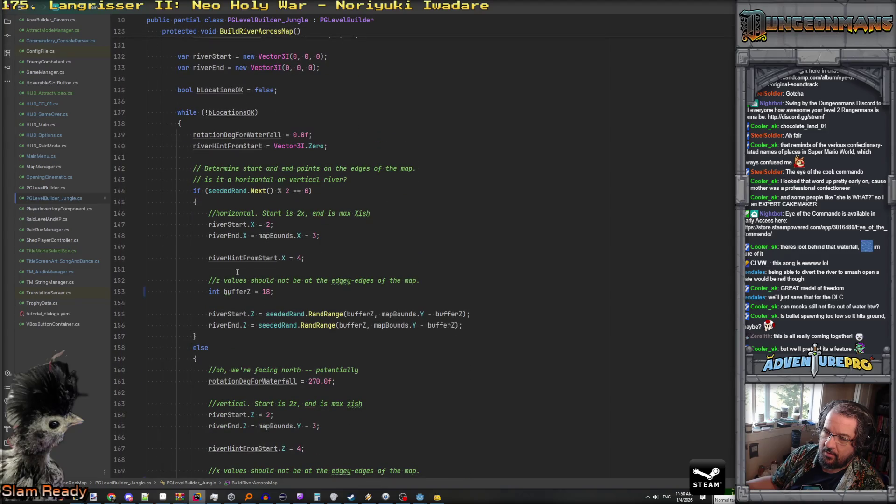
scroll(242, 266, down, 20)
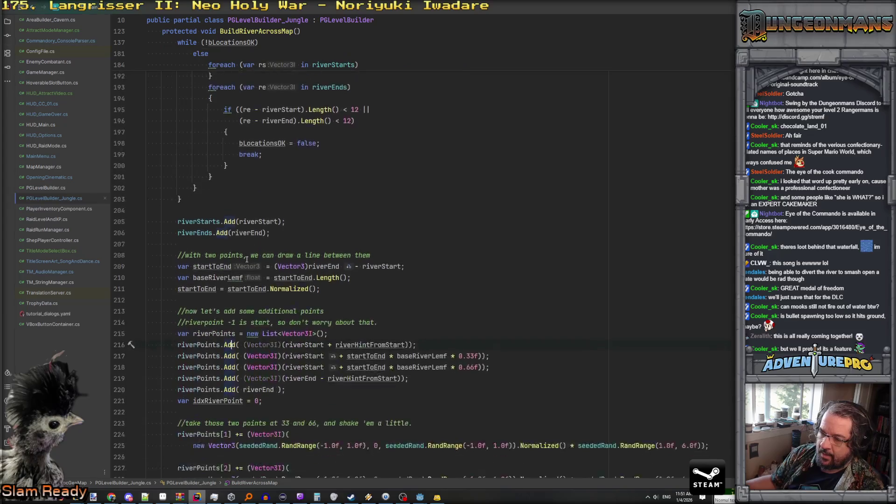
scroll(289, 275, down, 3)
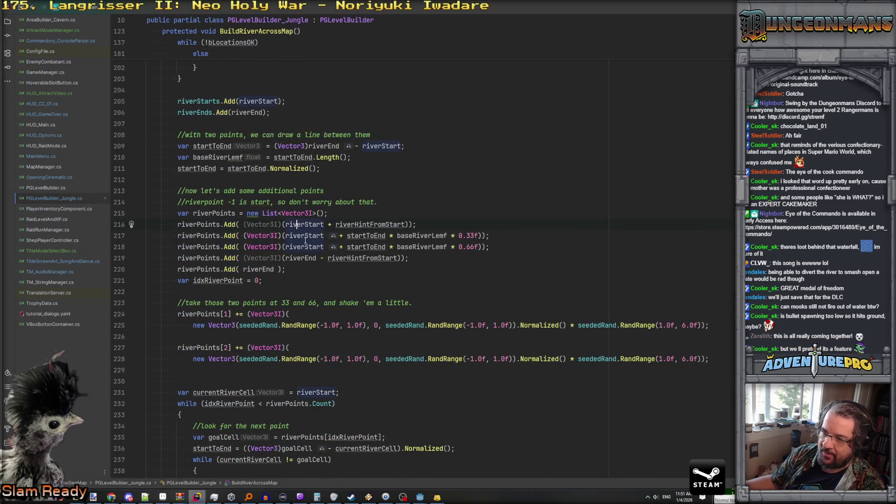
key(Down)
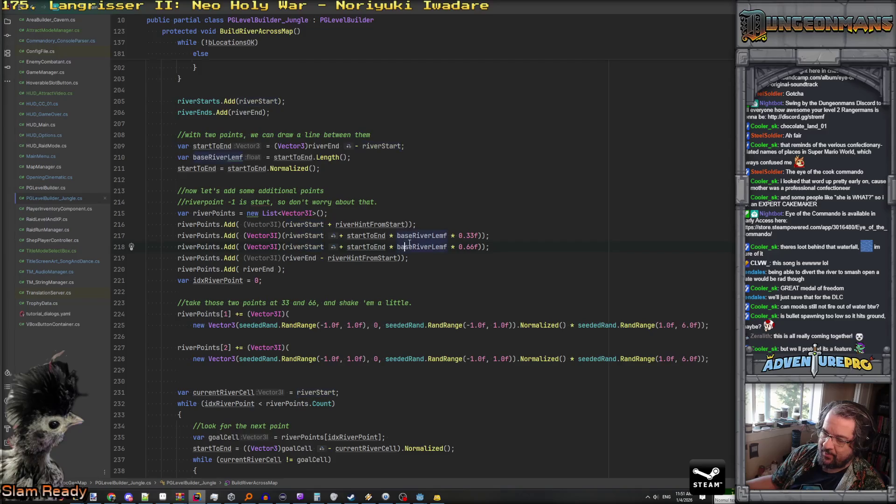
click(469, 246)
double_click(470, 246)
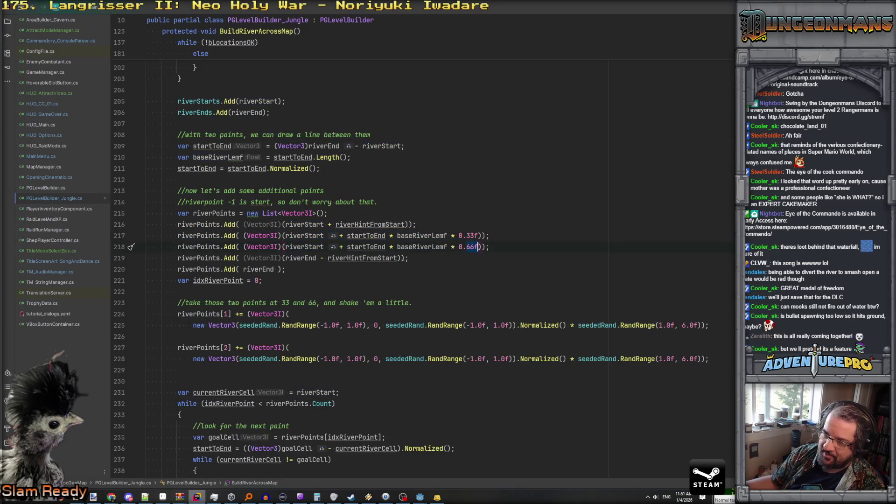
double_click(343, 260)
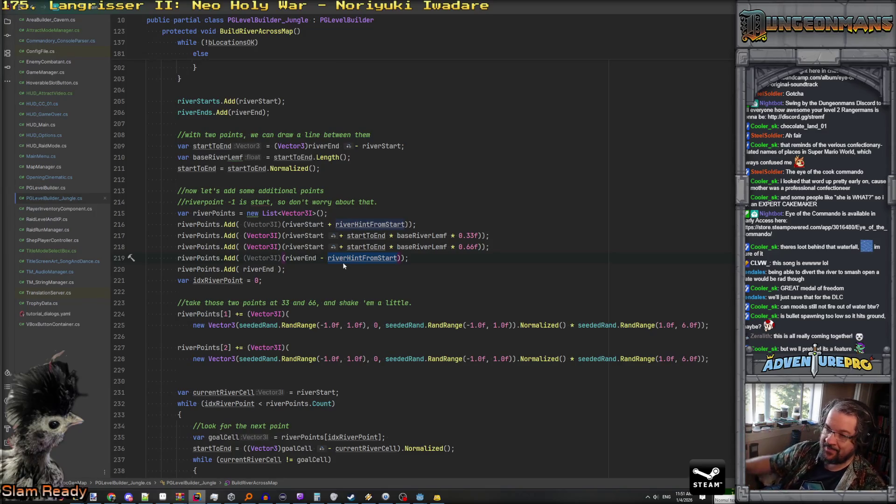
scroll(264, 268, down, 6)
scroll(264, 267, down, 2)
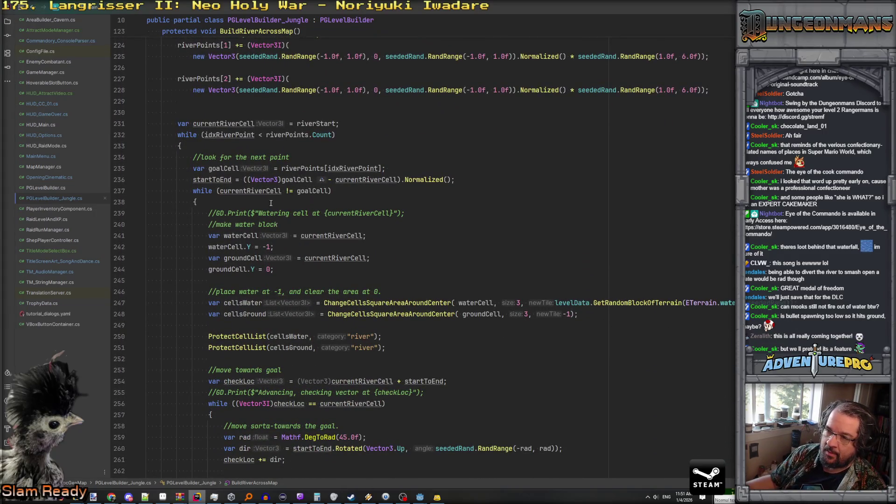
scroll(271, 201, down, 1)
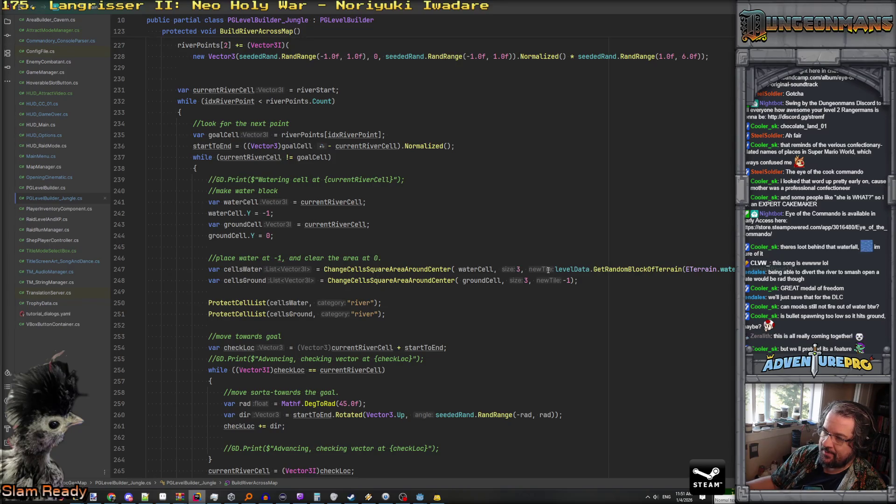
click(623, 269)
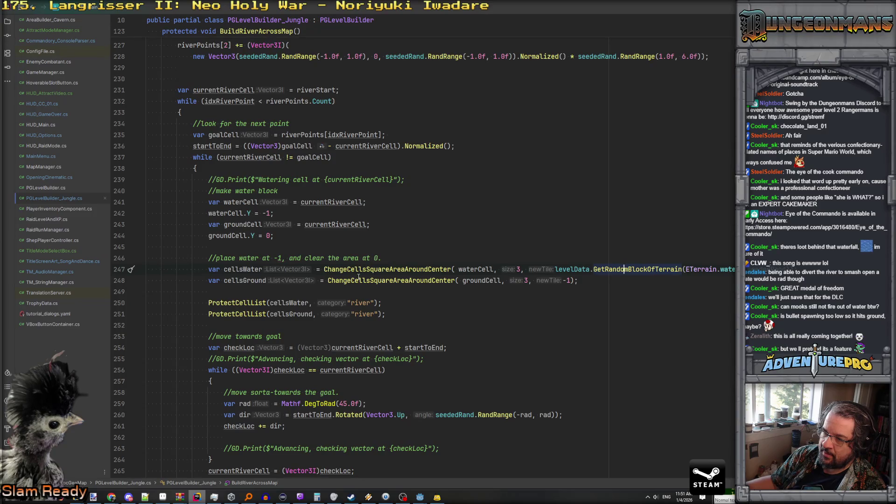
mouse_move(394, 281)
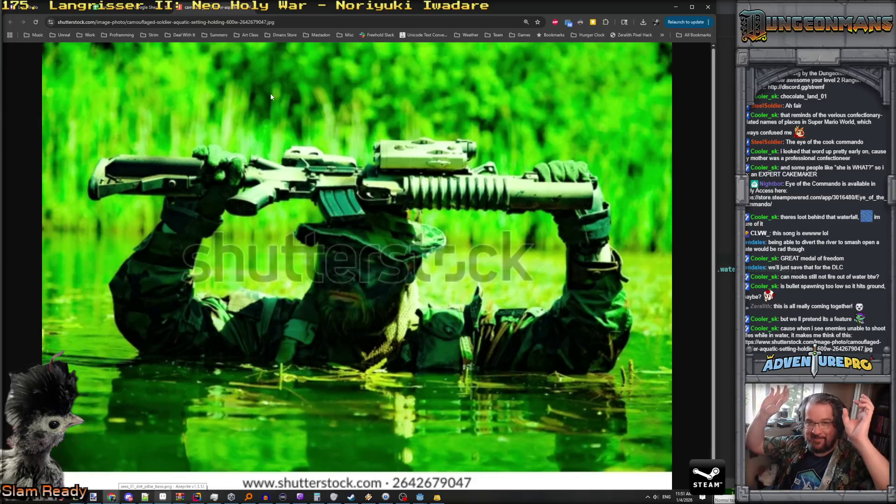
Close the shutterstock tab of the wading soldier and return to Rider.
click(251, 10)
key(alt+Tab)
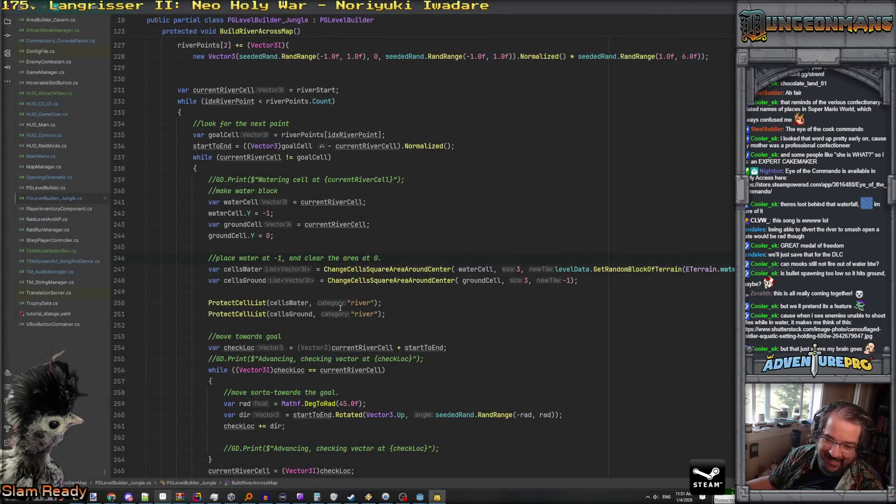
Scroll past the river while loop to BuildRecursiveHillSections' seed placement near line 351.
scroll(340, 308, down, 2)
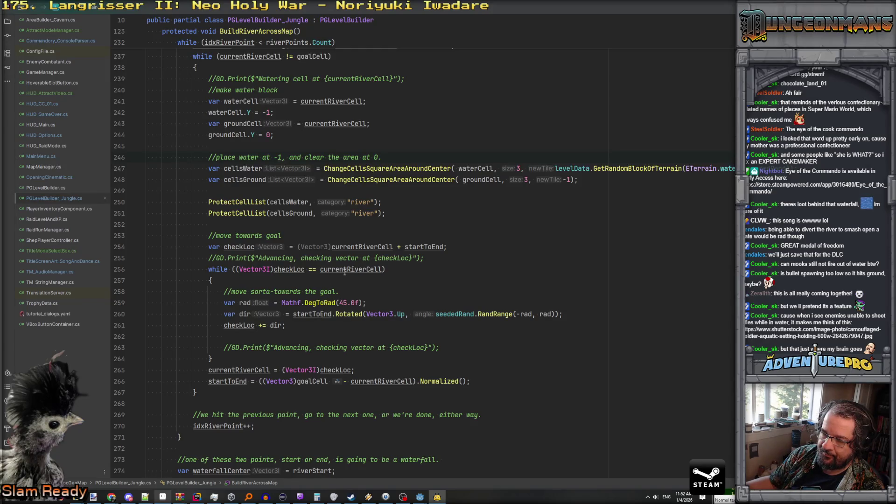
scroll(344, 272, up, 4)
scroll(345, 272, up, 1)
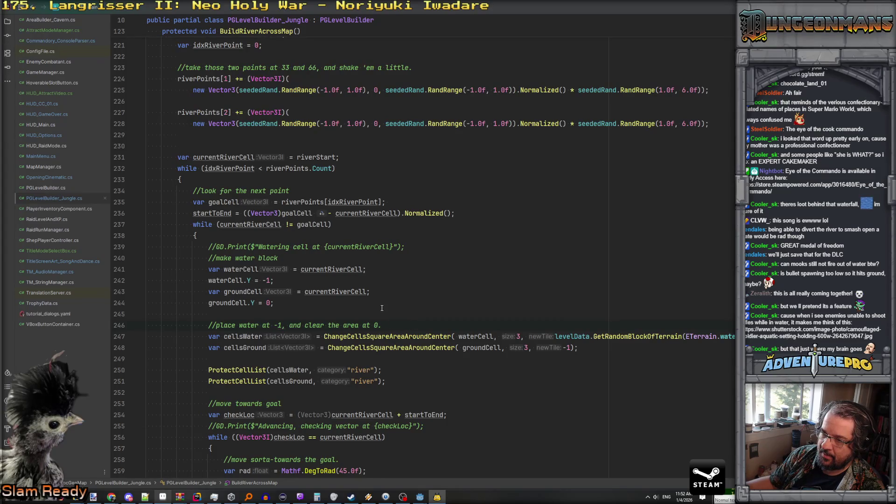
scroll(382, 307, down, 1)
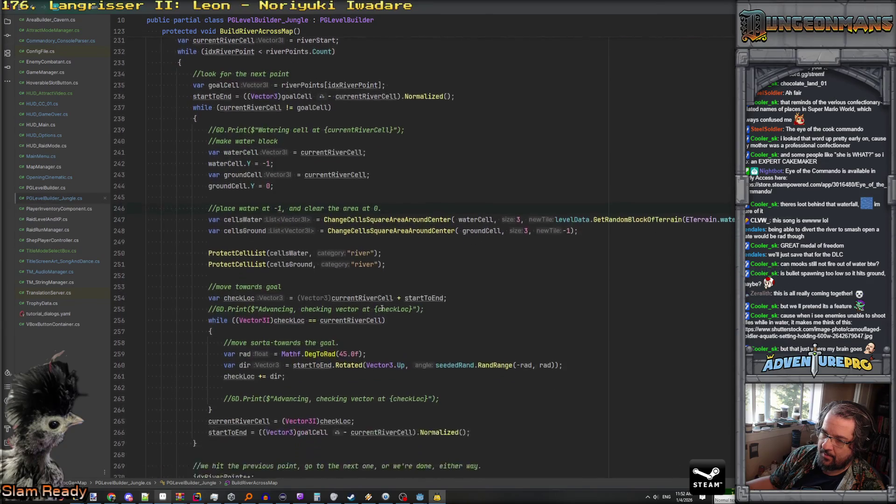
scroll(381, 308, down, 1)
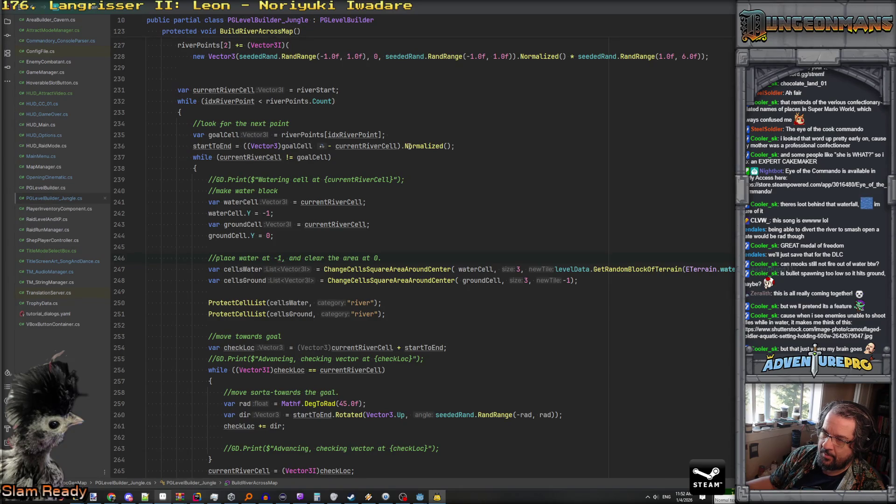
scroll(426, 236, down, 5)
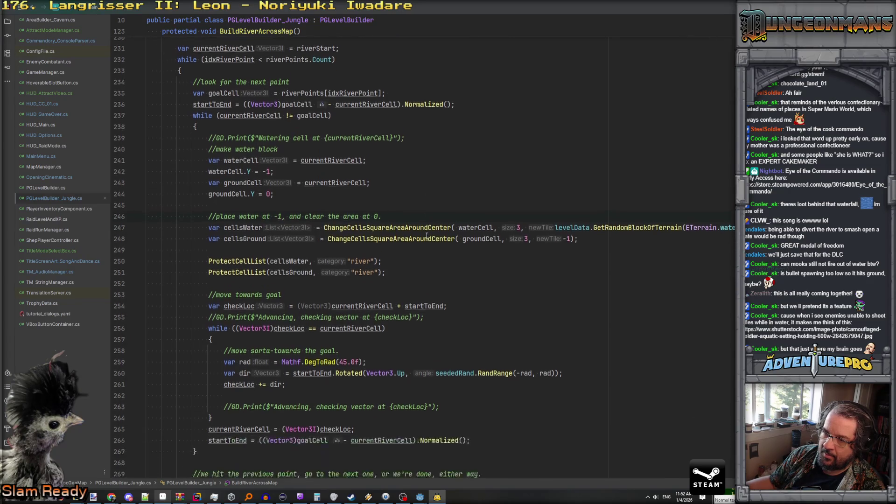
scroll(426, 235, down, 1)
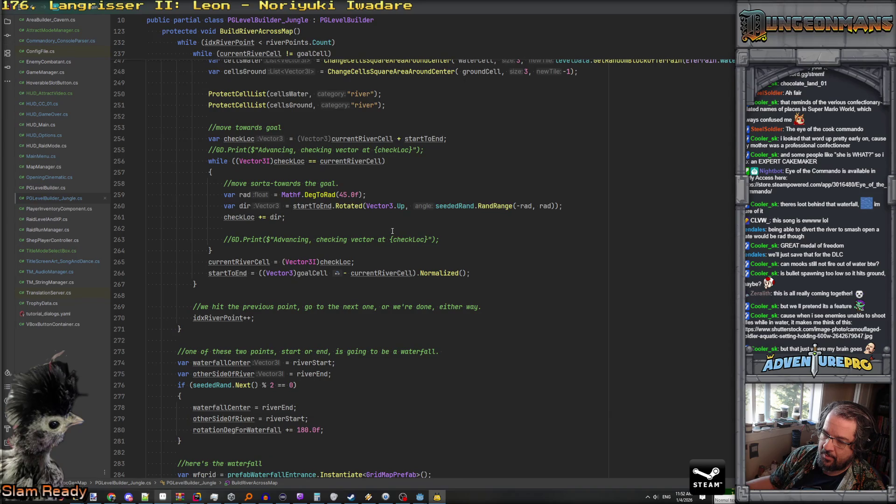
scroll(392, 231, down, 5)
scroll(392, 231, up, 3)
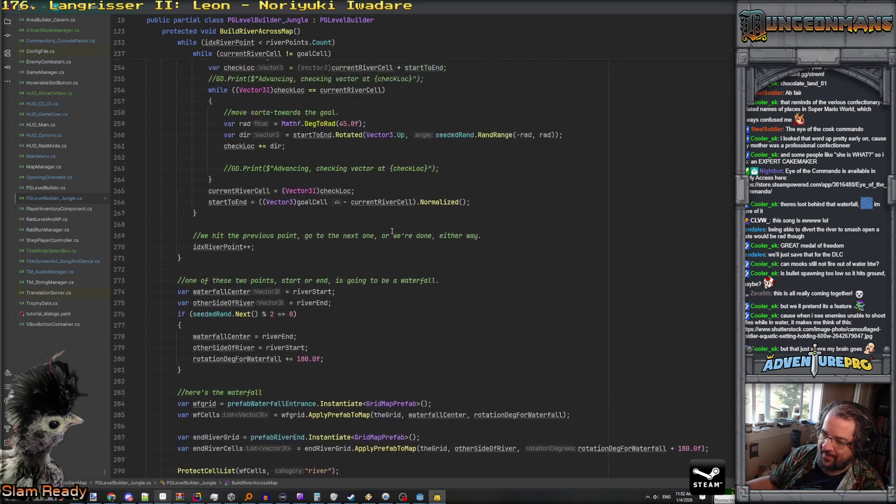
scroll(392, 231, up, 12)
scroll(392, 231, down, 20)
scroll(392, 231, down, 13)
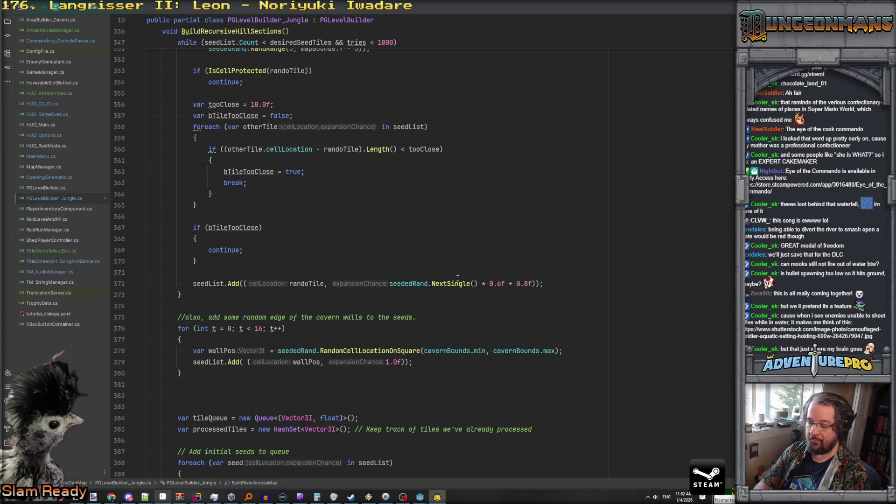
Search AreaBuilder_Cavern.cs for egressCellsByDirection, previewing lines 94, 216, 221 and 385.
key(ctrl+alt+Left)
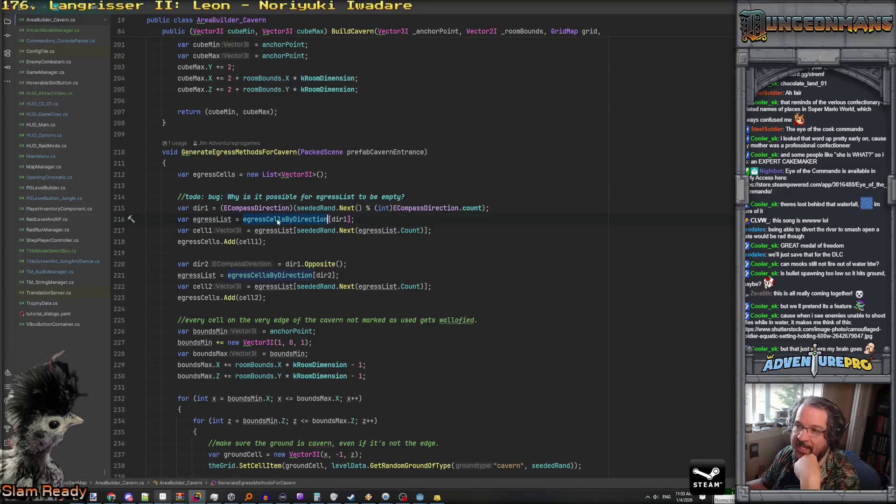
key(ctrl+shift+f)
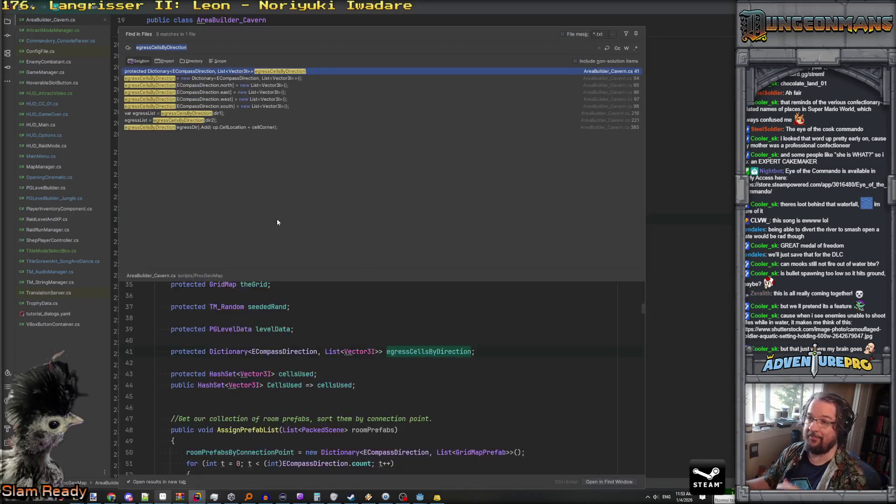
click(228, 83)
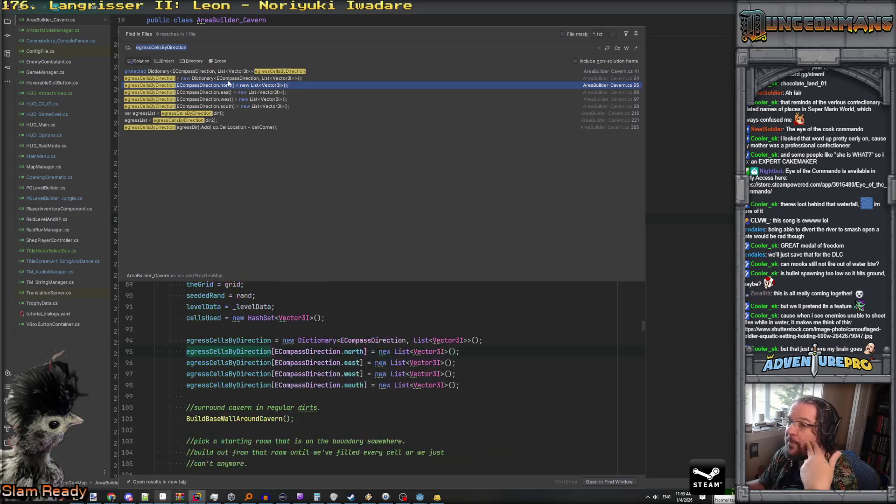
click(228, 80)
key(Down)
key(Down)
key(Down)
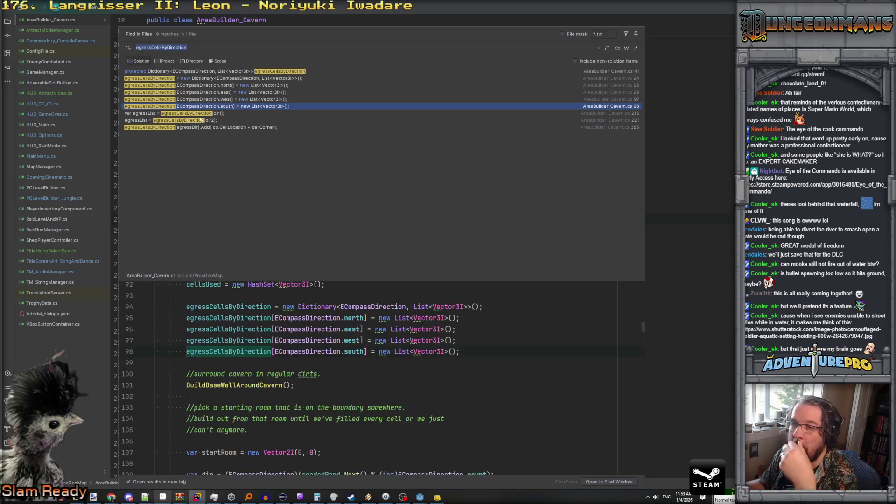
key(Down)
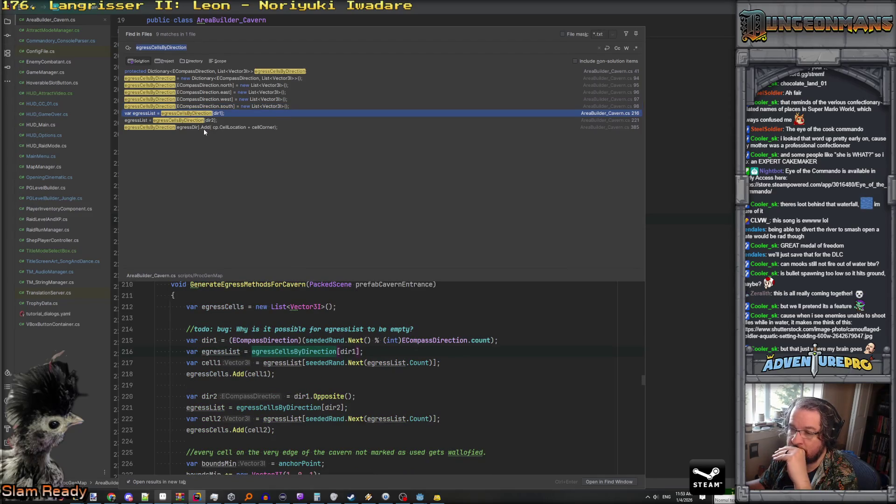
click(198, 120)
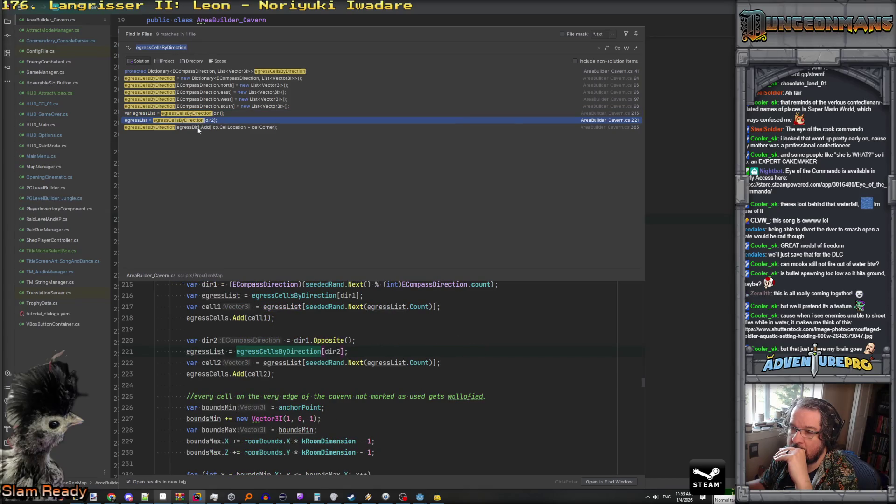
click(198, 128)
Revisit the line 94 dictionary, the per-direction list initialisations, and the line 216 lookup.
scroll(270, 355, up, 2)
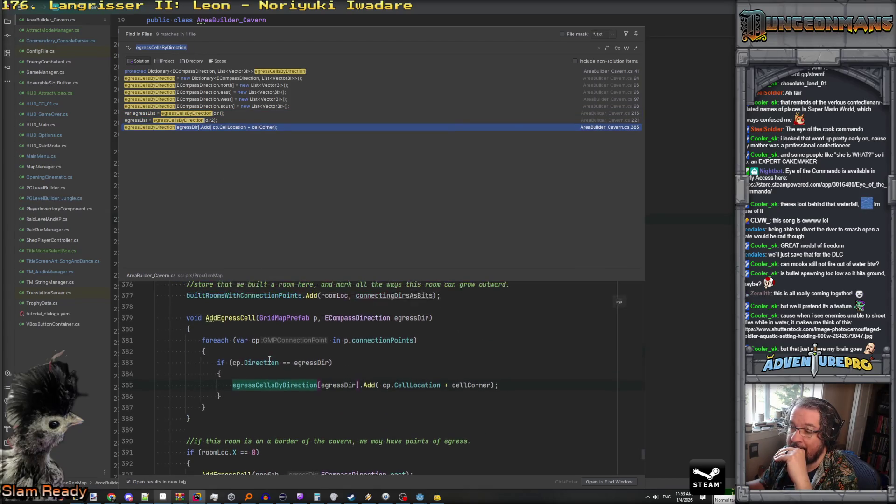
click(203, 78)
scroll(260, 318, up, 2)
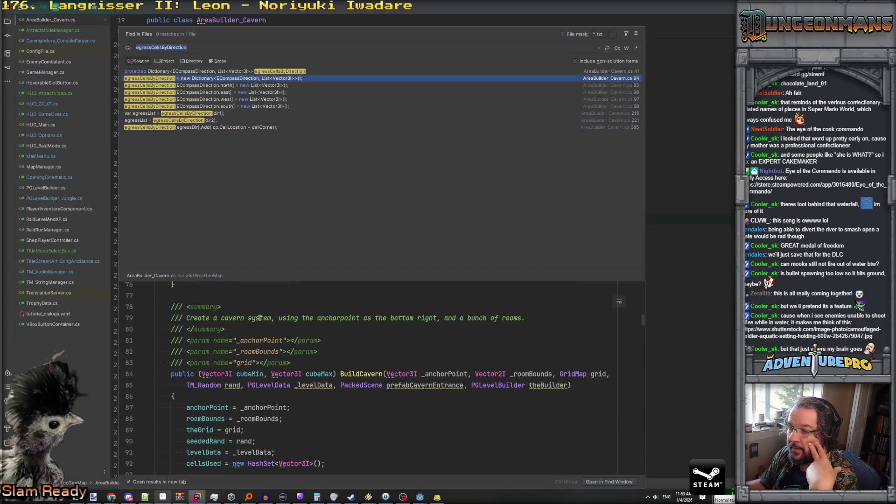
scroll(260, 317, down, 4)
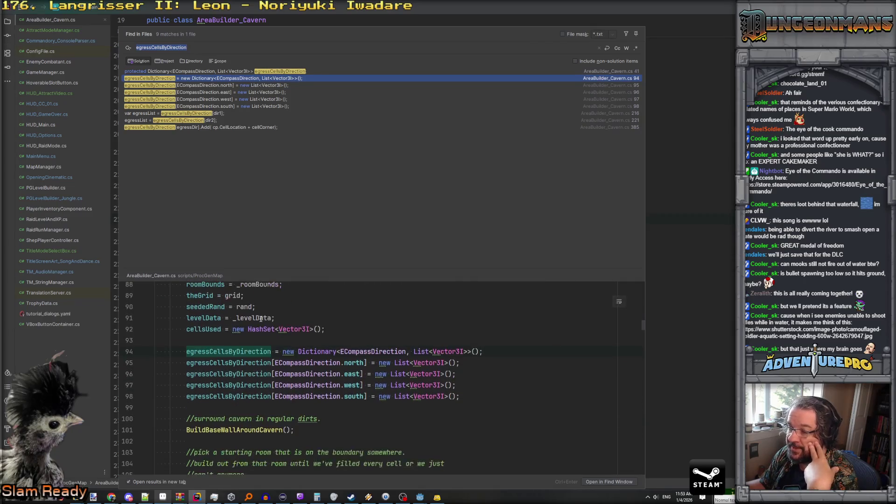
scroll(343, 412, down, 2)
scroll(333, 364, up, 2)
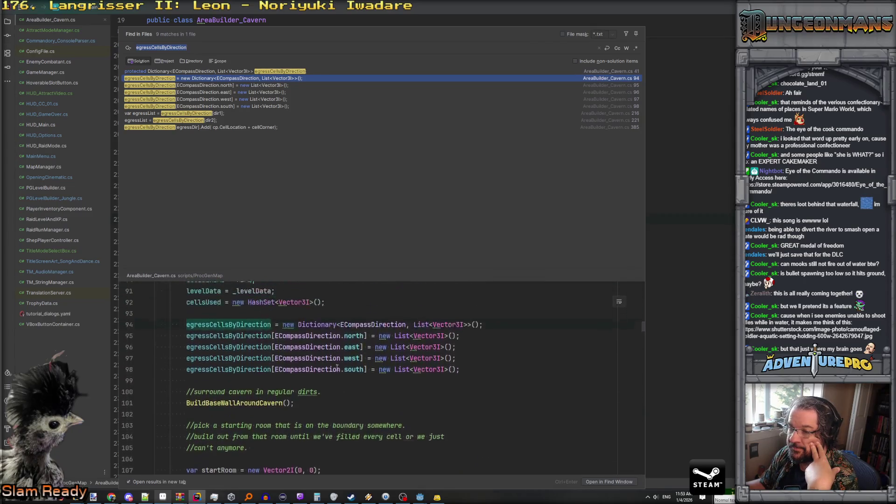
click(202, 86)
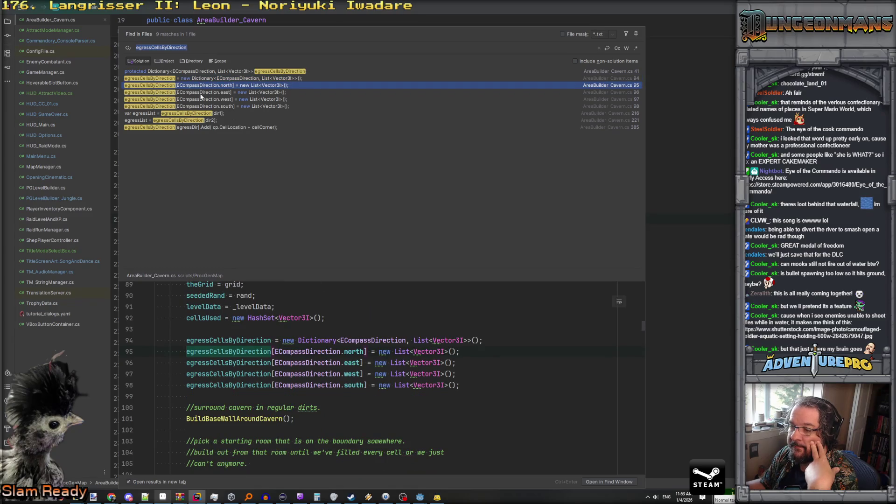
key(Down)
key(Down)
key(Down)
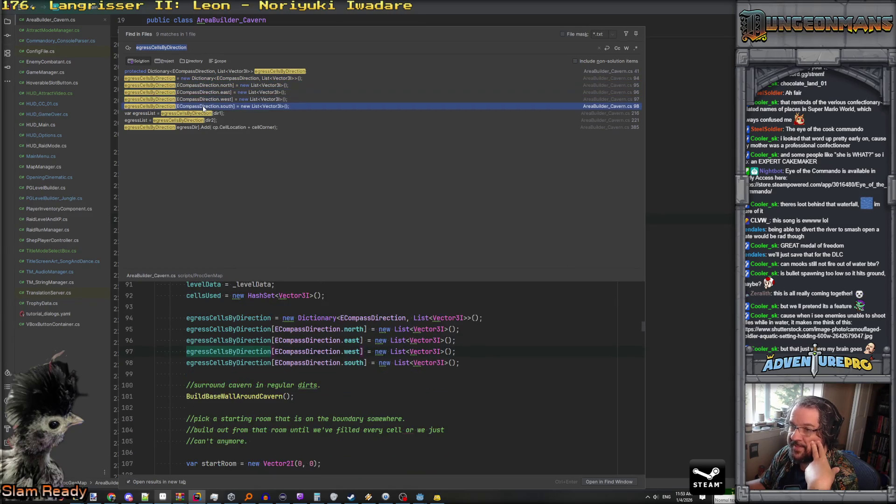
click(200, 114)
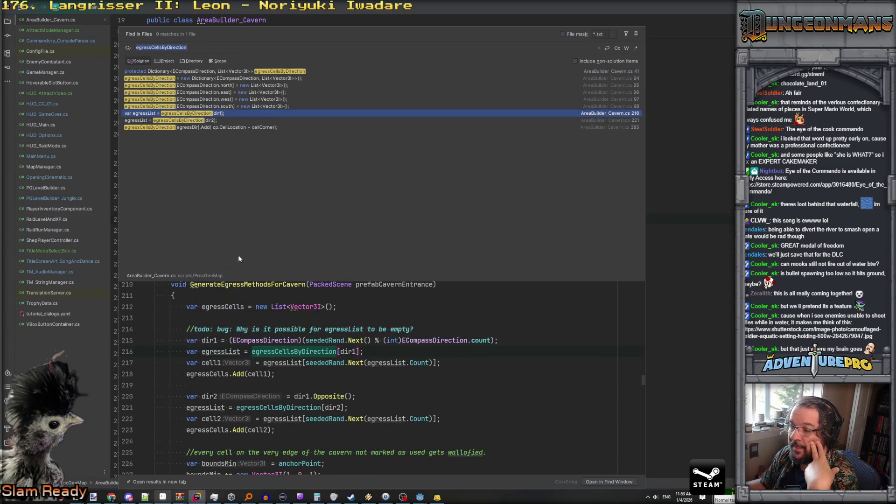
Inspect cell1 and the egressCellsByDirection lookup around lines 216–217 in GenerateEgressMethodsForCavern.
click(210, 362)
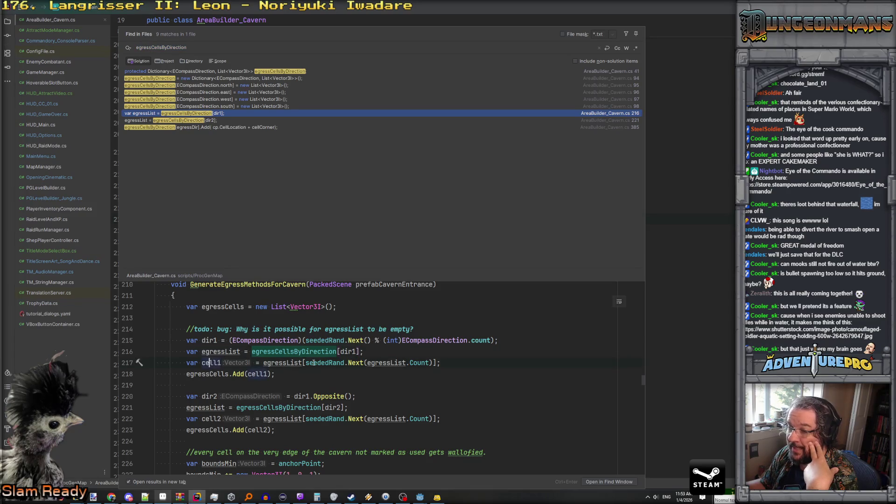
click(283, 352)
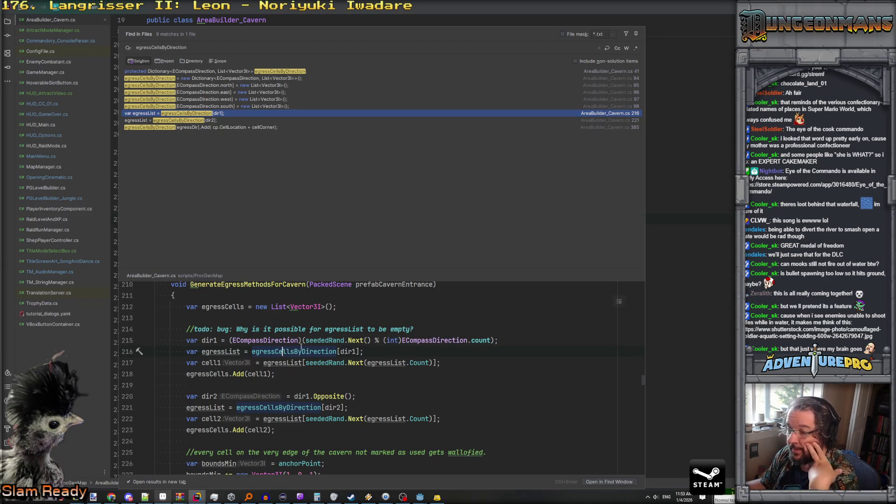
scroll(224, 346, down, 2)
scroll(225, 345, up, 2)
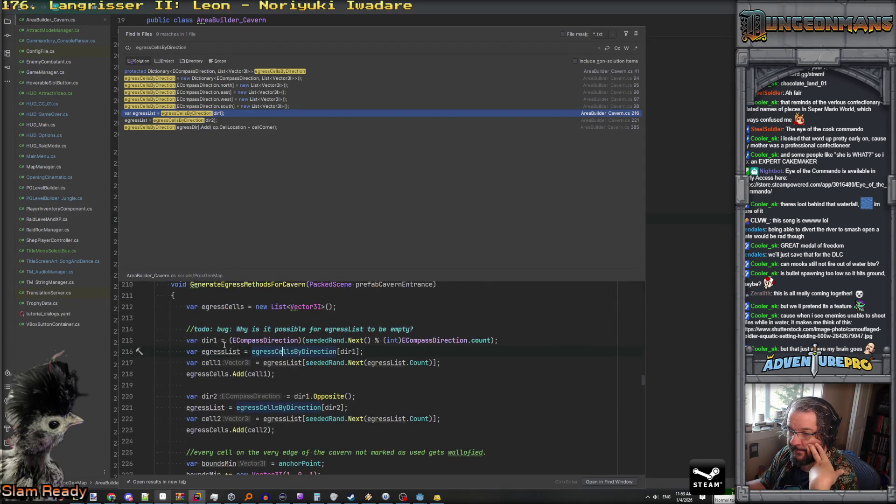
scroll(225, 346, up, 1)
scroll(224, 346, down, 2)
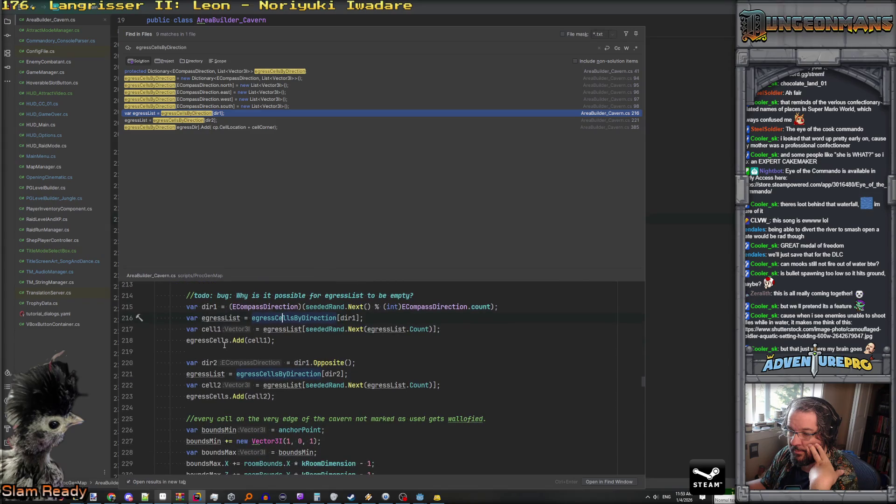
scroll(262, 343, up, 1)
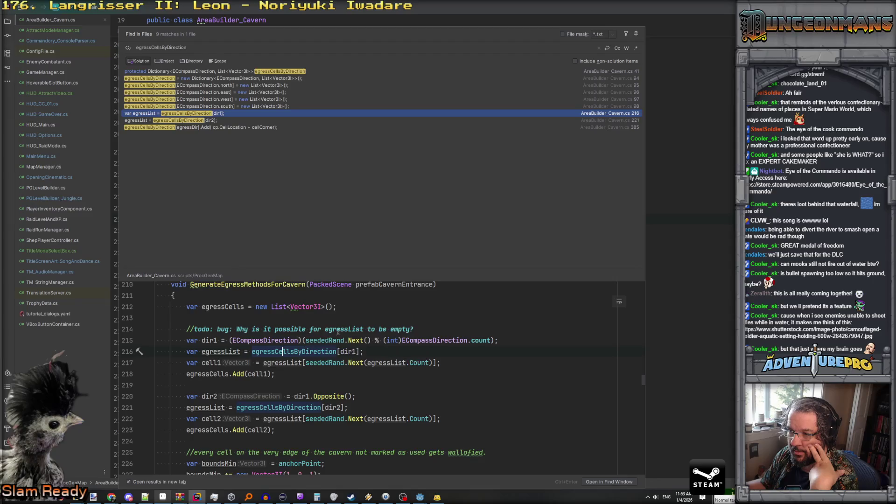
scroll(257, 356, down, 1)
scroll(257, 357, up, 2)
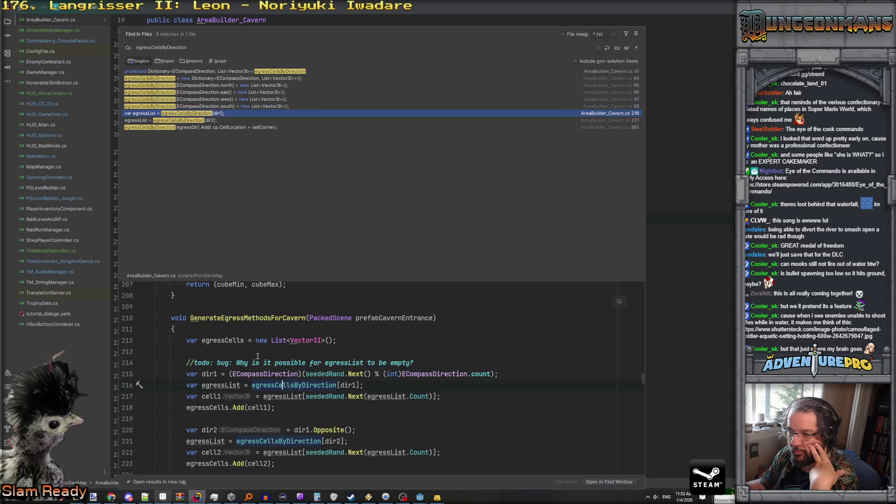
Finish reviewing the lookup and switch back to the Godot editor.
mouse_move(302, 390)
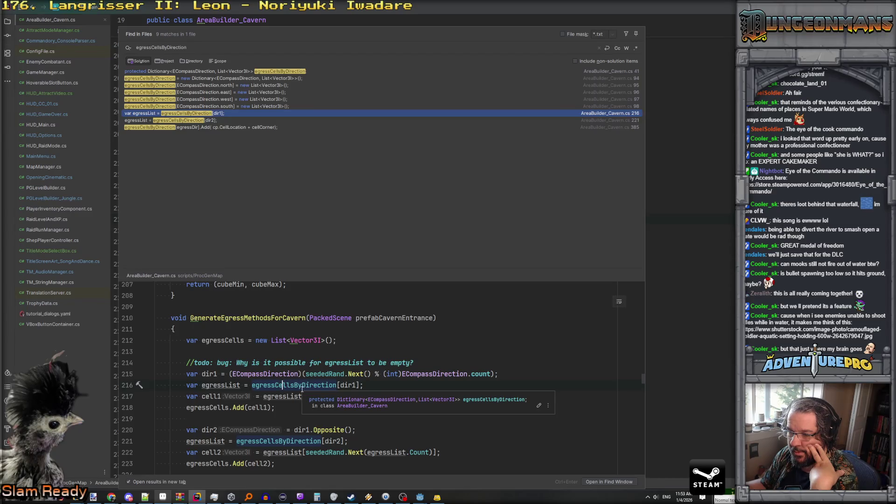
scroll(302, 385, down, 1)
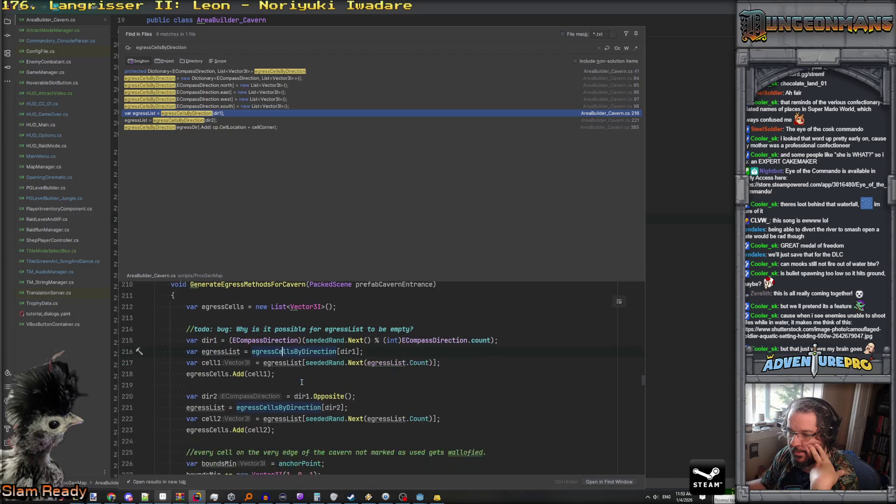
scroll(302, 382, up, 2)
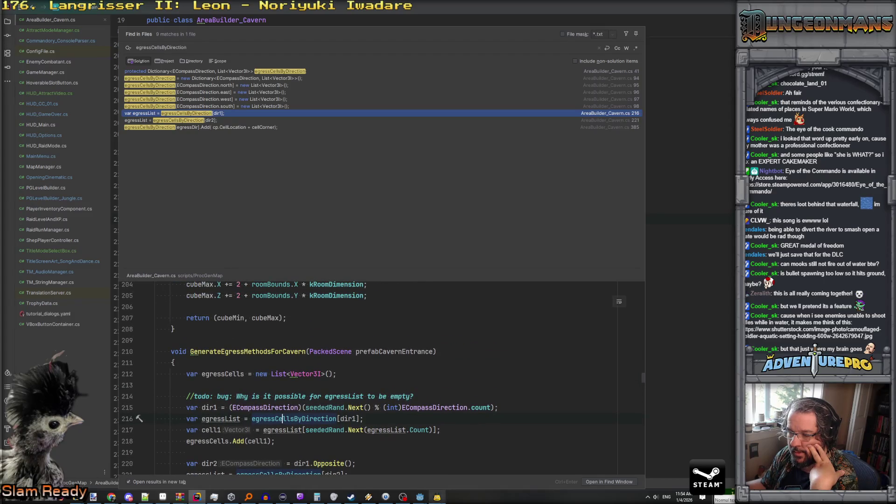
mouse_move(420, 498)
click(420, 469)
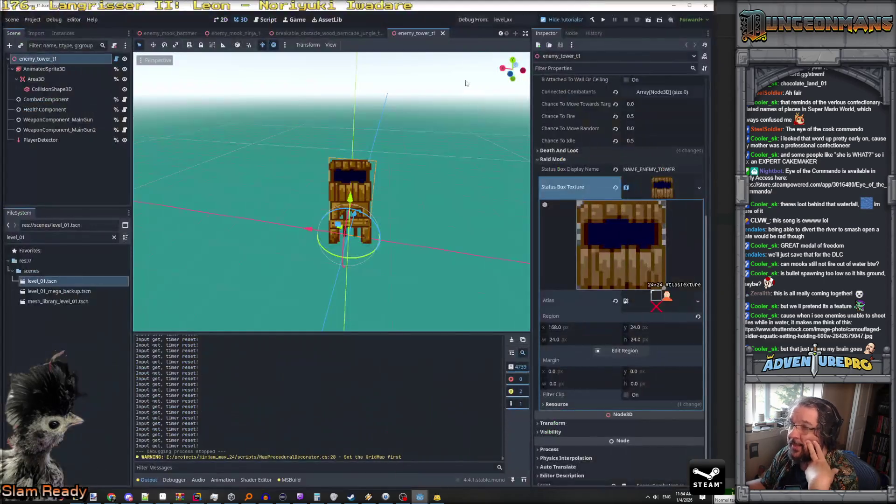
Launch a debug run from level_xx and open the in-game command console.
click(469, 19)
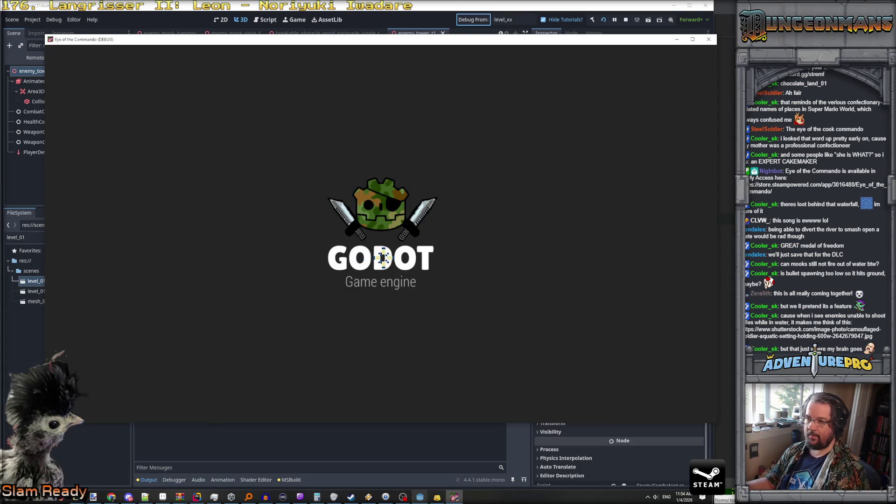
key(grave)
text(REVEALALL)
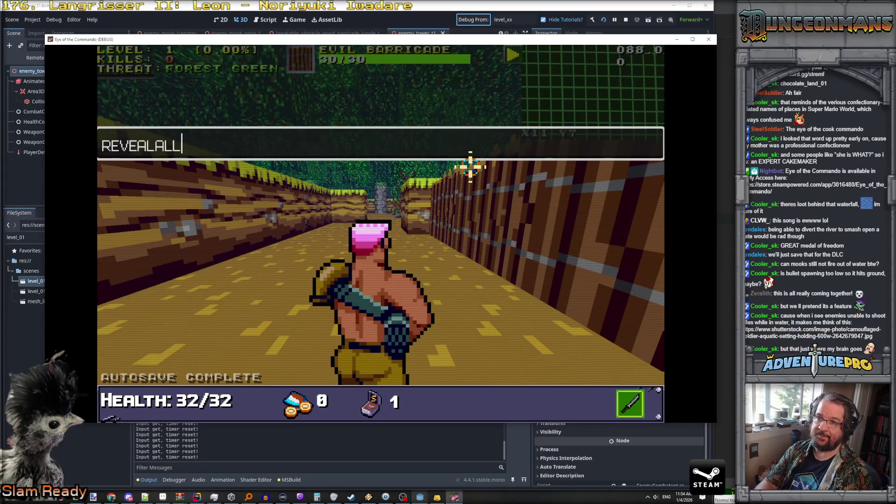
Reveal the whole map with REVEALALL and walk across the cavern toward the river and Evil Barricade.
key(Return)
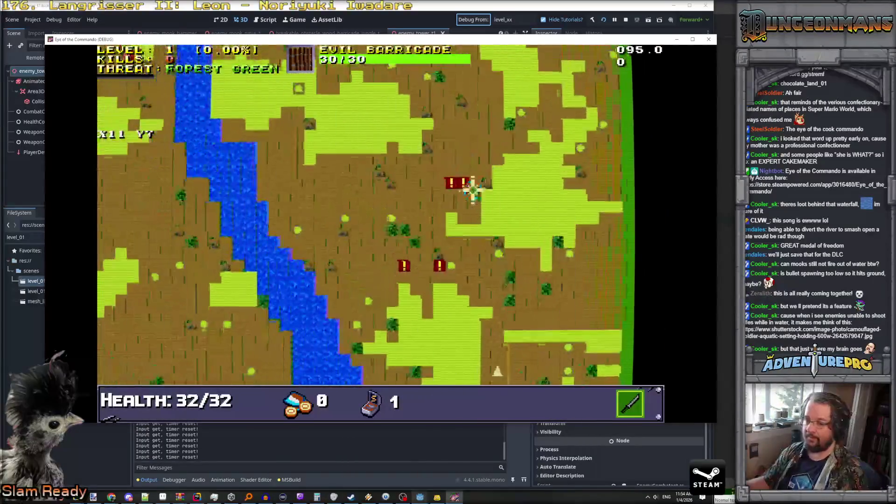
key(s)
key(w)
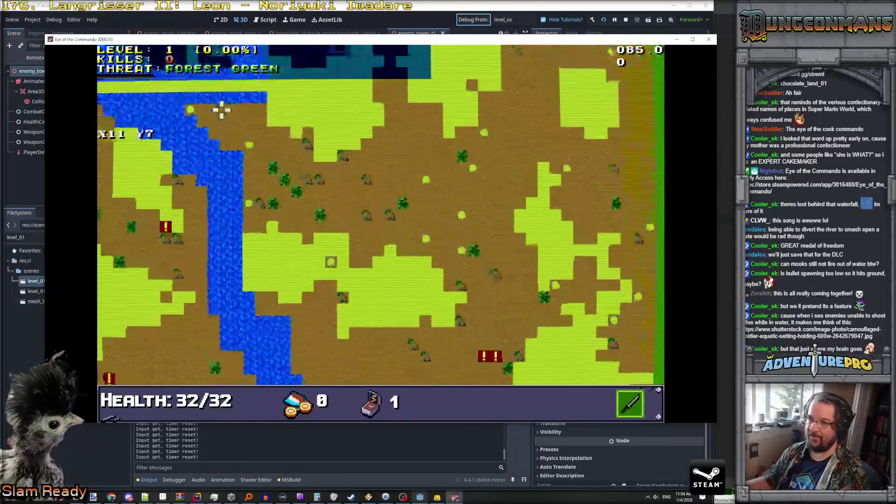
key(w)
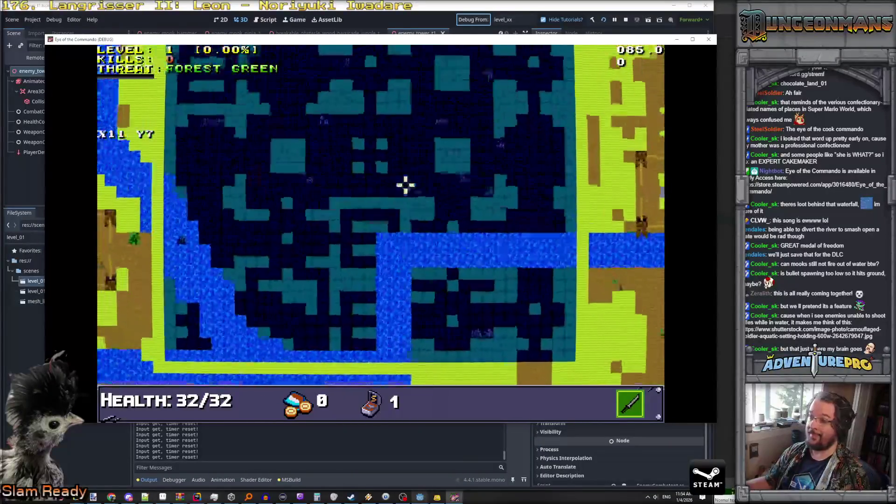
key(w)
key(d)
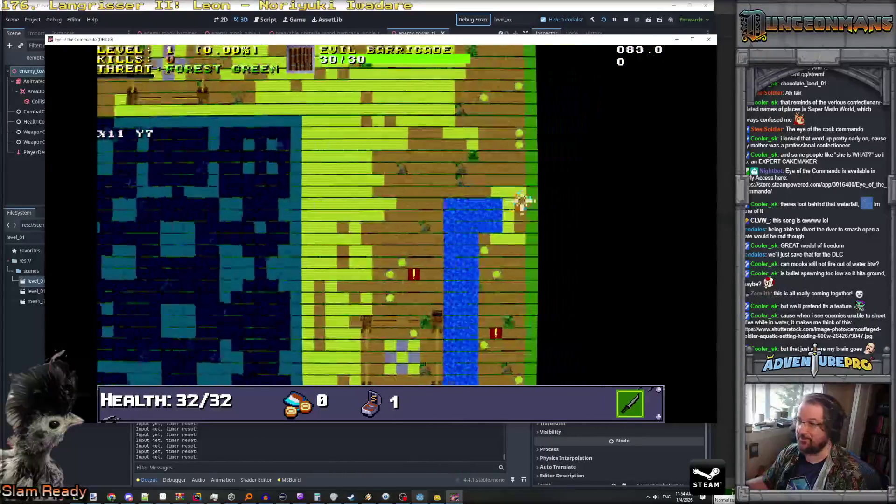
key(a)
key(s)
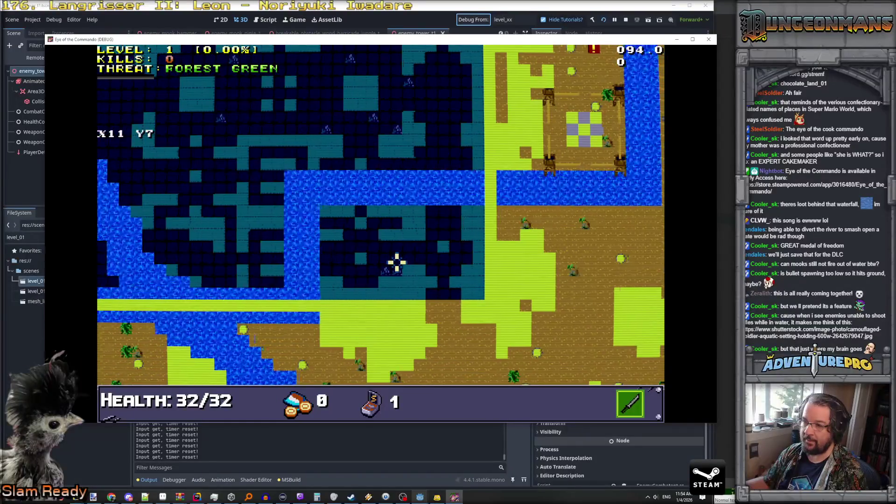
key(a)
key(w)
key(a)
key(w)
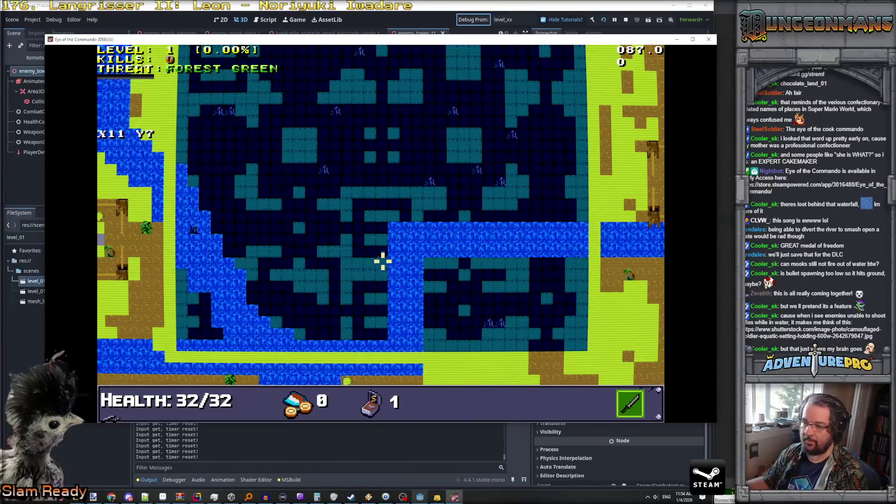
key(w)
key(d)
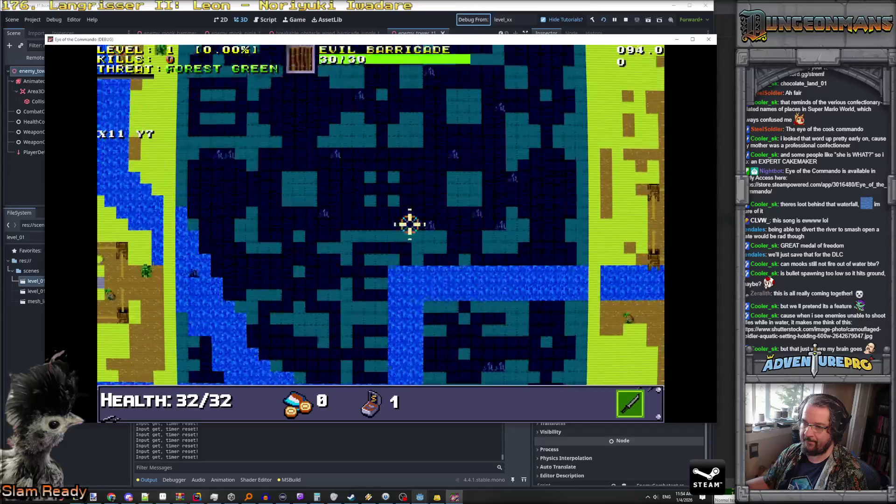
key(w)
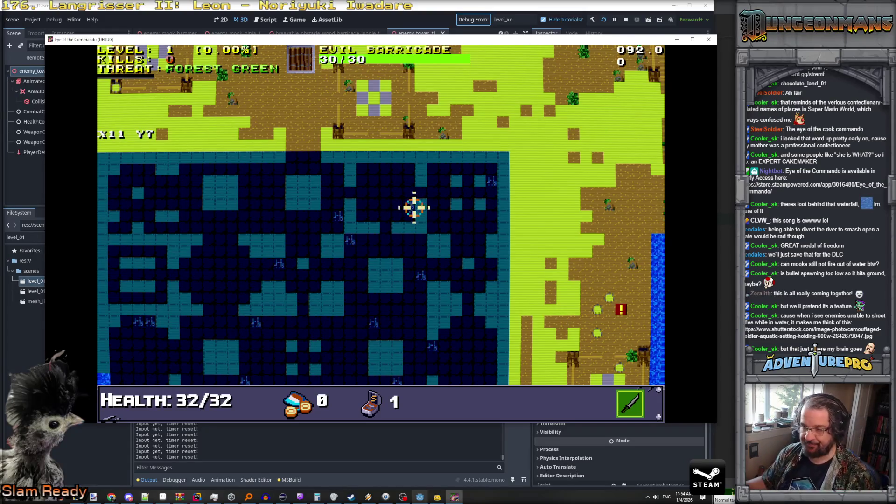
Inspect the cavern edge, river and cavern water from several angles, then return to Rider.
key(w)
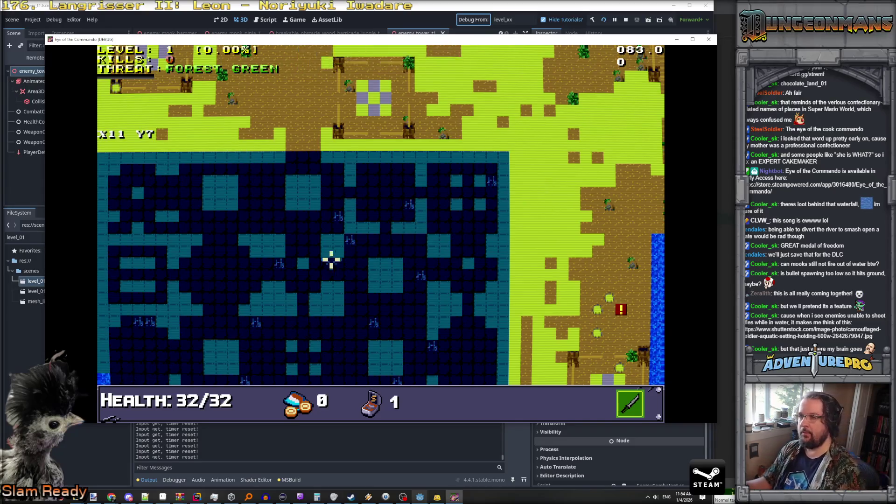
key(a)
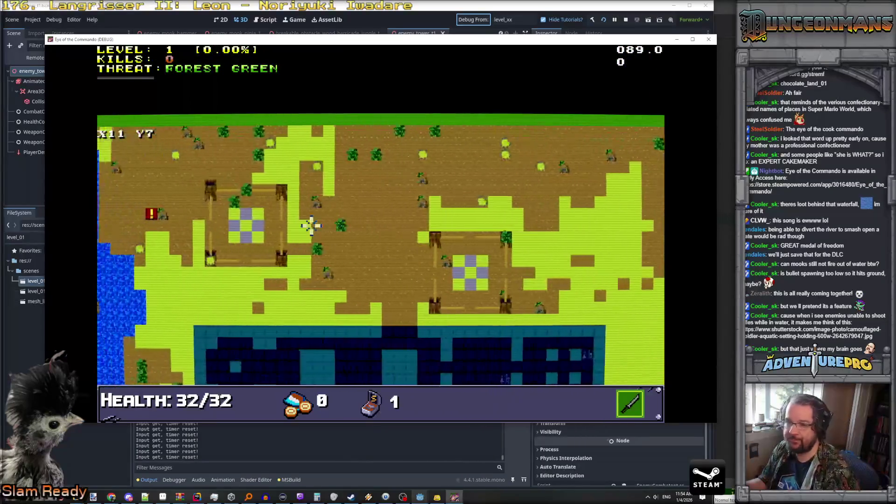
key(s)
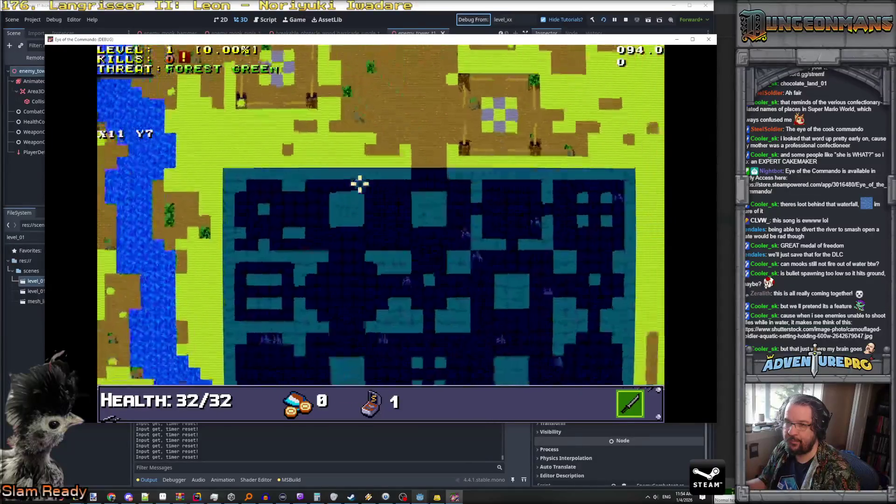
key(d)
key(s)
key(d)
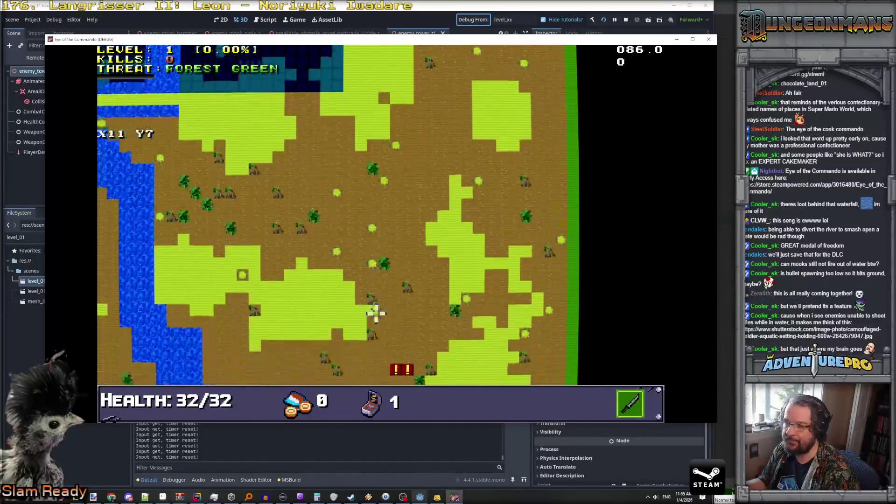
key(a)
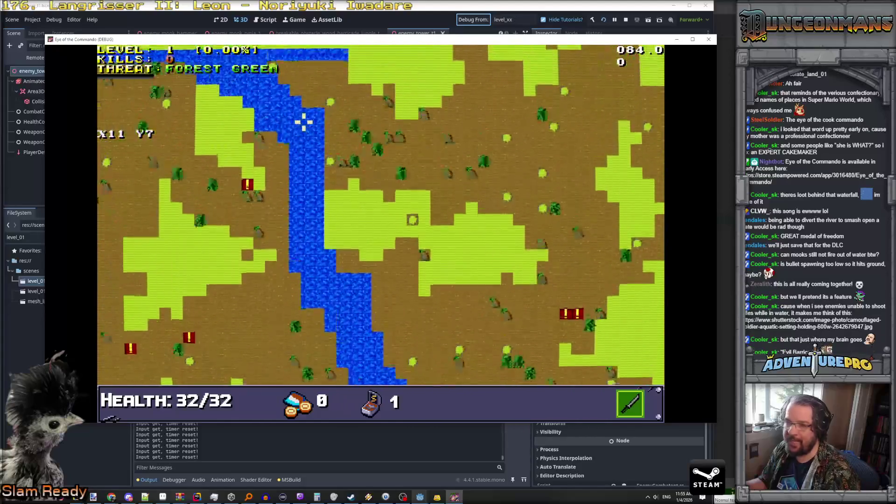
key(w)
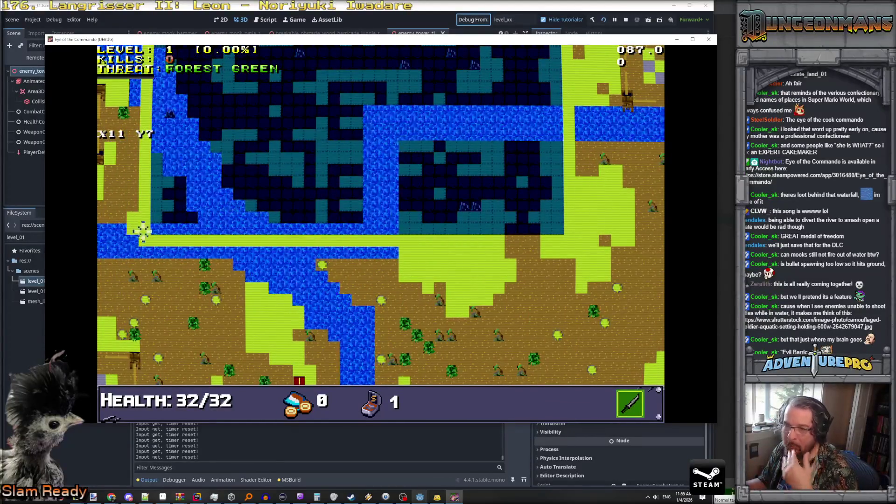
key(w)
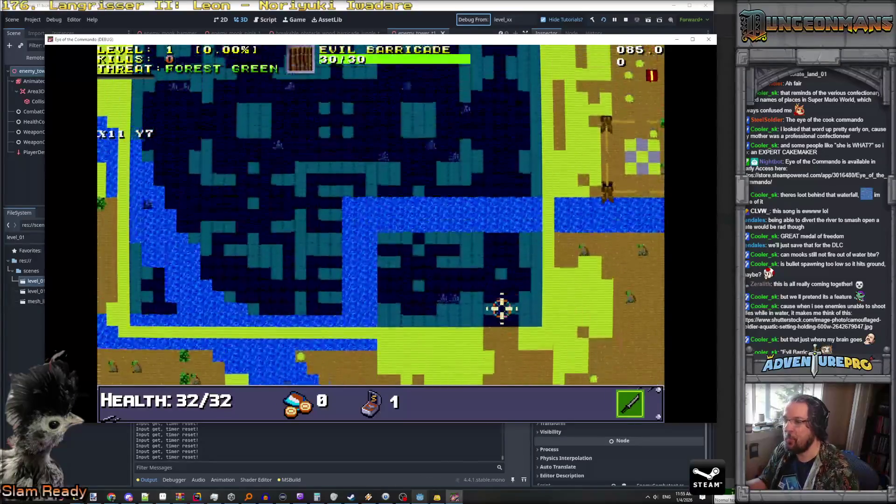
key(w)
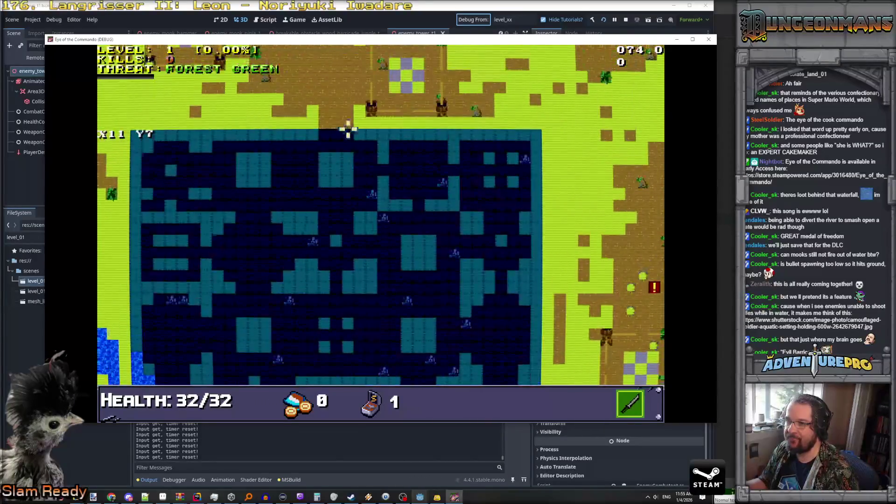
key(s)
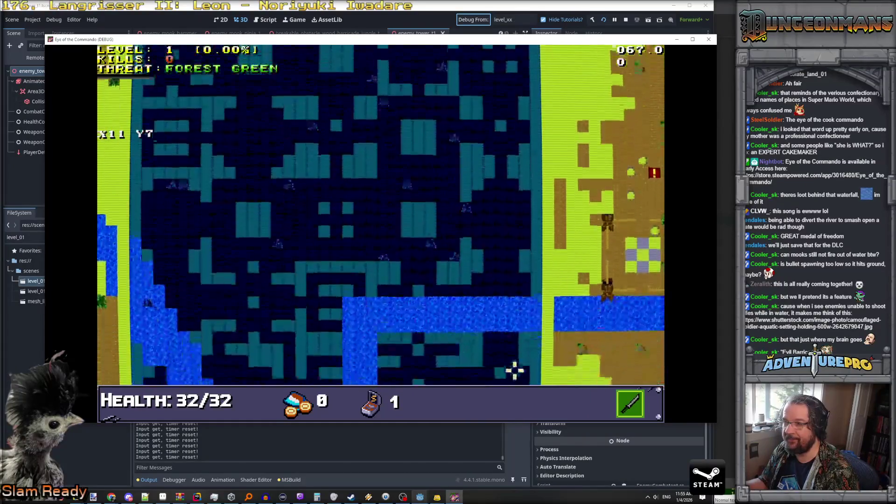
key(w)
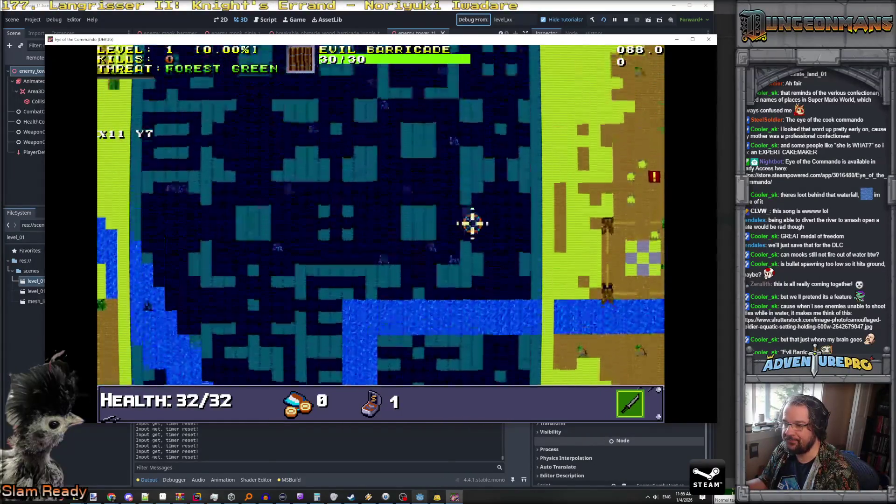
key(alt+Tab)
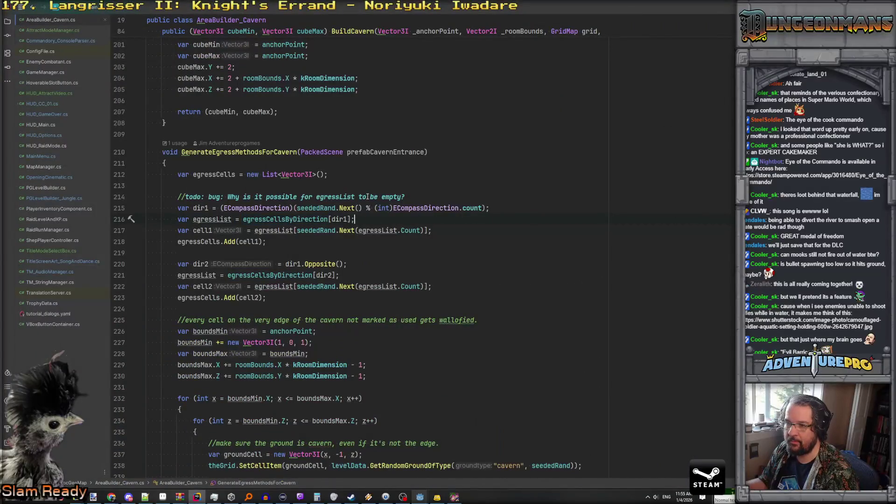
Look up the ECompassDirection enum definition from line 216, then navigate back.
scroll(364, 205, up, 3)
scroll(360, 216, down, 1)
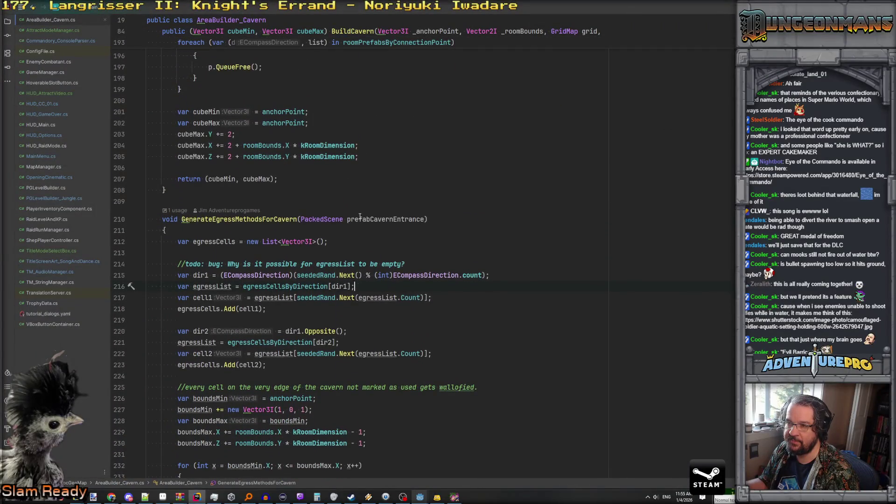
scroll(360, 216, down, 1)
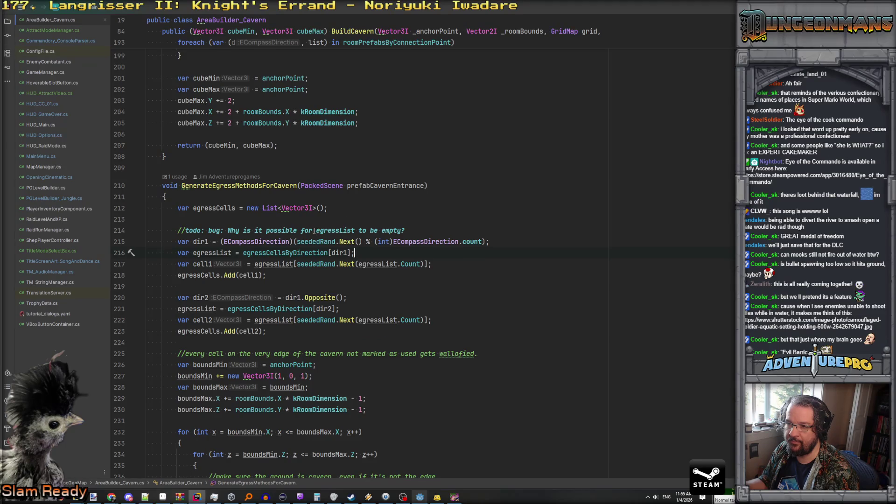
double_click(280, 252)
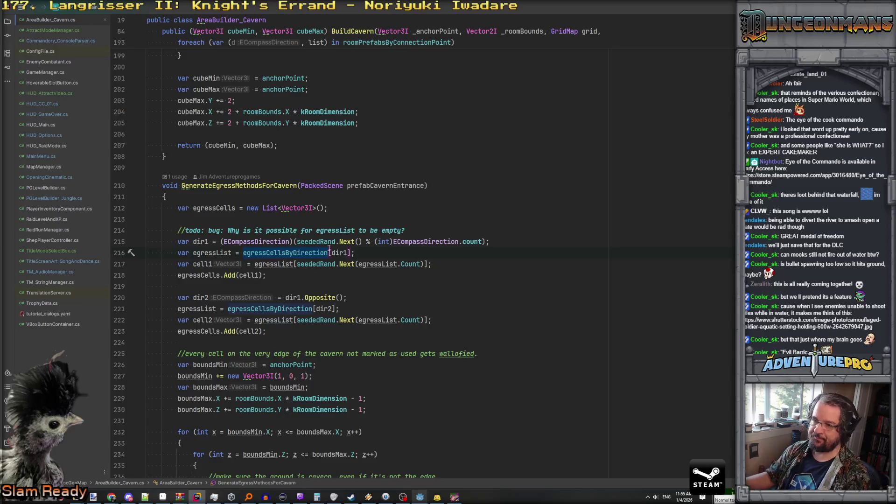
ctrl+click(420, 241)
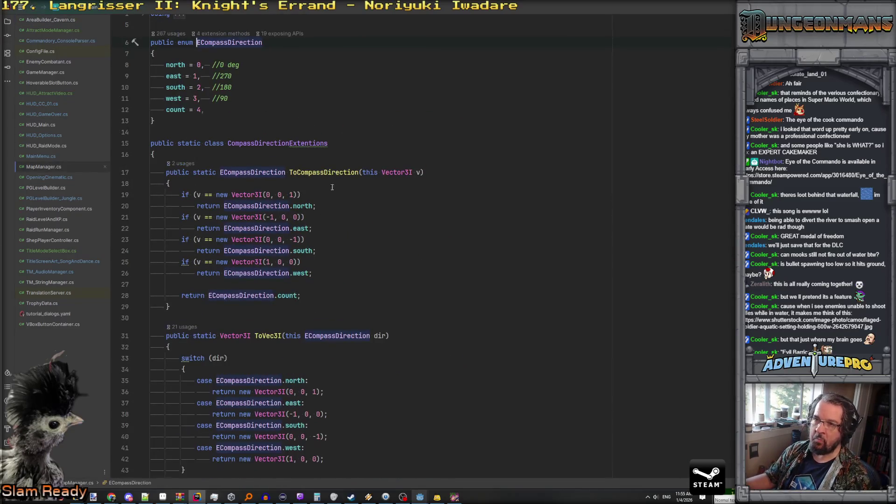
key(ctrl+minus)
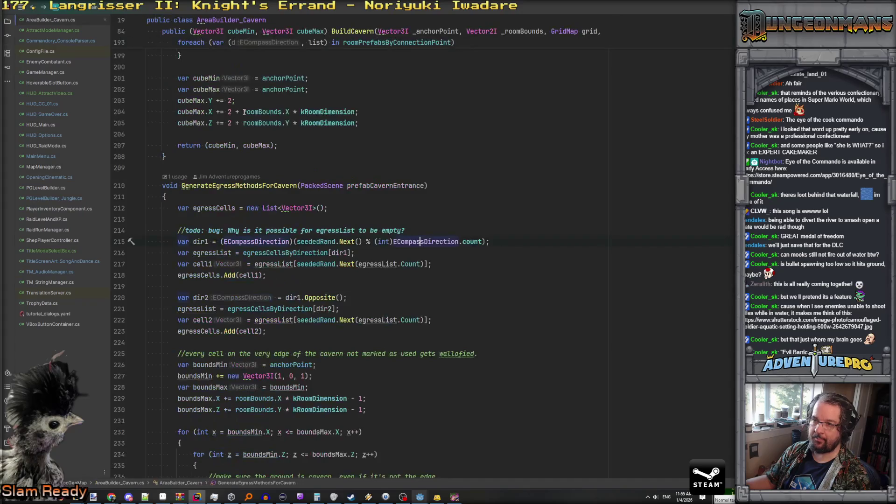
Find egressCellsByDirection in all files and open its line 385 match inside AddEgressCell.
double_click(299, 253)
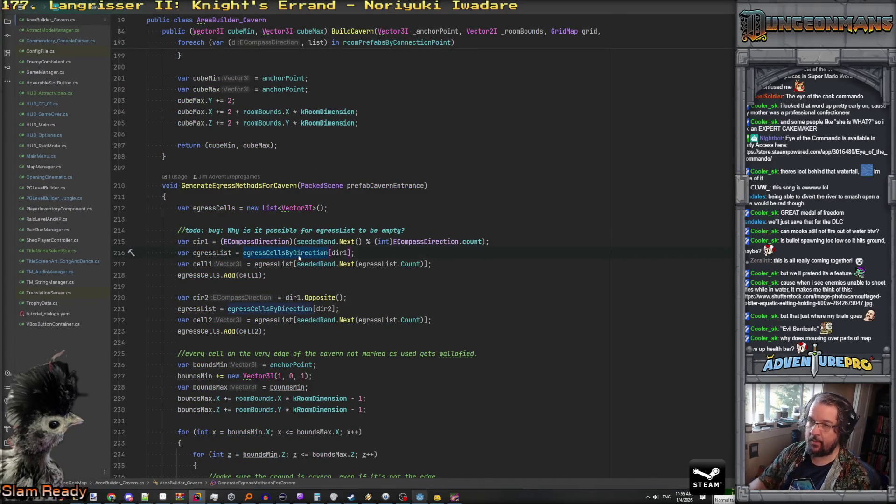
key(ctrl+shift+f)
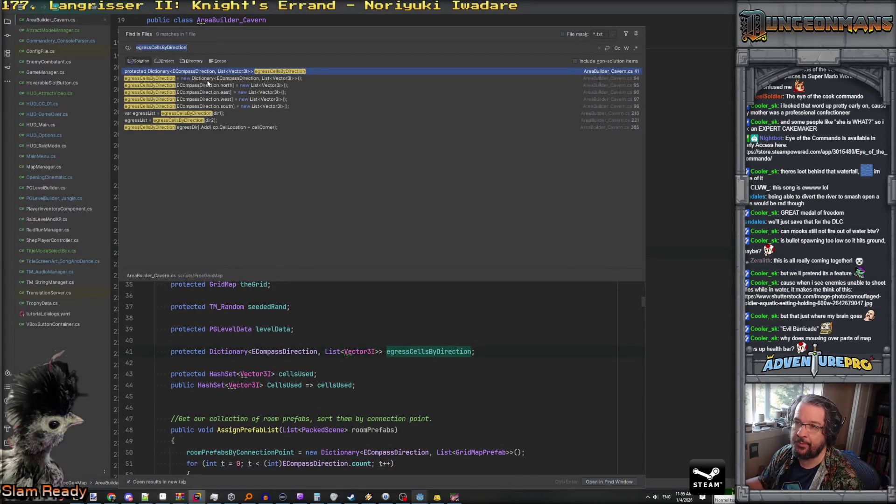
click(199, 128)
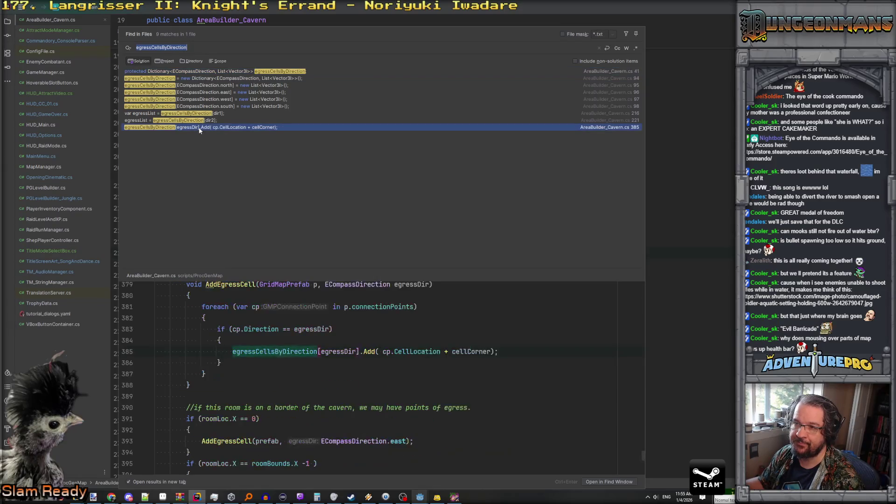
double_click(199, 127)
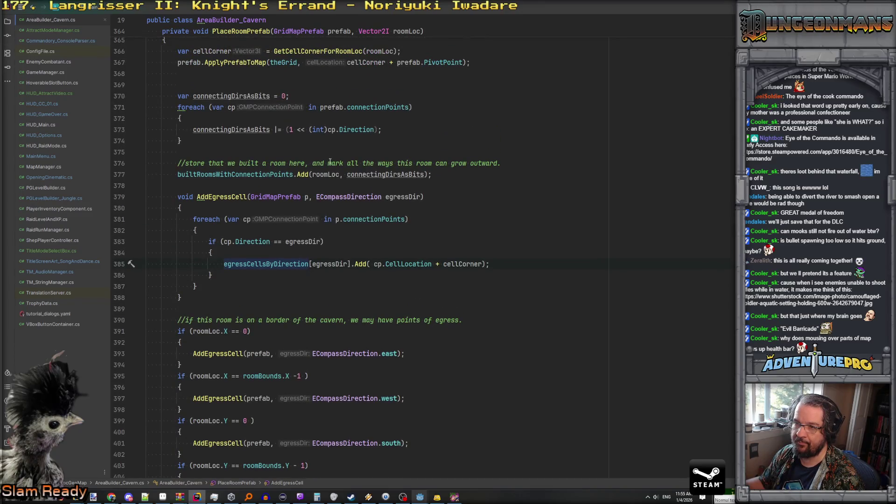
scroll(330, 162, down, 1)
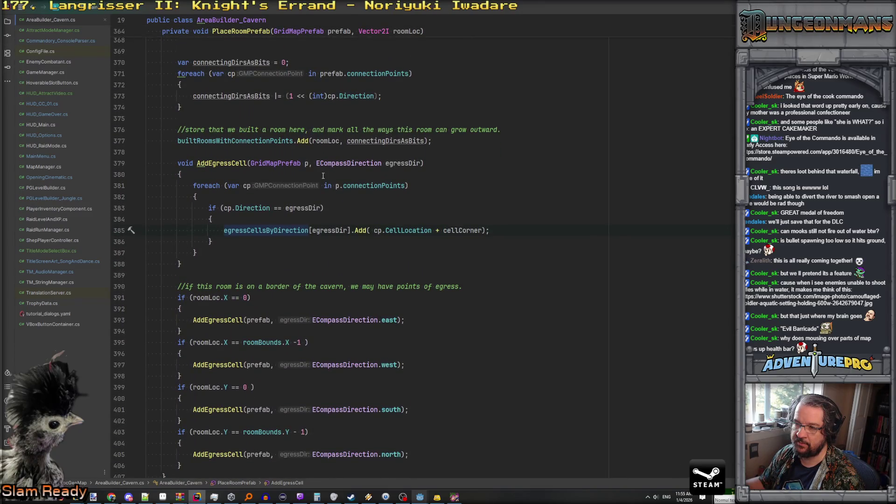
scroll(284, 251, down, 4)
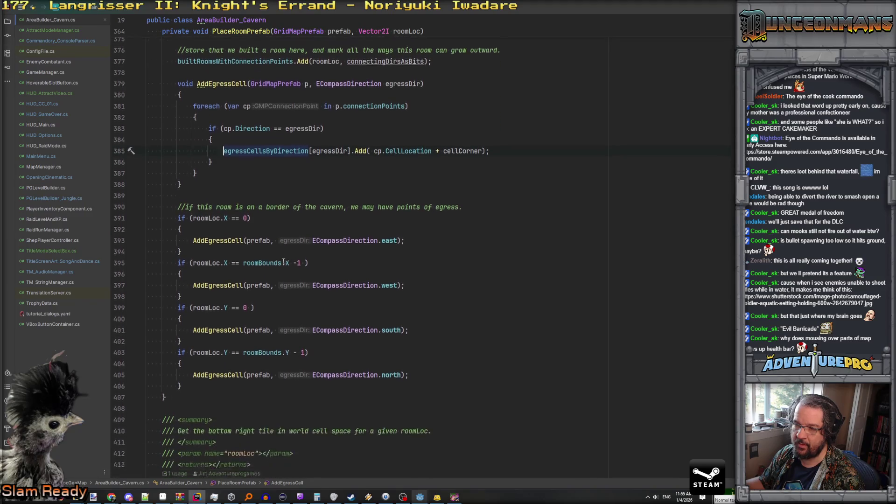
scroll(283, 261, up, 5)
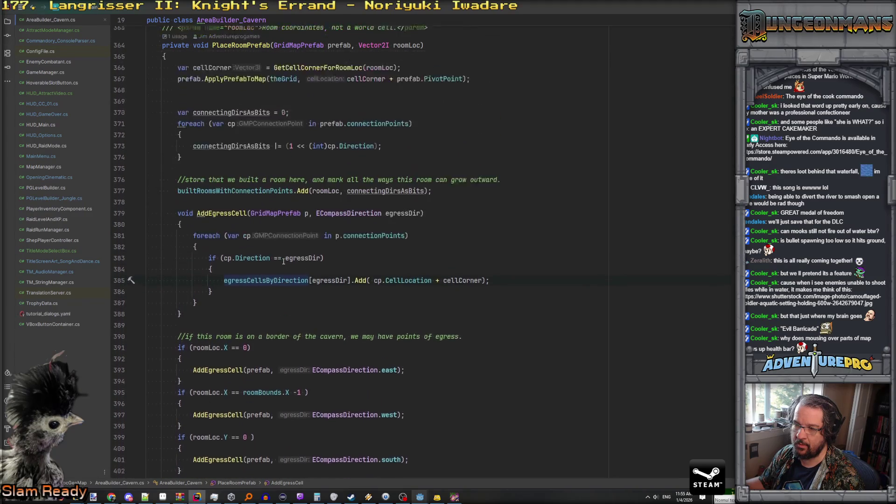
scroll(283, 262, up, 3)
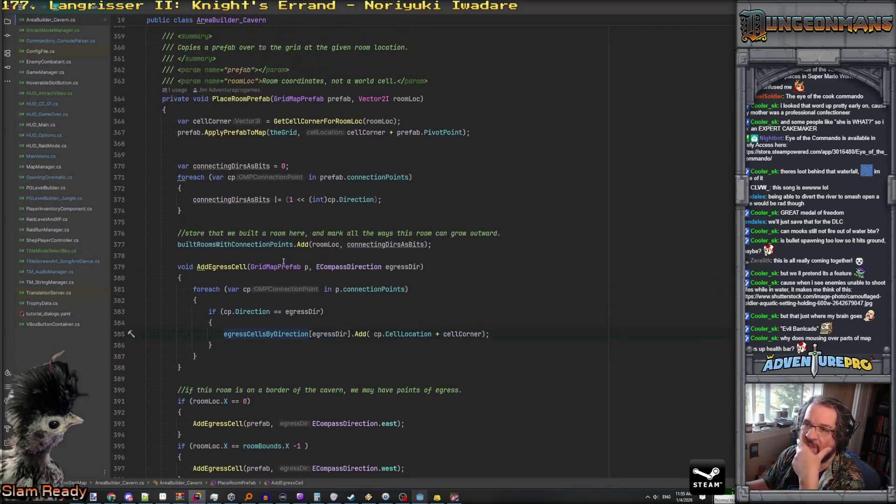
scroll(277, 140, down, 3)
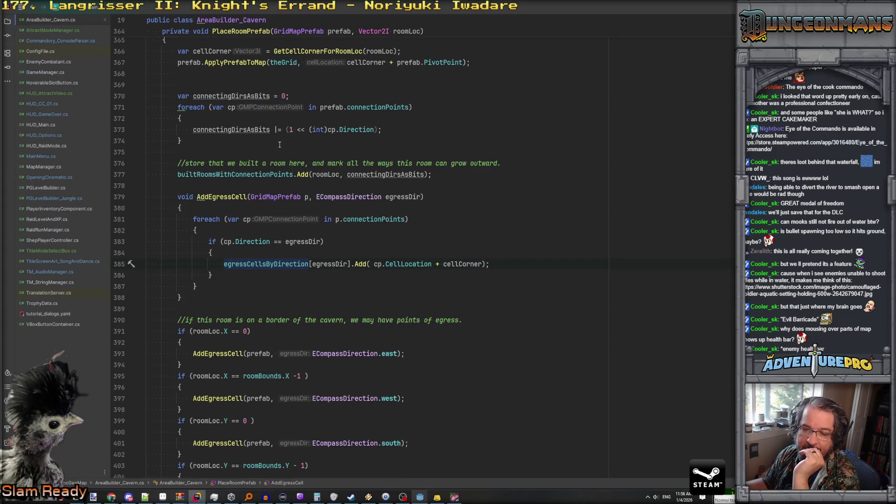
key(F5)
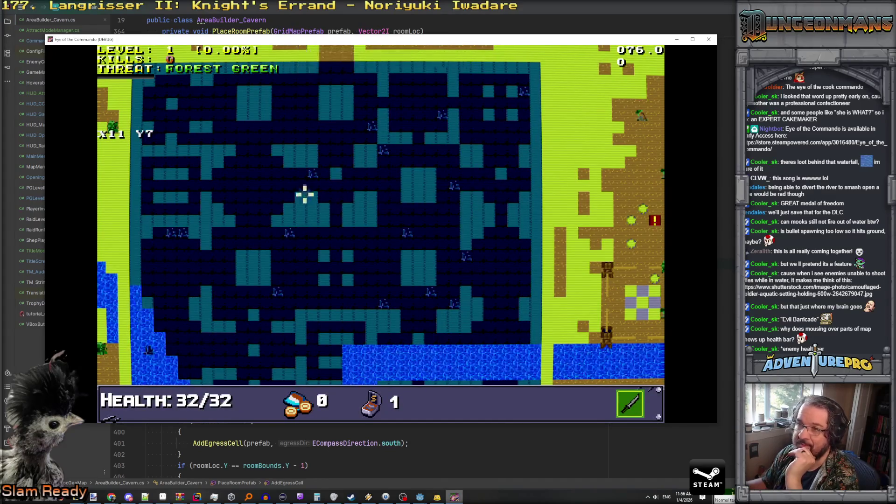
mouse_move(413, 206)
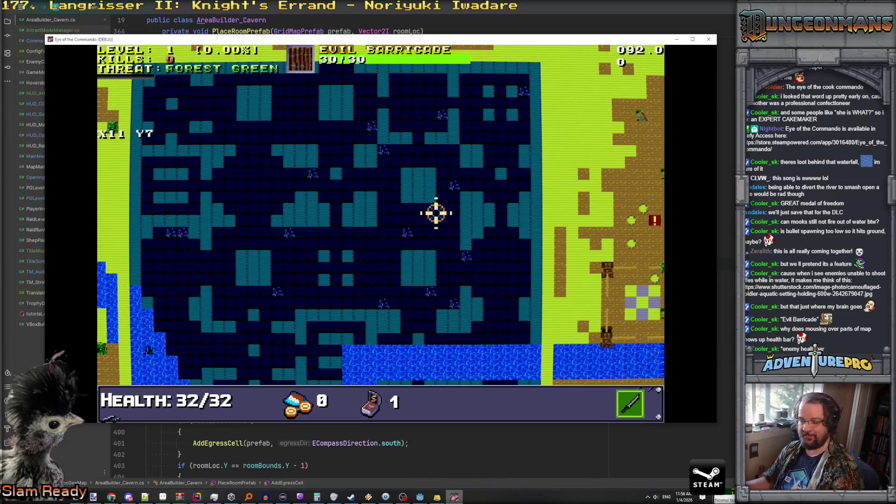
key(Tab)
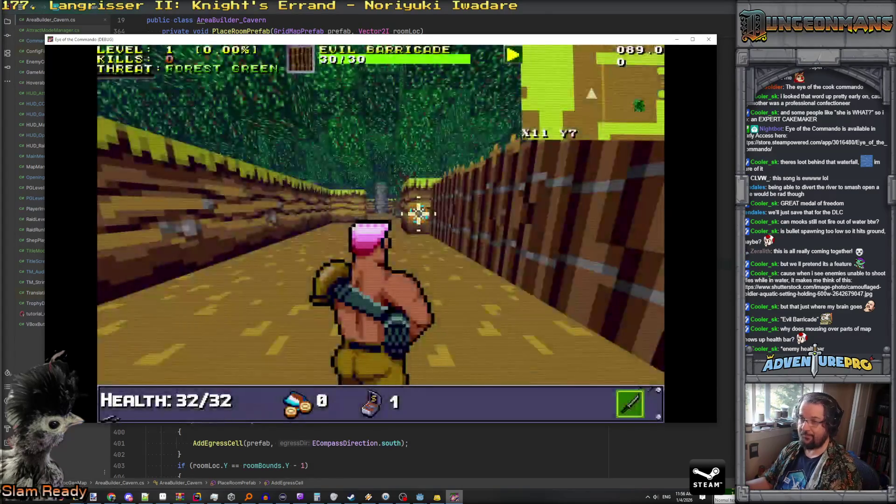
key(Tab)
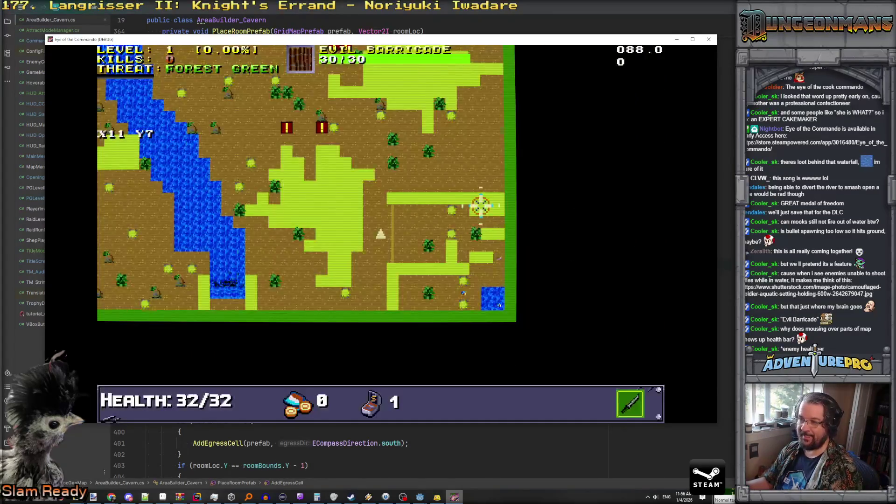
key(Tab)
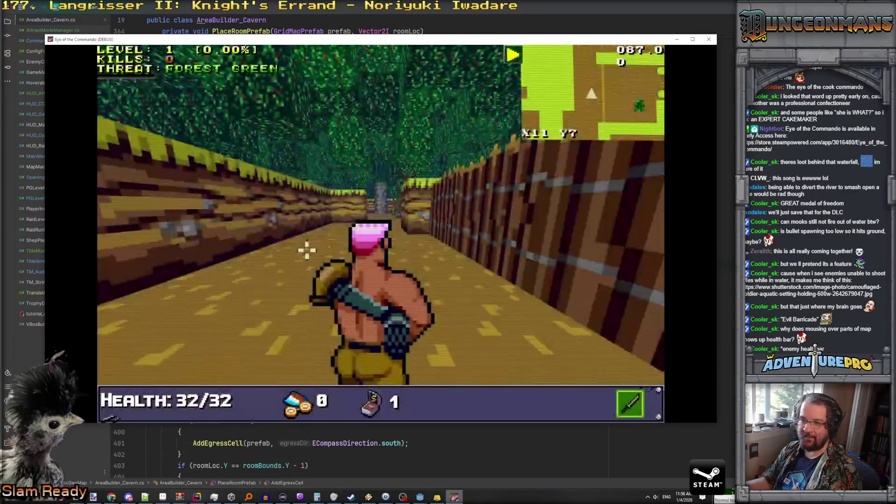
key(Tab)
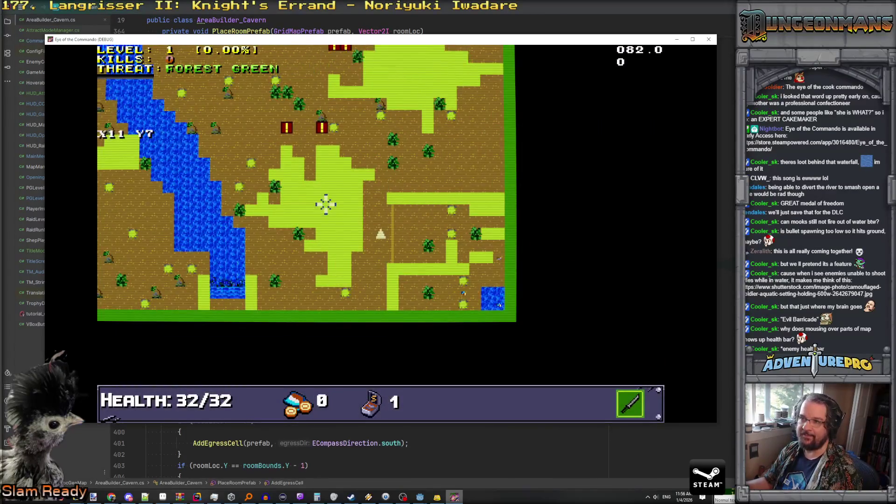
key(Tab)
key(Tab)
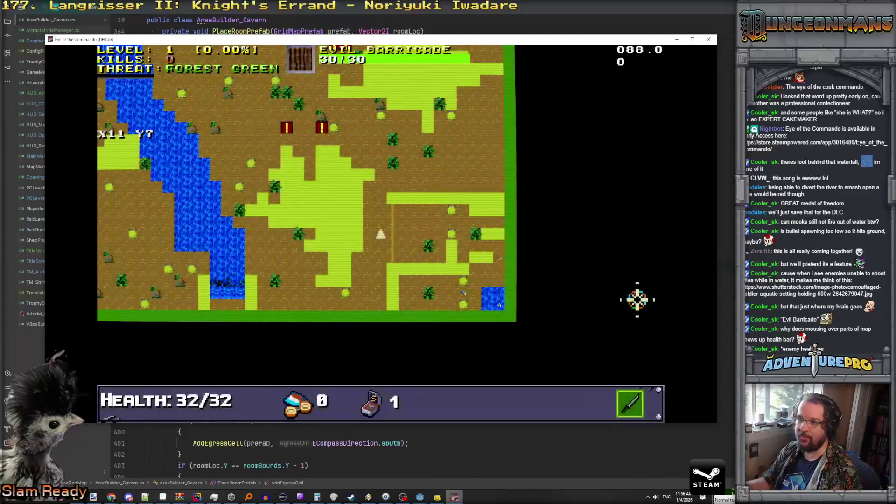
key(Tab)
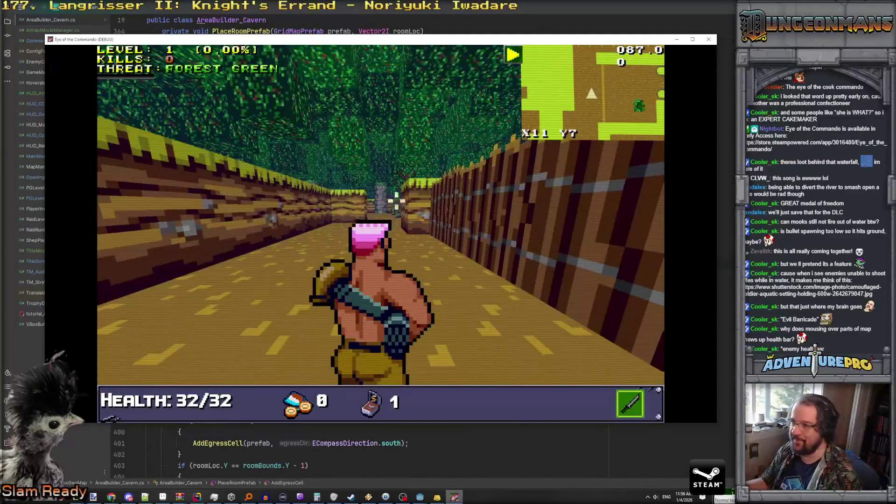
key(alt+Tab)
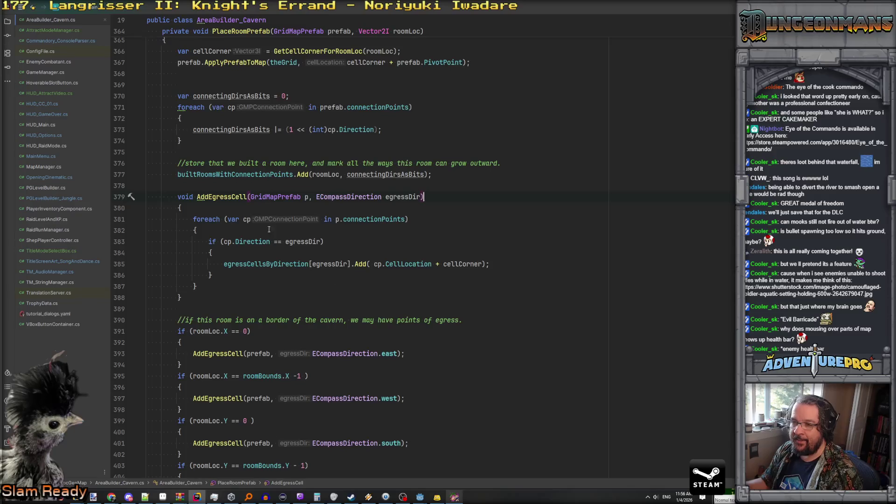
Review PlaceRoomPrefab and AddEgressCell, then bring the Eye of the Commando game window forward.
scroll(265, 179, up, 3)
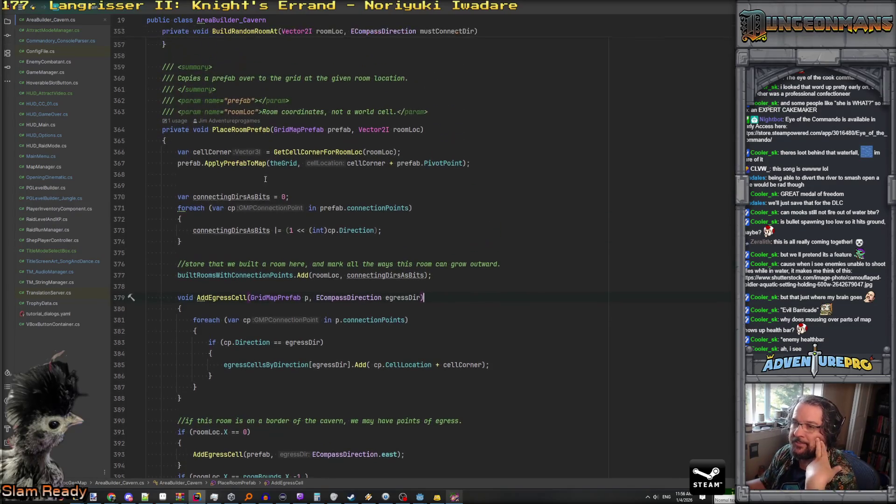
scroll(263, 158, down, 1)
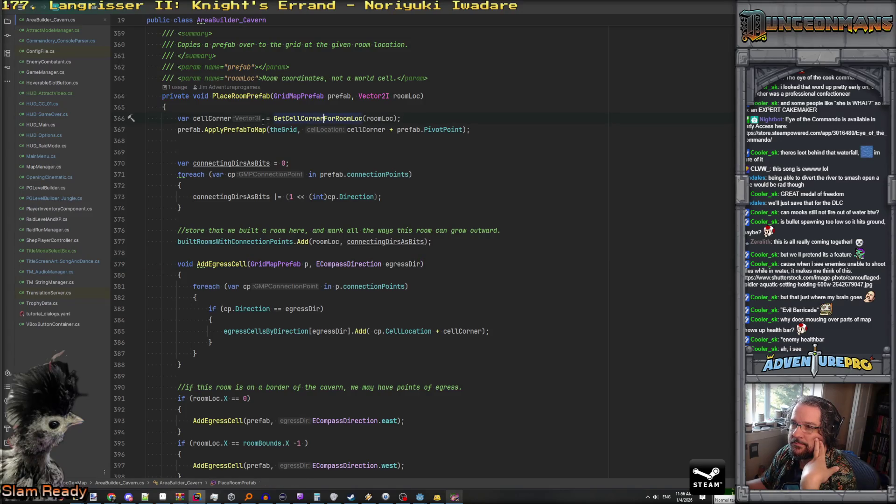
scroll(284, 182, down, 7)
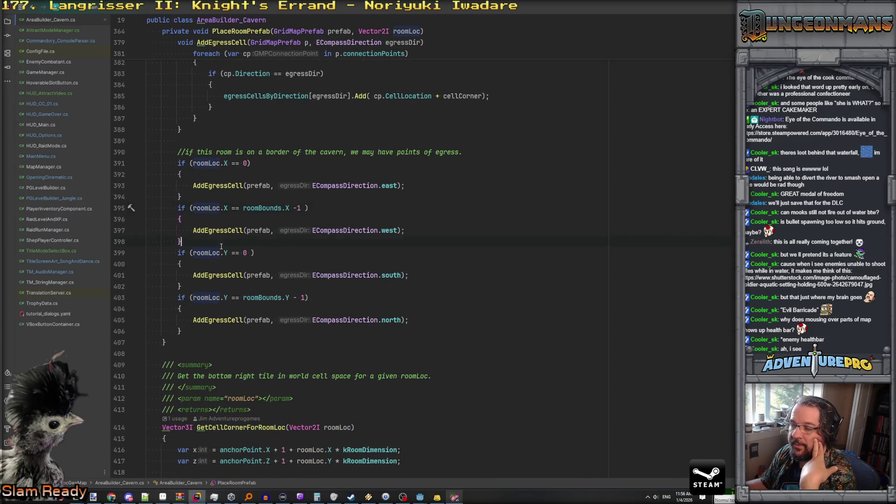
scroll(225, 210, down, 3)
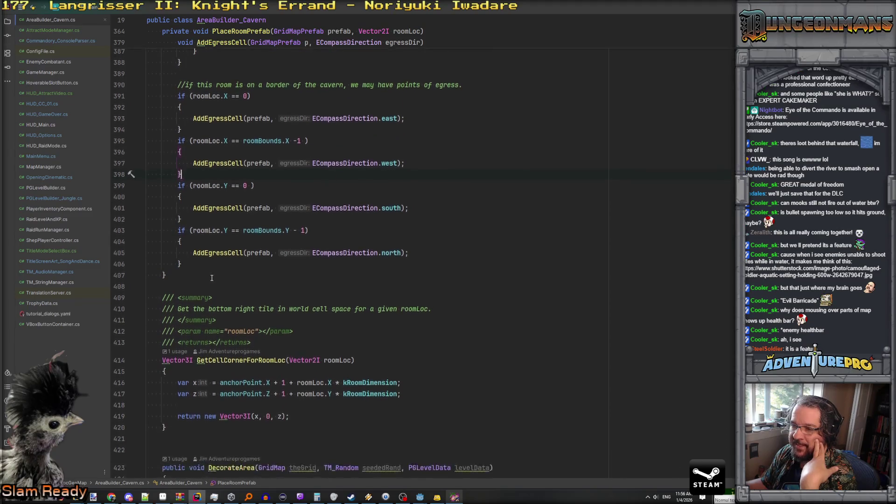
scroll(224, 210, up, 5)
click(454, 496)
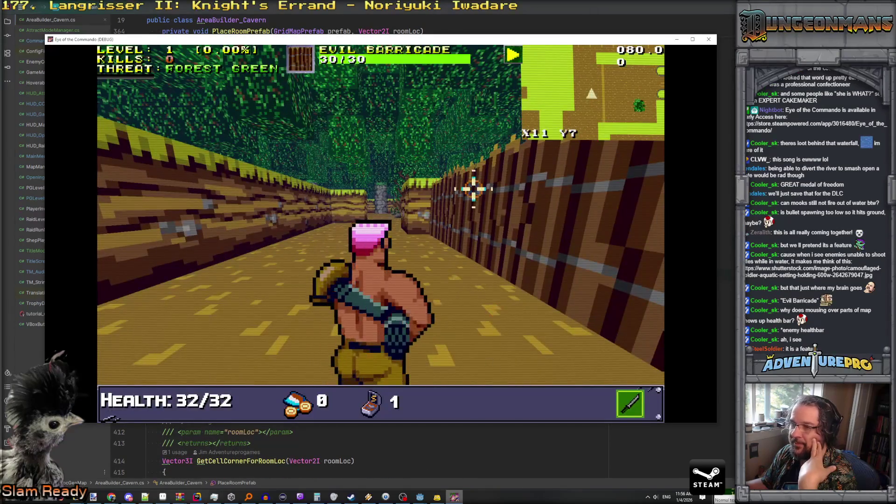
Run LOADLEVEL LEVEL_XX in the debug console three times, recalling it once more.
key(grave)
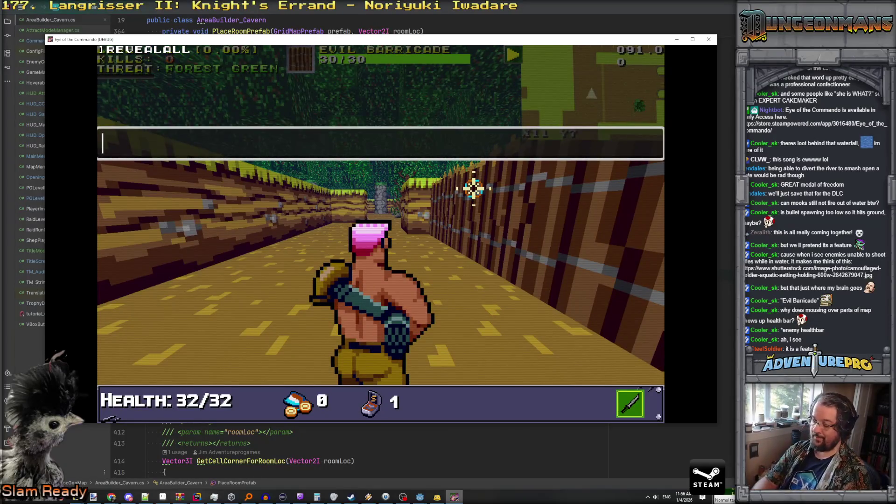
text(LOADLEVEL LEVEL_XX)
key(Return)
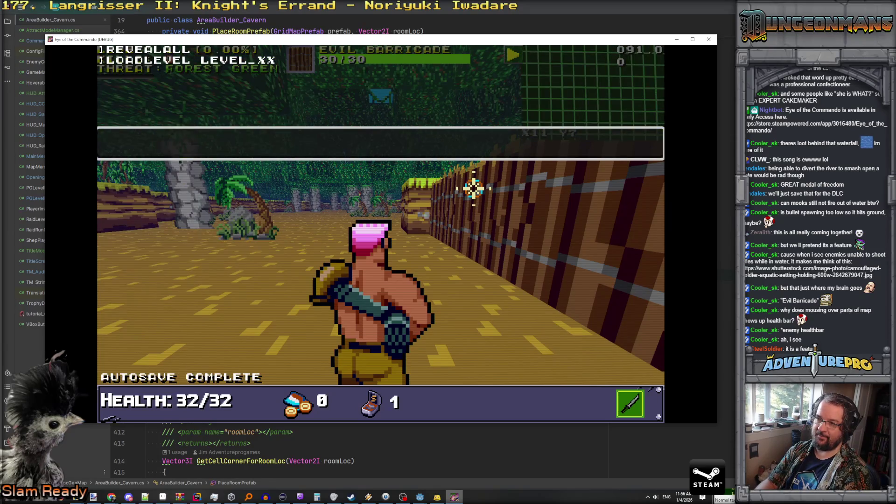
key(Up)
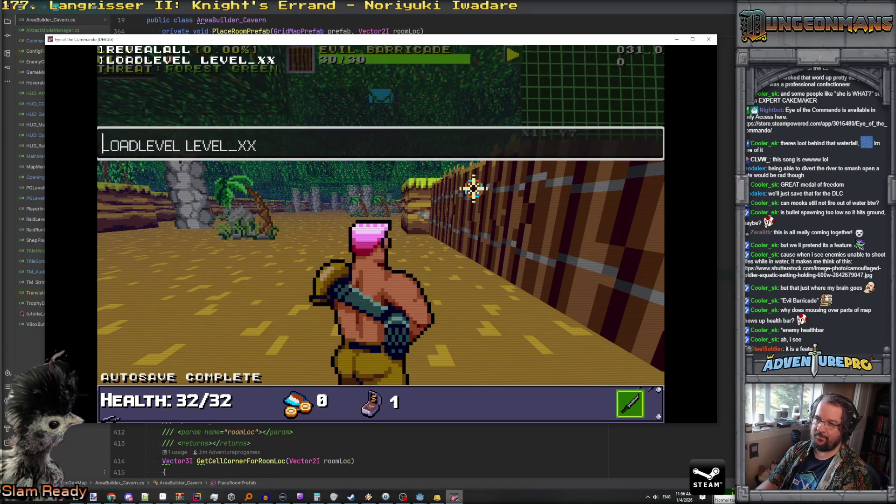
key(Return)
key(Up)
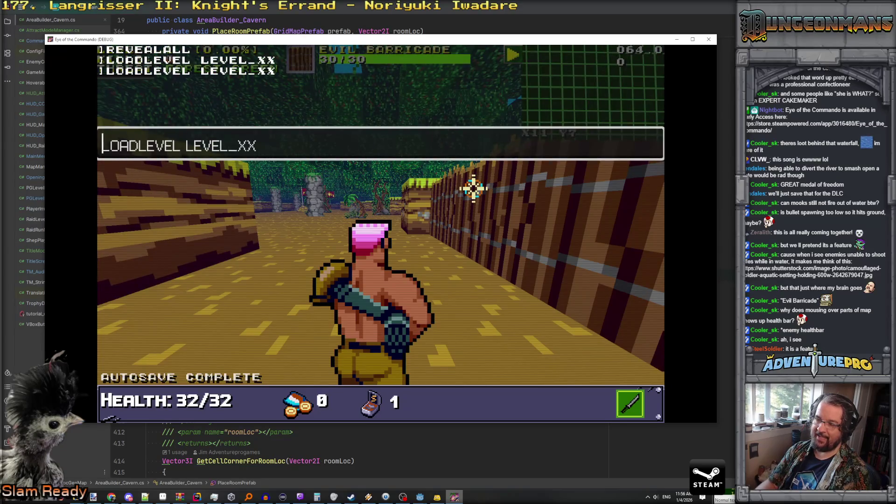
key(Return)
key(Up)
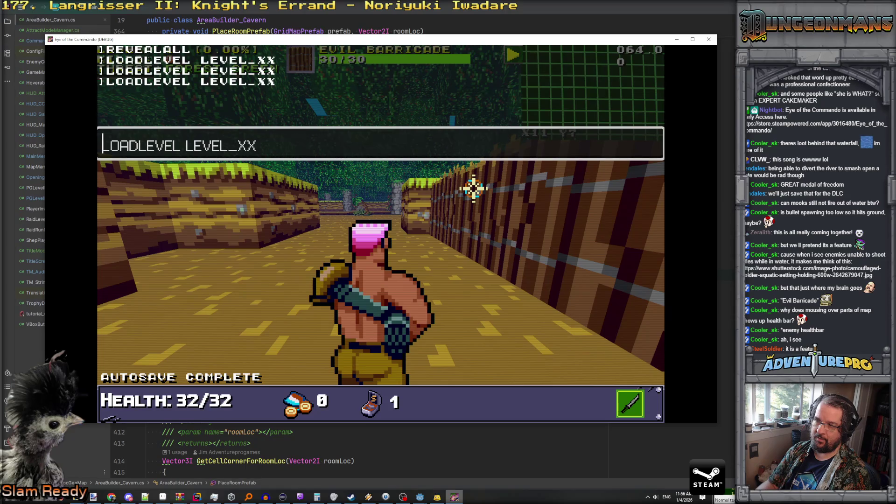
In the Godot Debugger's Errors list, expand and collapse the second RaidEnemyManager error's stack trace.
mouse_move(420, 499)
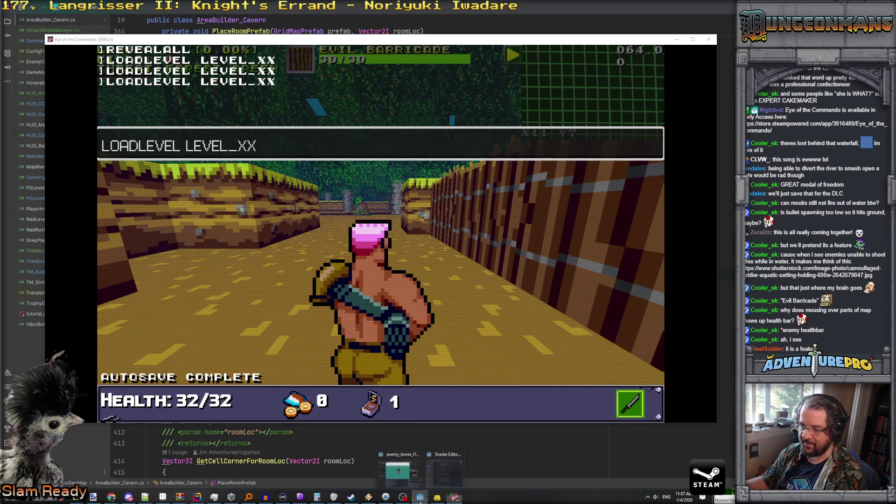
click(399, 472)
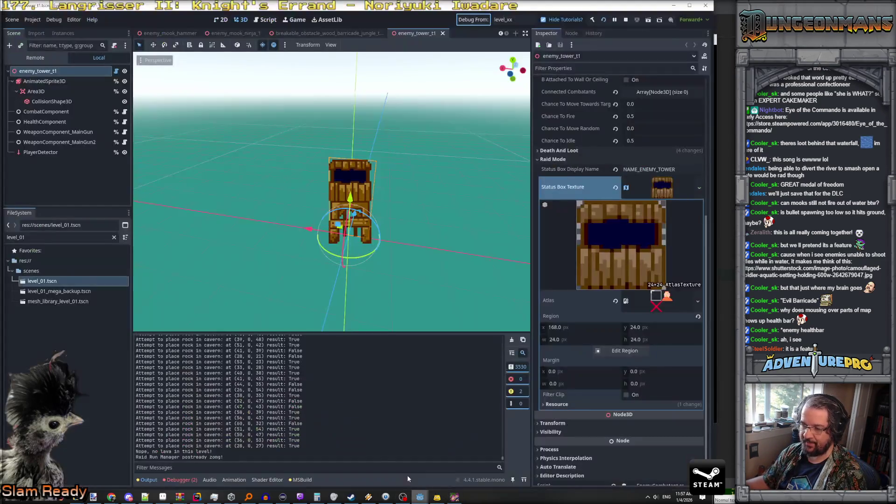
click(172, 480)
mouse_move(211, 385)
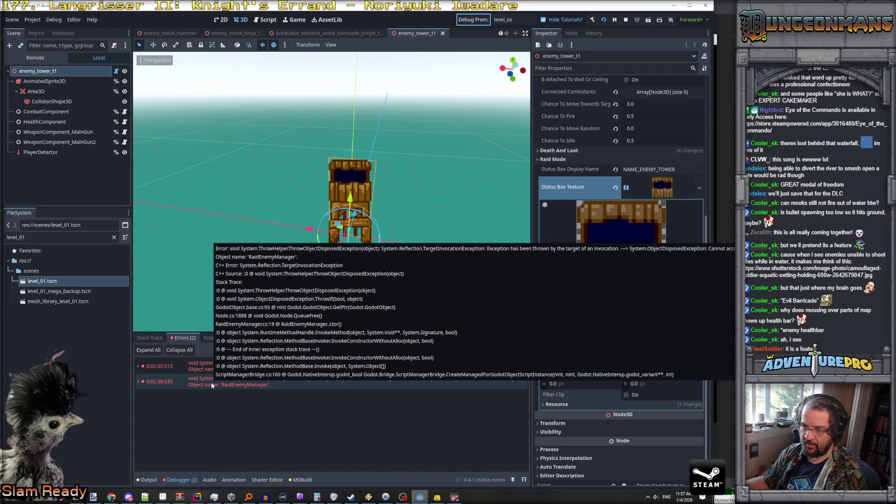
click(139, 382)
scroll(219, 393, down, 1)
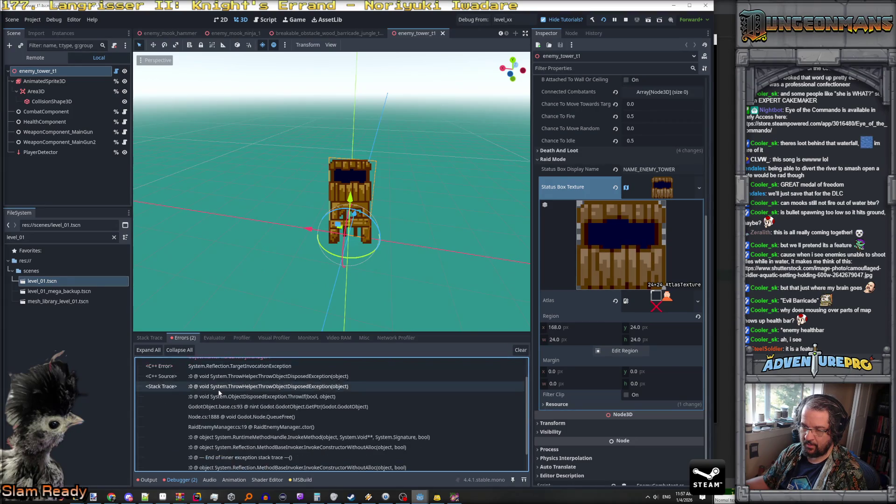
scroll(219, 392, up, 3)
click(138, 382)
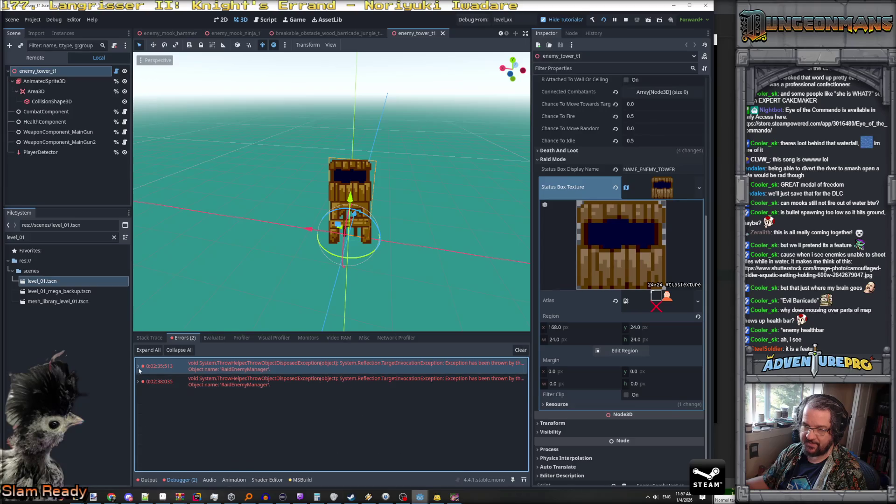
Review and clear the Output log, then bring the running game window to the front.
mouse_move(163, 497)
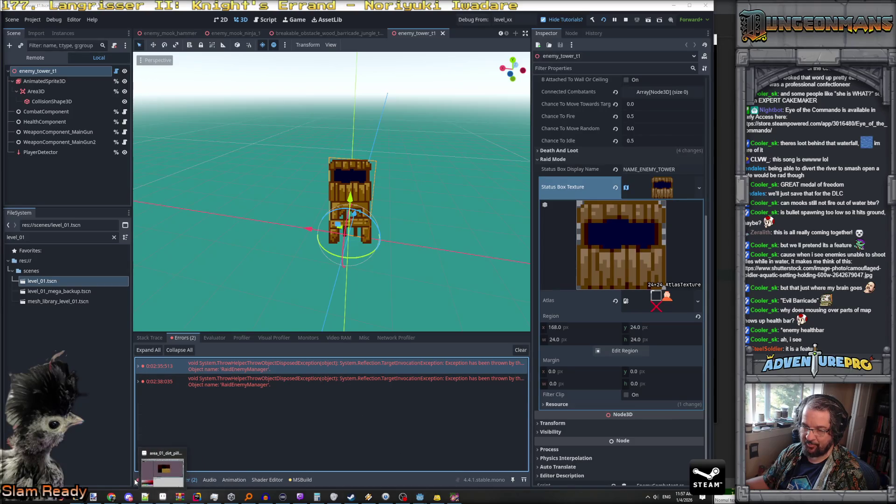
click(147, 480)
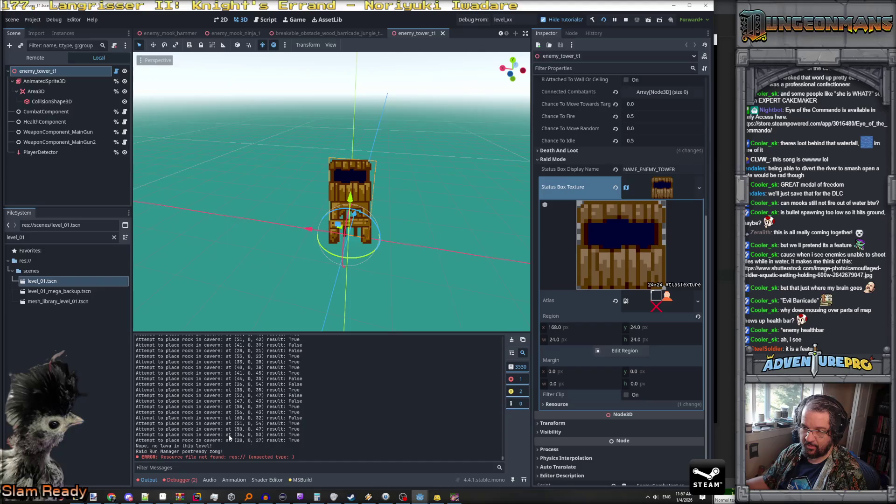
scroll(228, 435, up, 10)
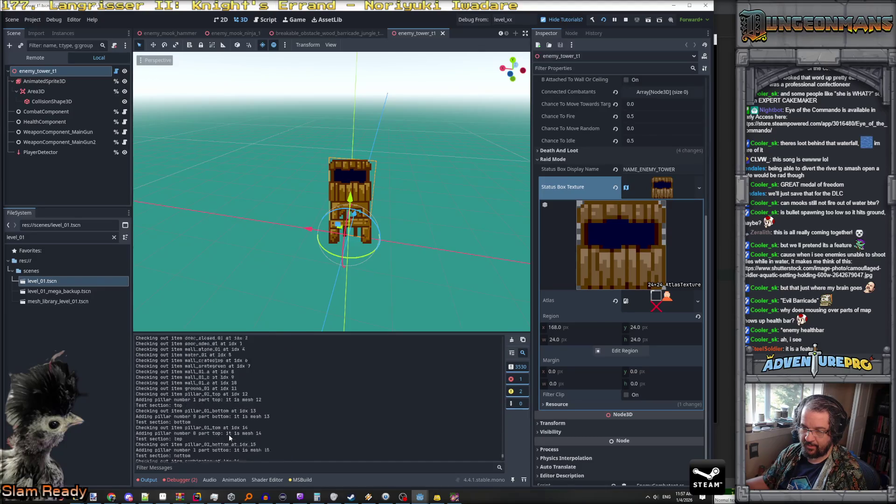
scroll(229, 435, down, 10)
scroll(229, 437, down, 10)
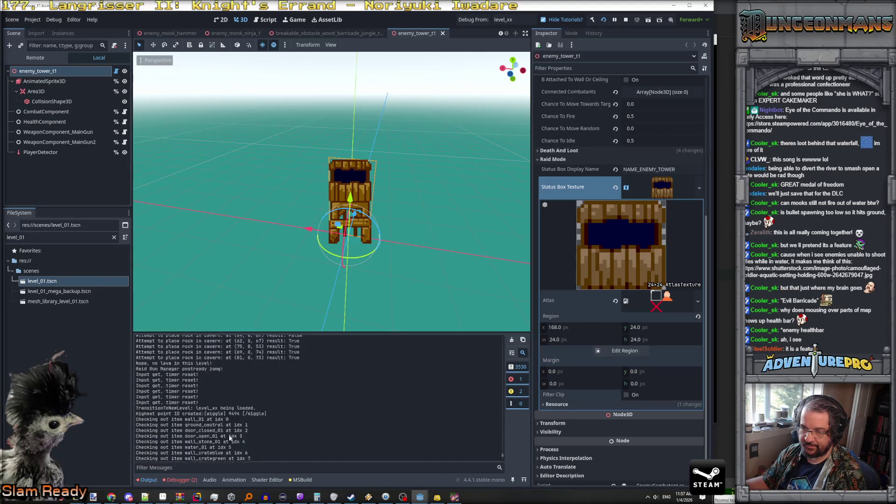
scroll(344, 408, down, 5)
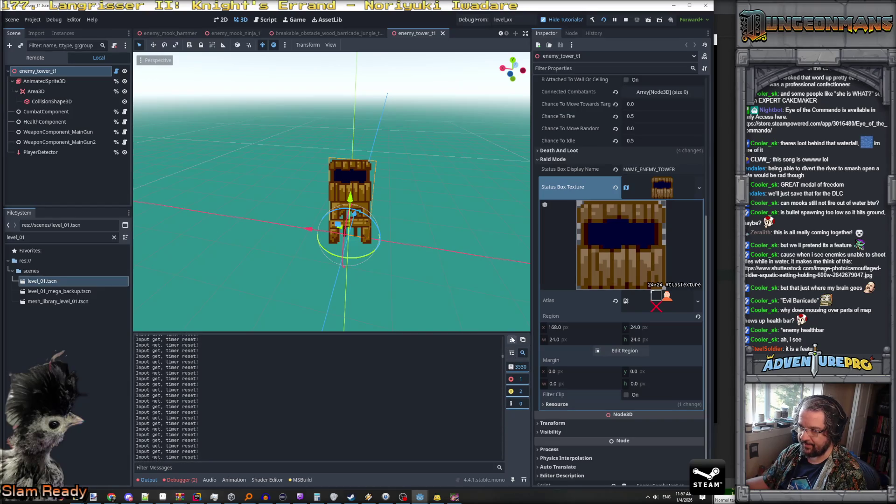
click(511, 340)
click(453, 497)
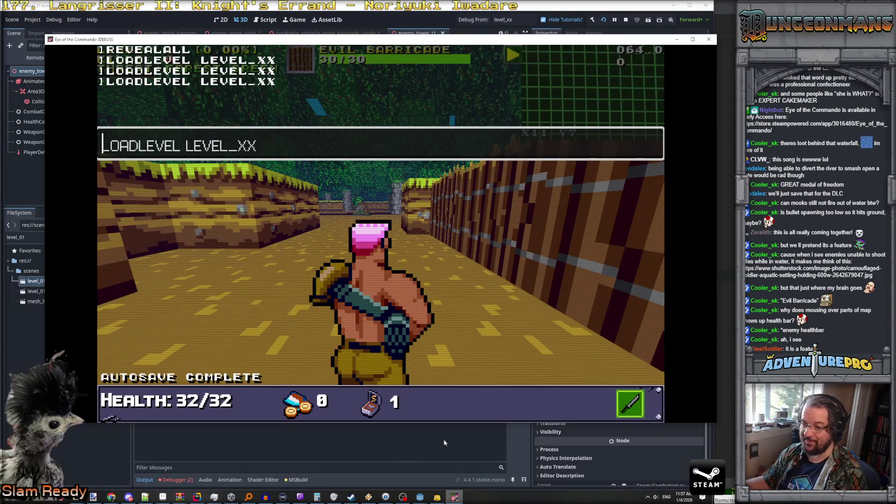
Attach Rider's .NET debugger to the 'Eye of the Commando (DEBUG)' process via Ctrl+Alt+F5.
key(alt+Tab)
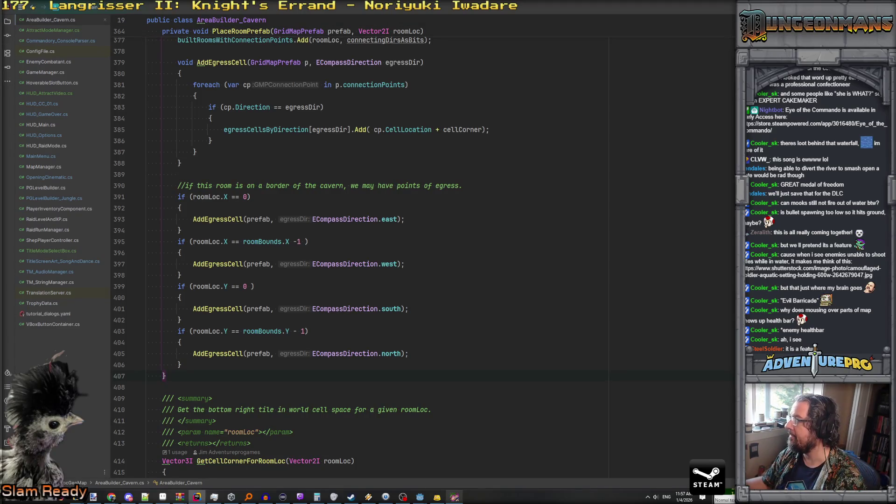
key(ctrl+alt+F5)
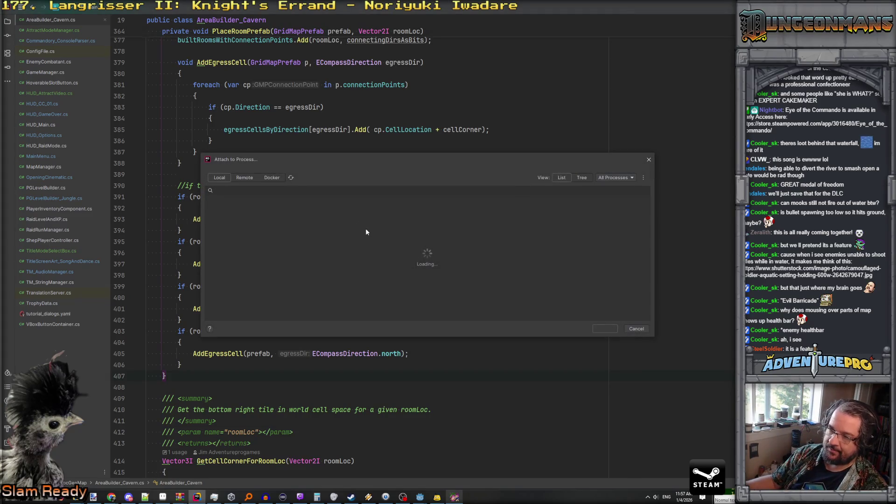
click(328, 241)
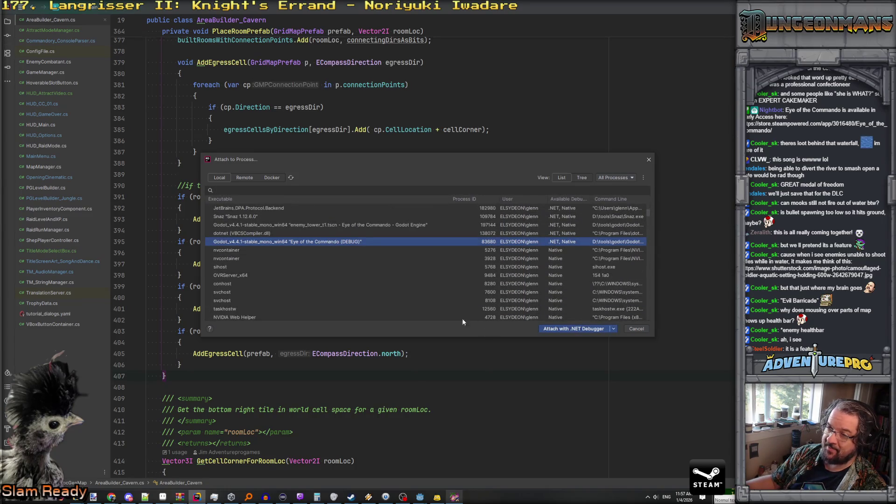
click(575, 330)
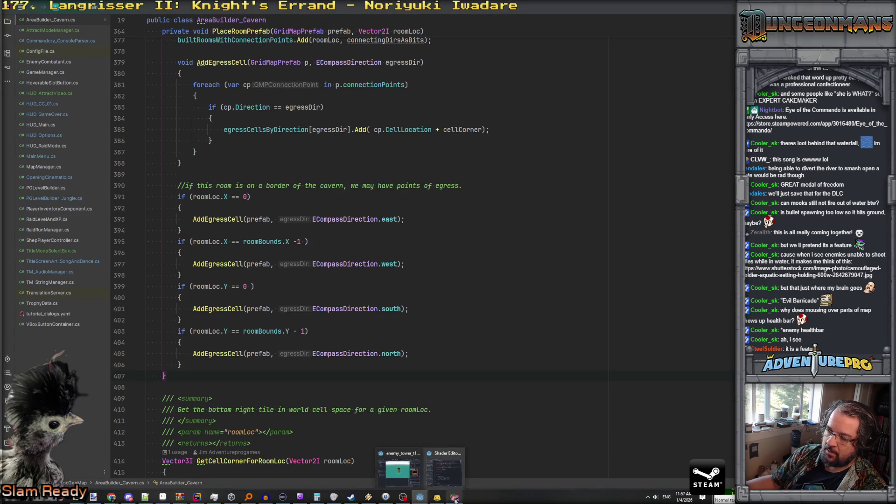
click(457, 480)
key(alt+Tab)
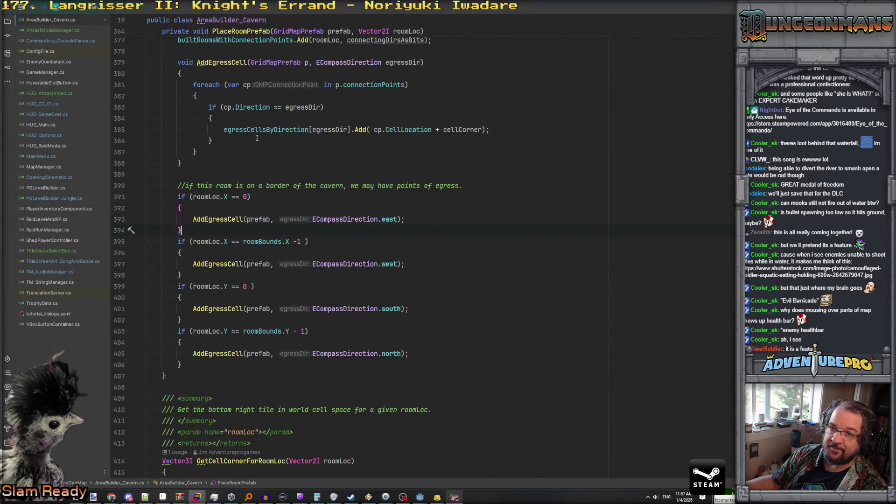
scroll(186, 173, up, 3)
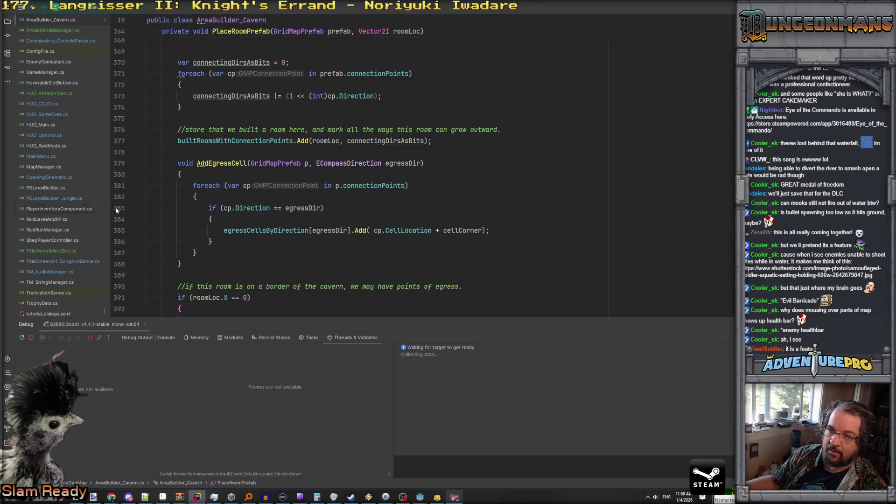
Open PGLevelBuilder_Jungle.cs and search 'river' to reach BuildRiverAcrossMap.
click(50, 200)
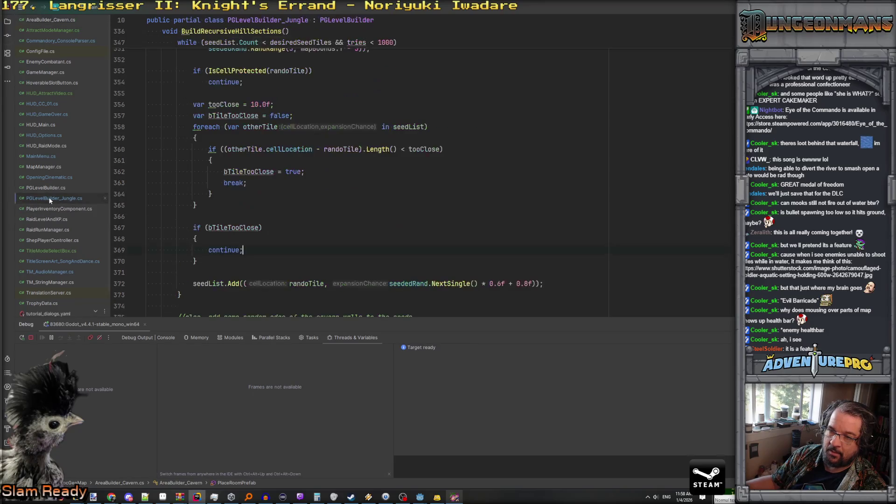
scroll(372, 221, up, 7)
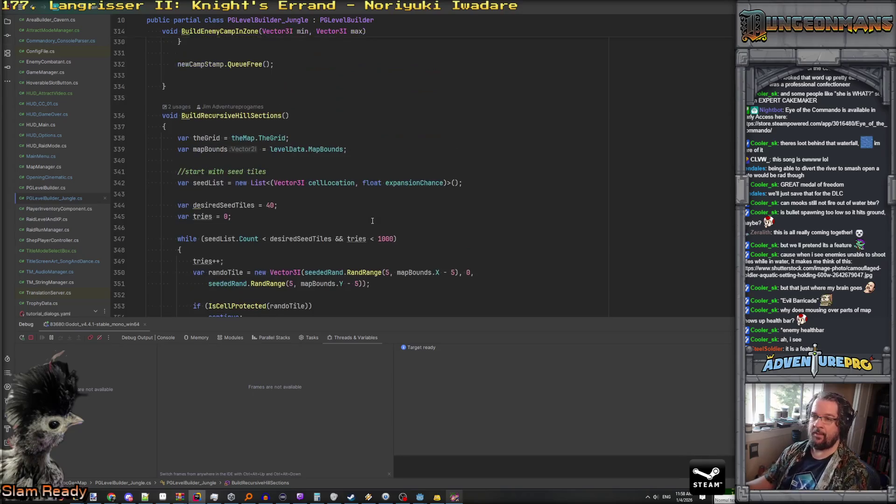
key(ctrl+f)
text(riv)
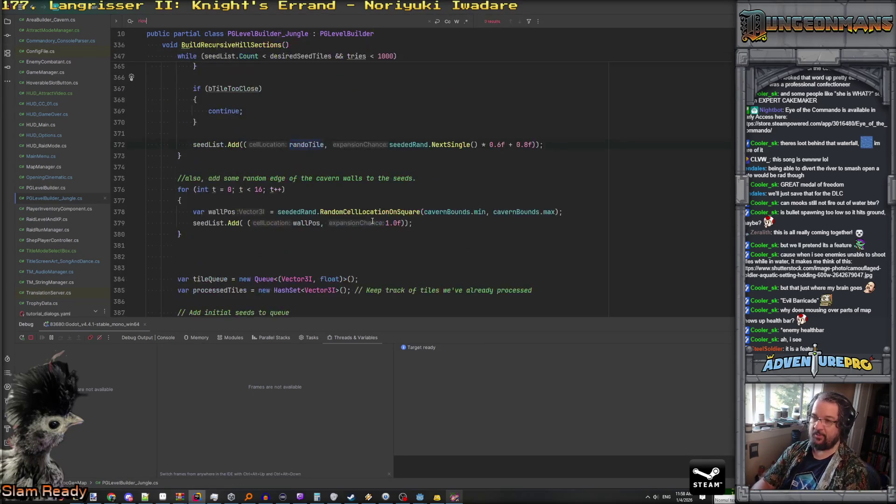
text(er)
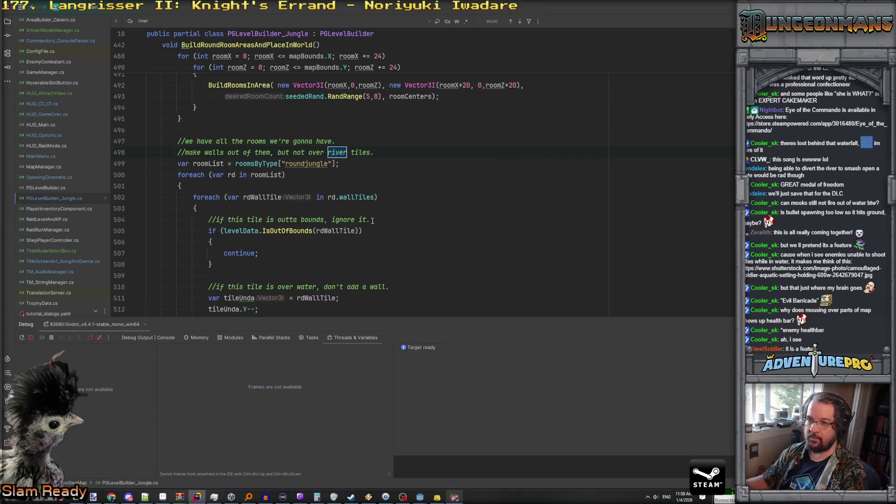
key(shift+Return)
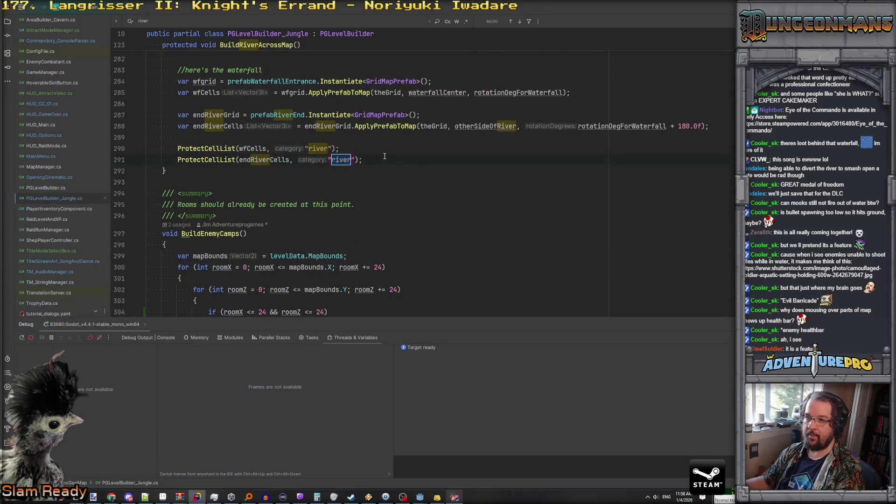
scroll(348, 150, up, 20)
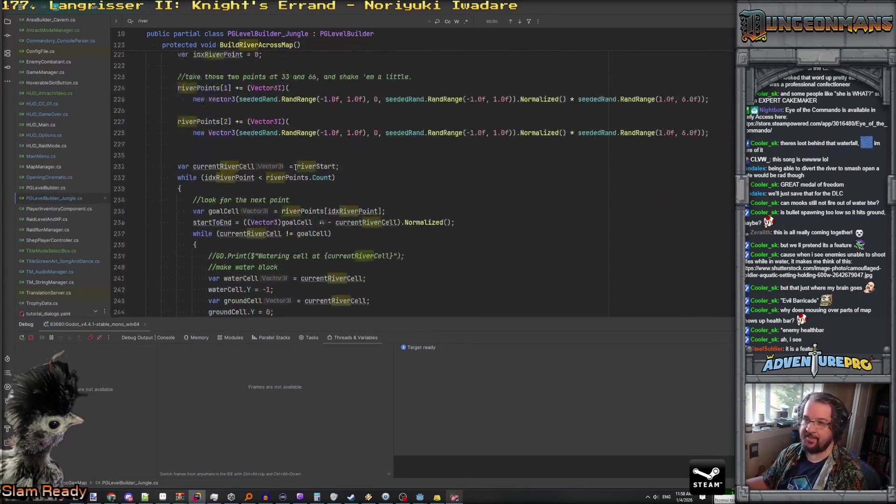
scroll(296, 167, up, 20)
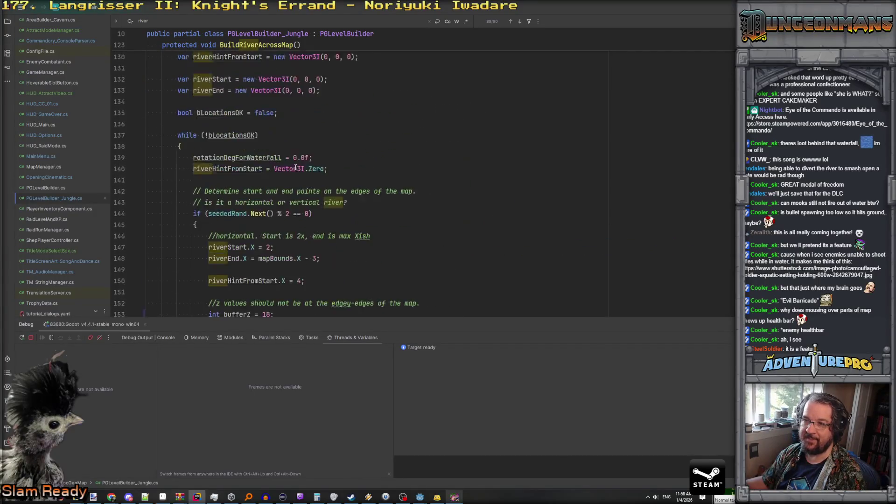
scroll(255, 187, down, 1)
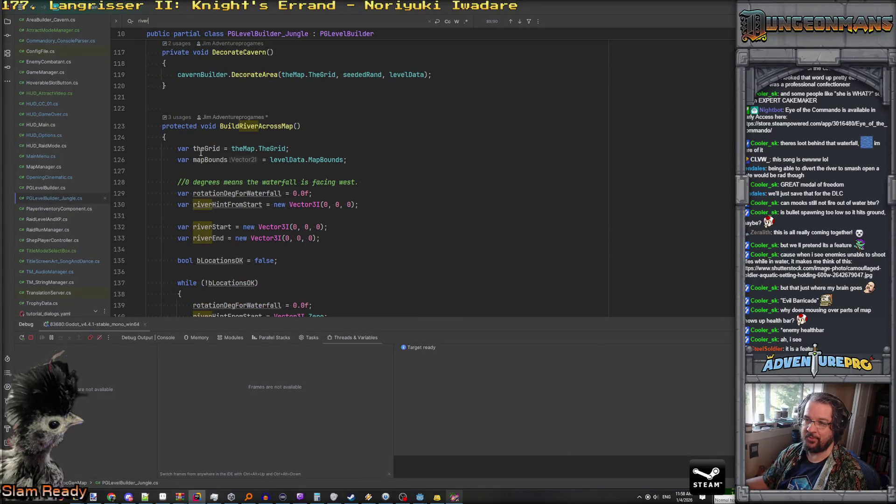
scroll(197, 195, down, 4)
Set a breakpoint on line 139 in the river location loop and enlarge the editor area.
click(221, 171)
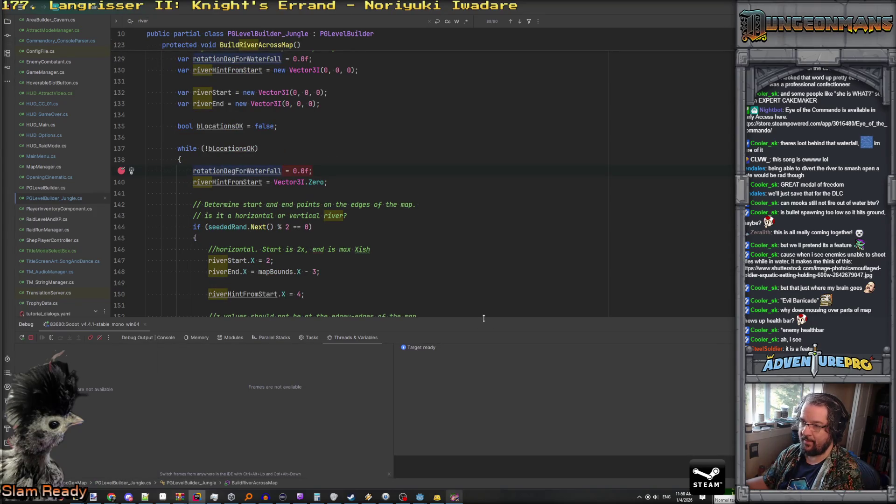
drag(483, 318, 503, 404)
scroll(433, 286, down, 14)
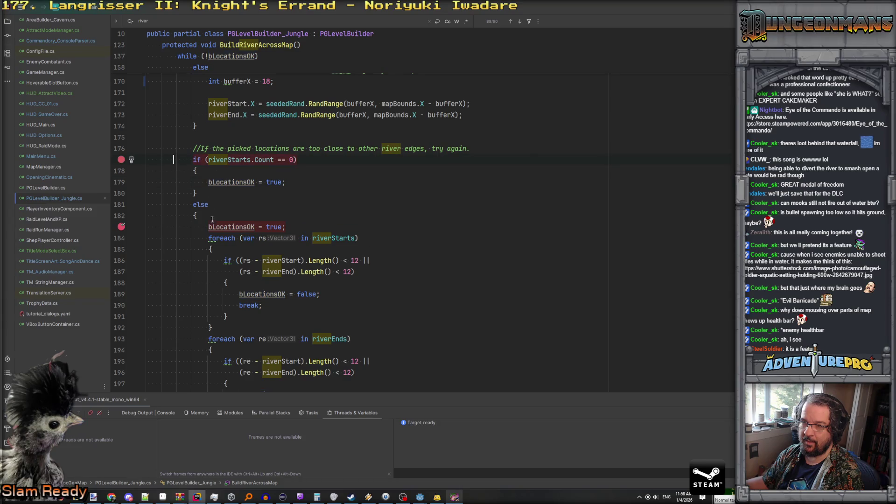
scroll(212, 220, down, 8)
scroll(179, 243, up, 8)
scroll(192, 239, up, 15)
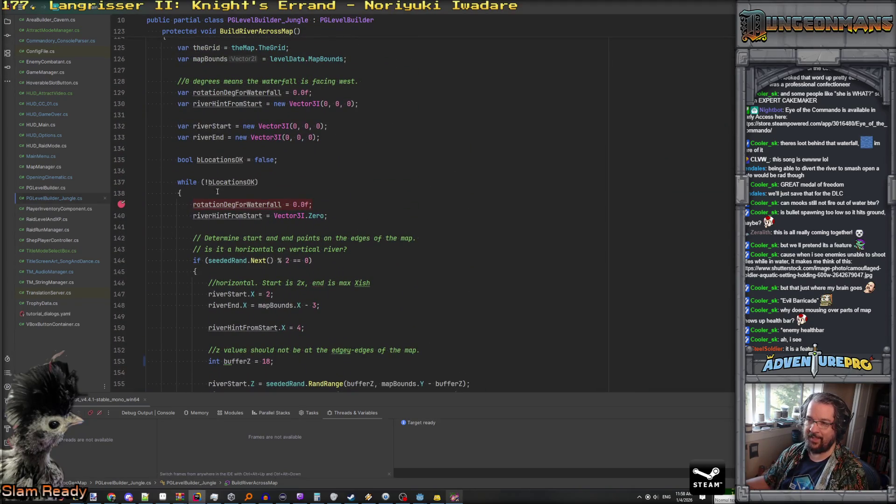
scroll(222, 183, down, 2)
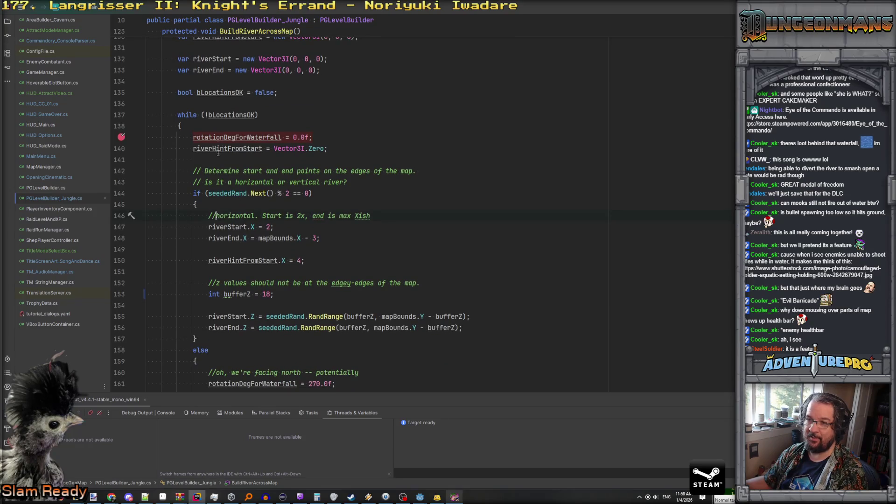
key(alt+Tab)
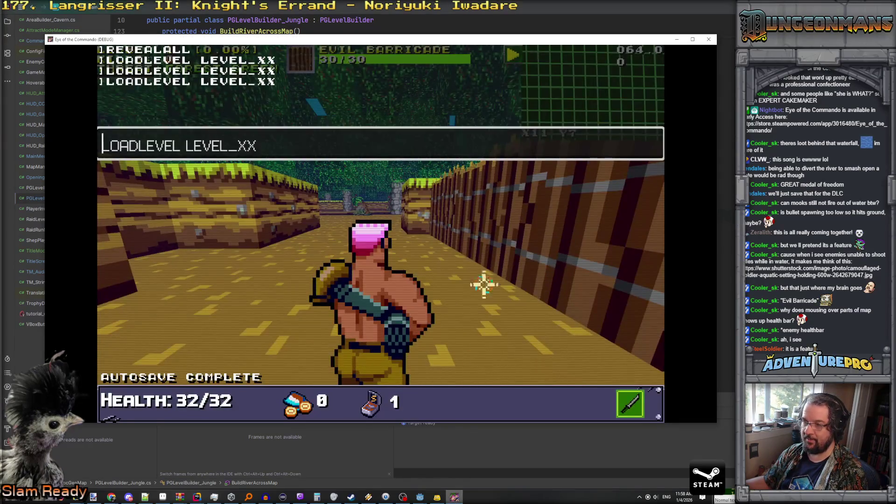
Return from the game to Rider's BuildRiverAcrossMap breakpoint on line 139.
key(alt+Tab)
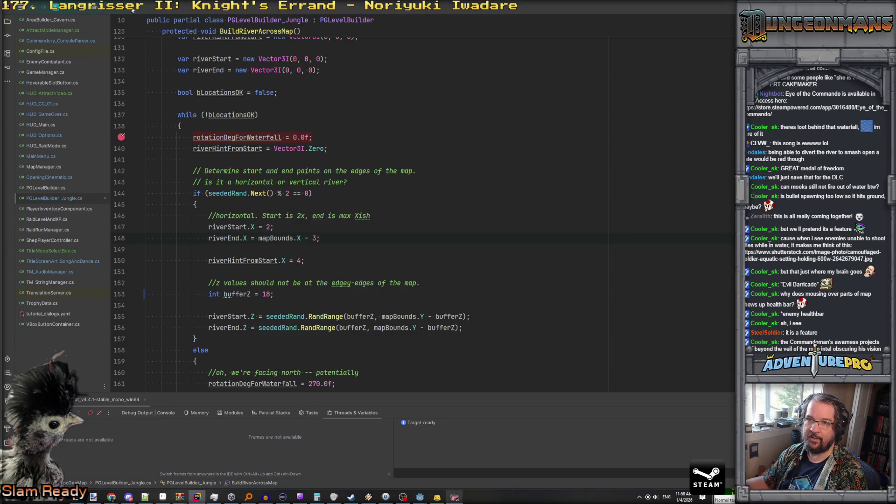
click(19, 7)
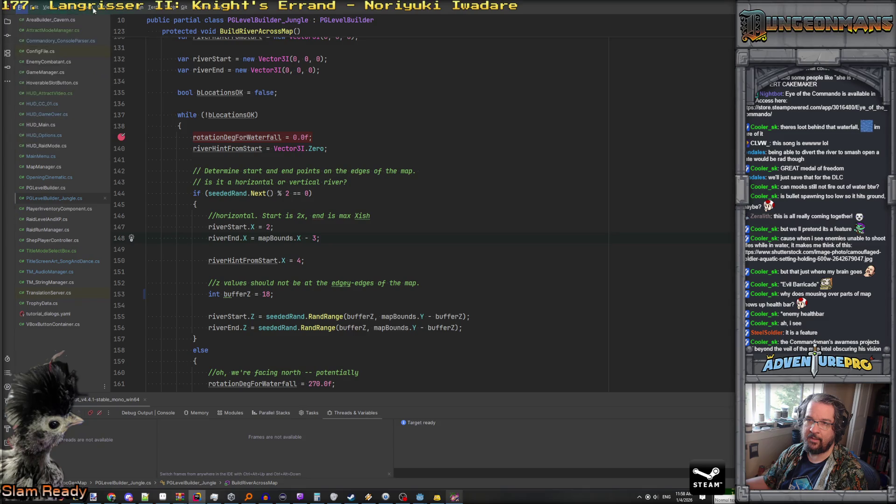
click(139, 7)
click(139, 8)
click(139, 8)
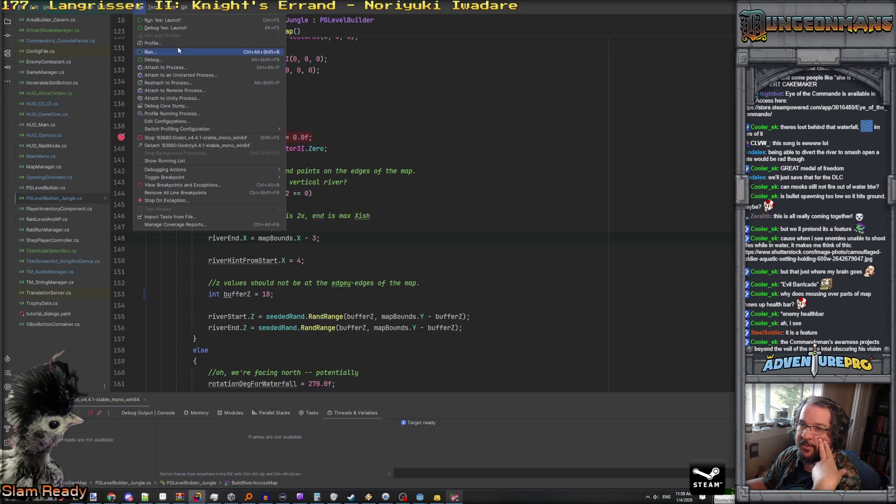
click(125, 7)
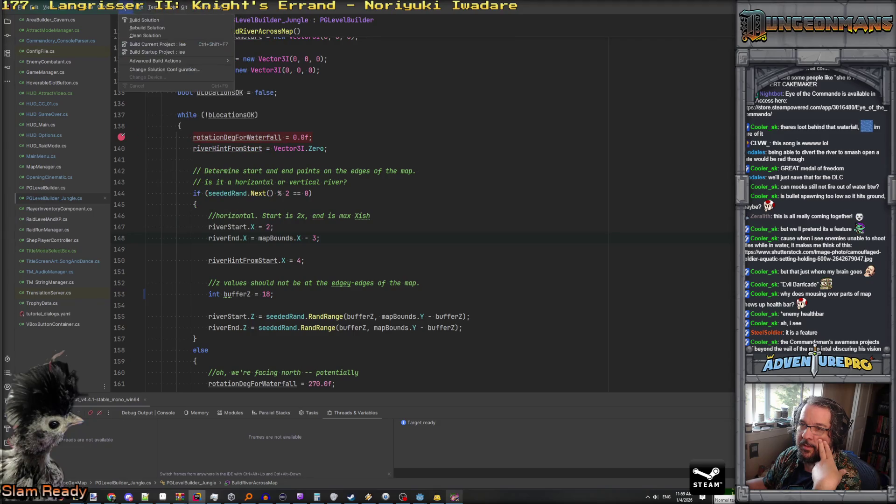
mouse_move(140, 8)
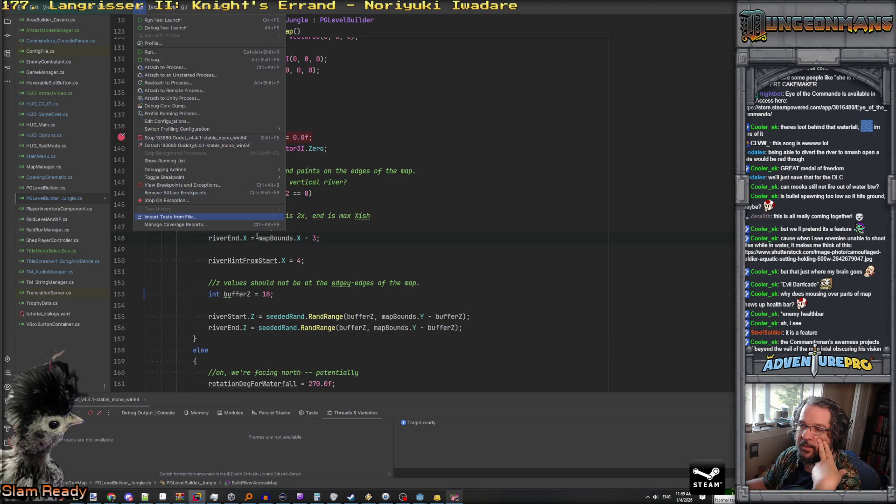
click(403, 260)
scroll(403, 257, down, 2)
scroll(404, 257, down, 20)
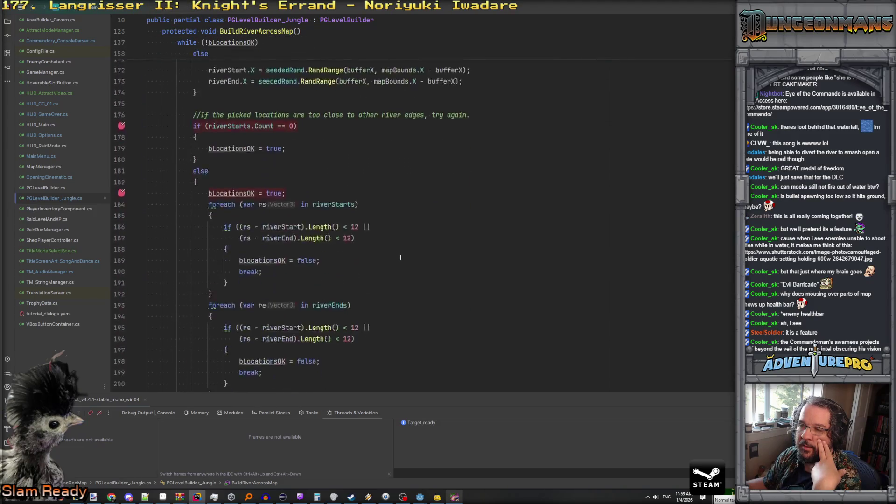
Add a breakpoint on the goalCell line 235 and move to line 306's continue.
scroll(399, 256, down, 8)
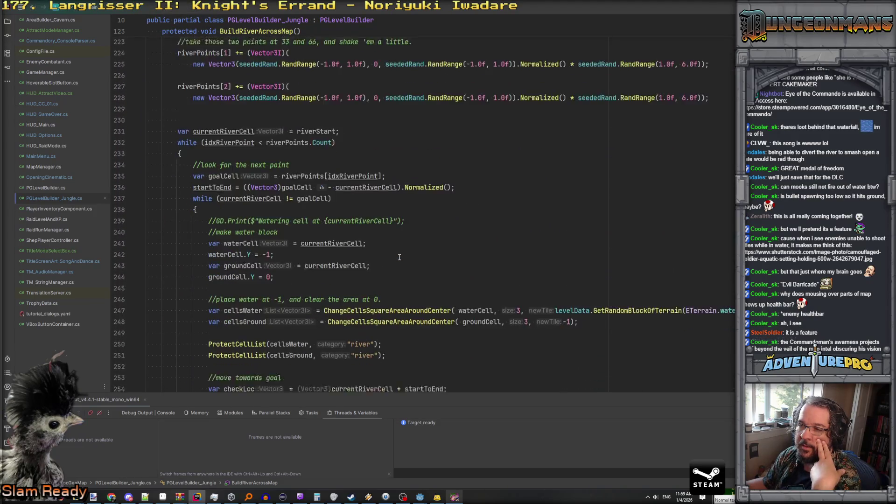
click(120, 137)
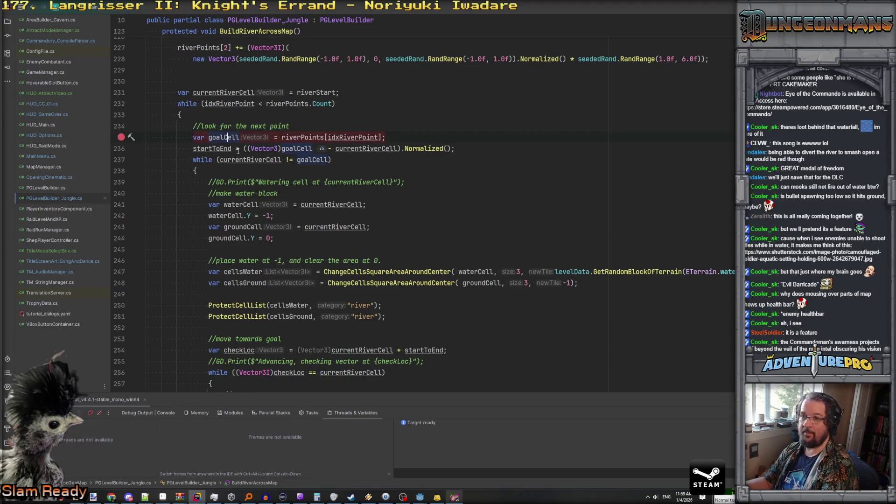
scroll(244, 200, down, 6)
scroll(244, 201, down, 12)
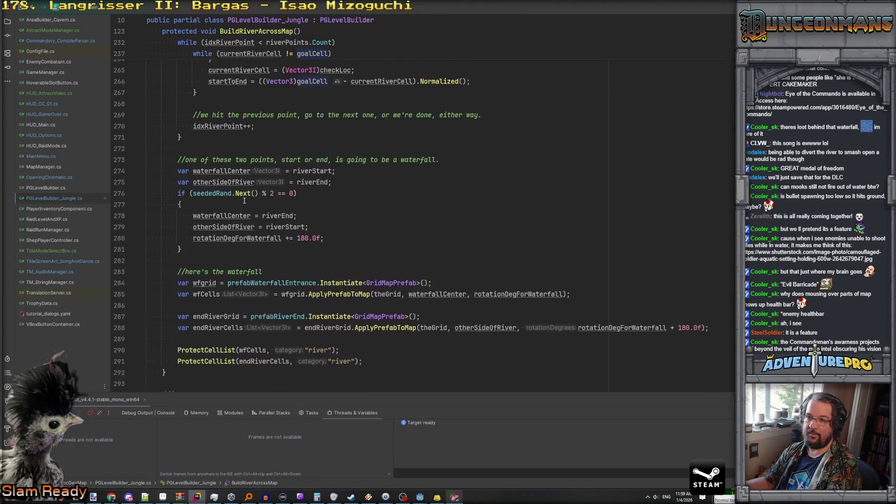
scroll(243, 201, down, 3)
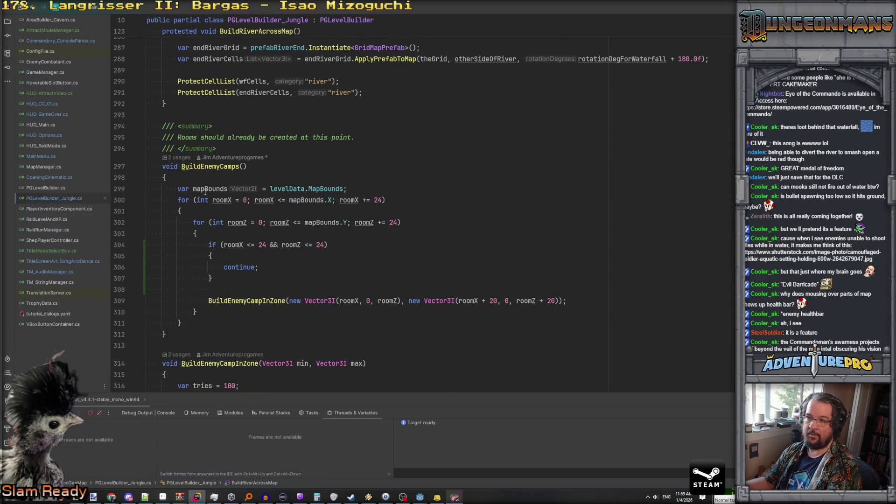
click(244, 269)
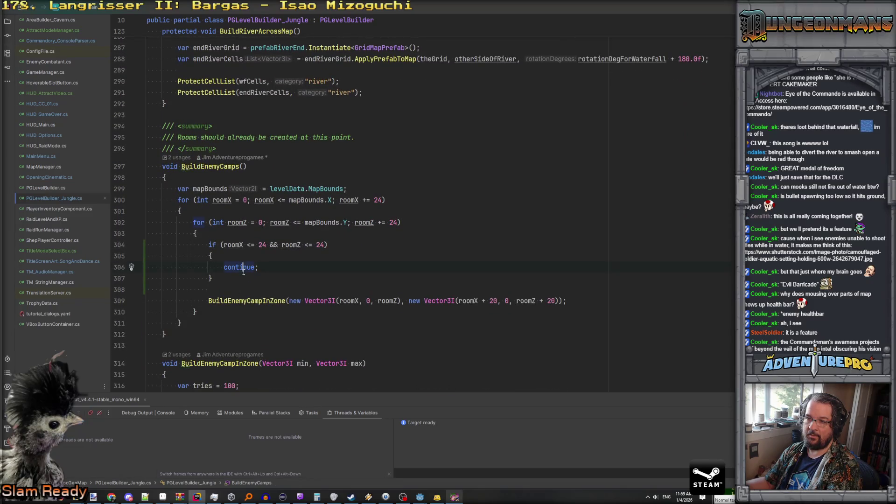
Remove the breakpoint on line 309 in the enemy camp loop.
scroll(230, 297, down, 6)
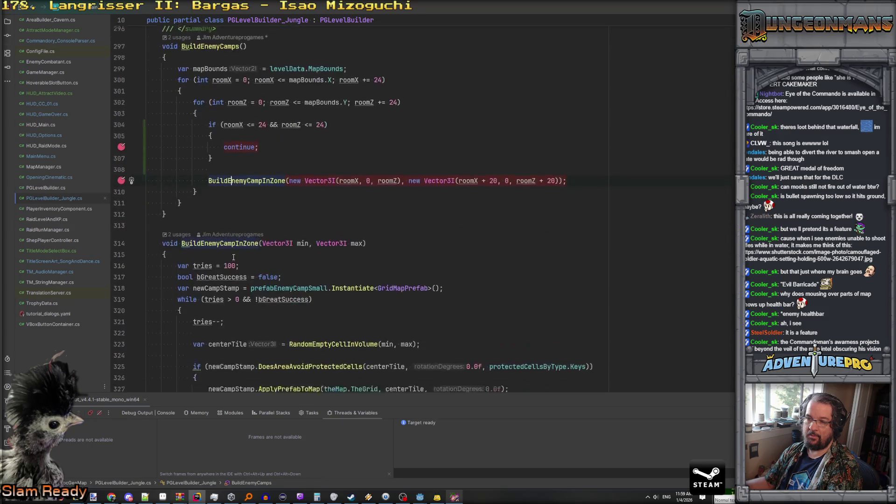
scroll(211, 210, down, 7)
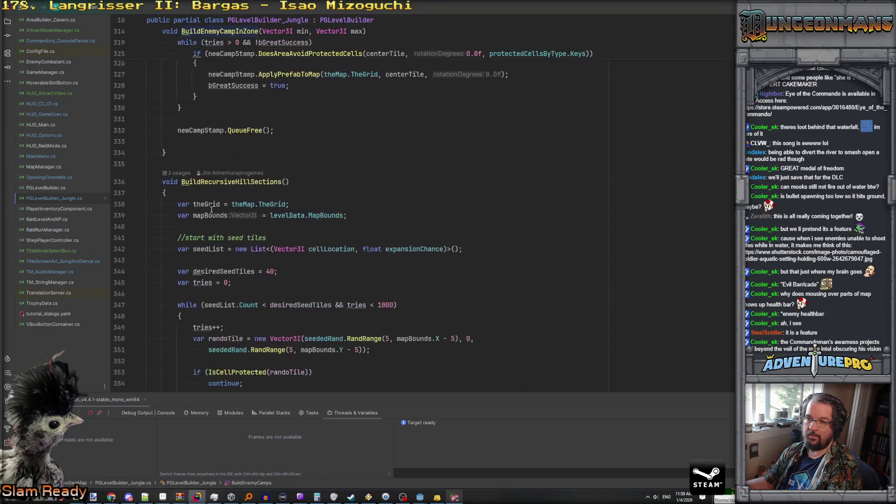
scroll(201, 203, down, 19)
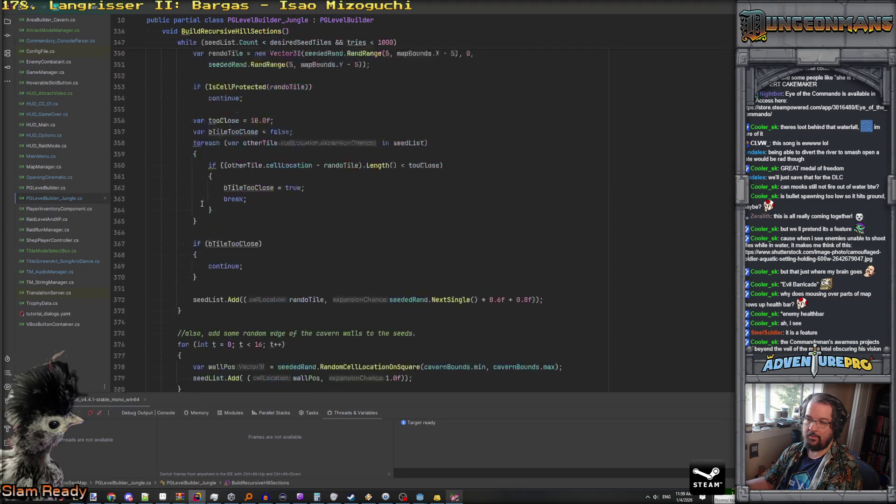
scroll(202, 204, down, 16)
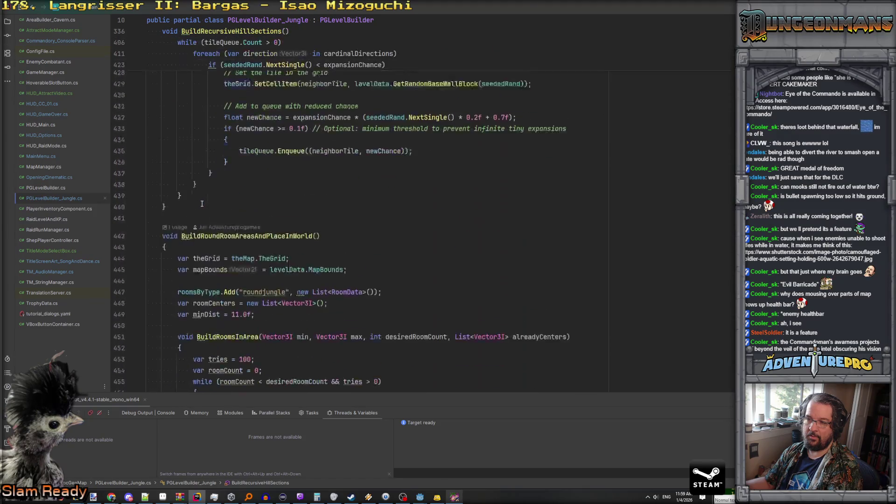
scroll(205, 219, down, 20)
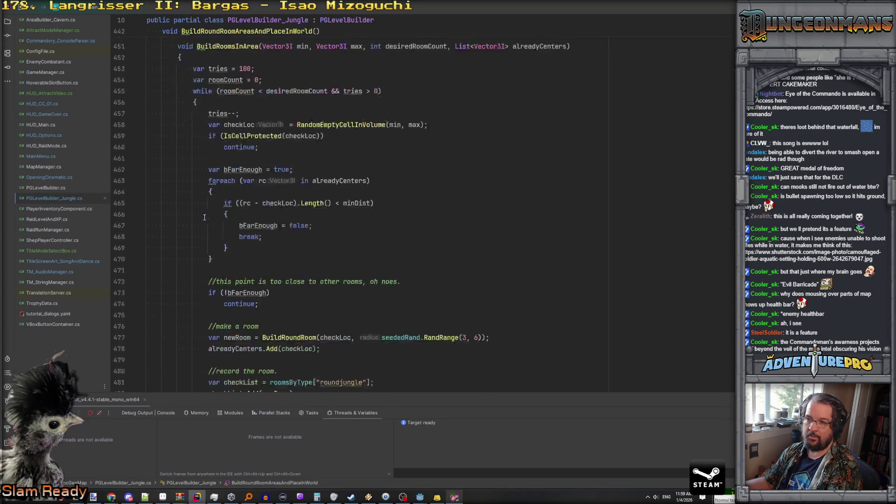
scroll(204, 218, down, 7)
scroll(205, 218, up, 8)
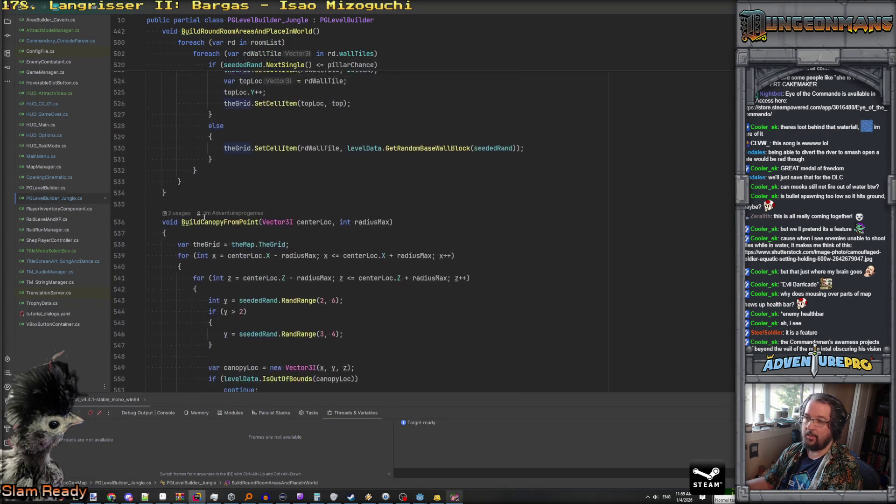
scroll(205, 218, up, 19)
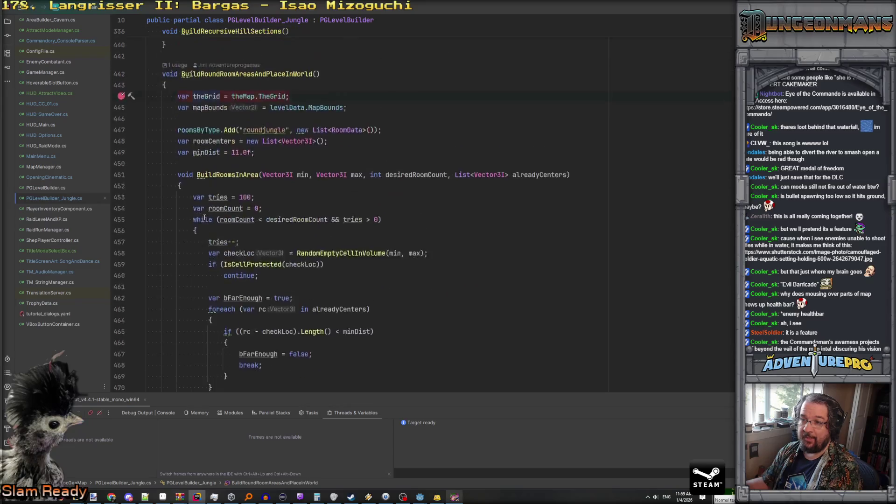
scroll(209, 222, up, 20)
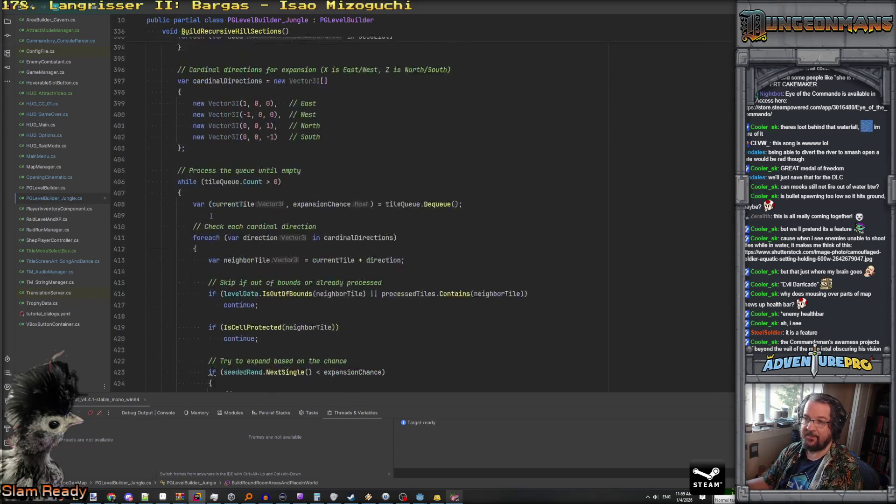
scroll(211, 215, up, 10)
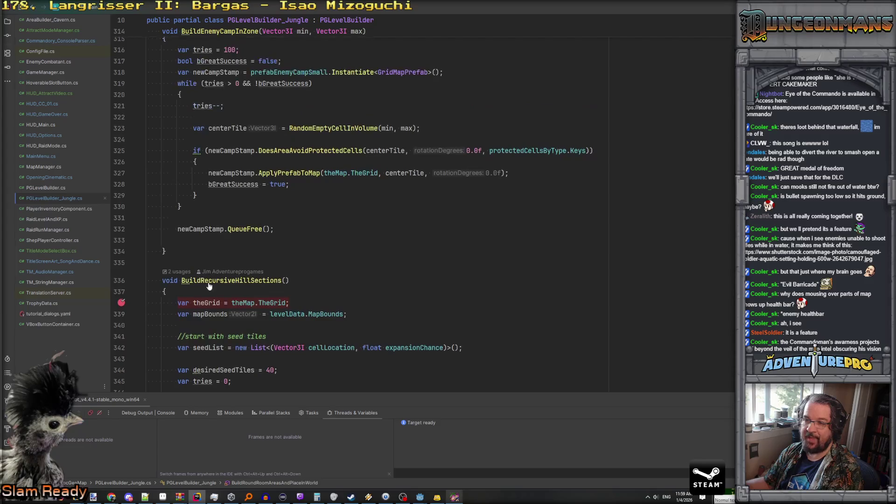
scroll(237, 237, up, 7)
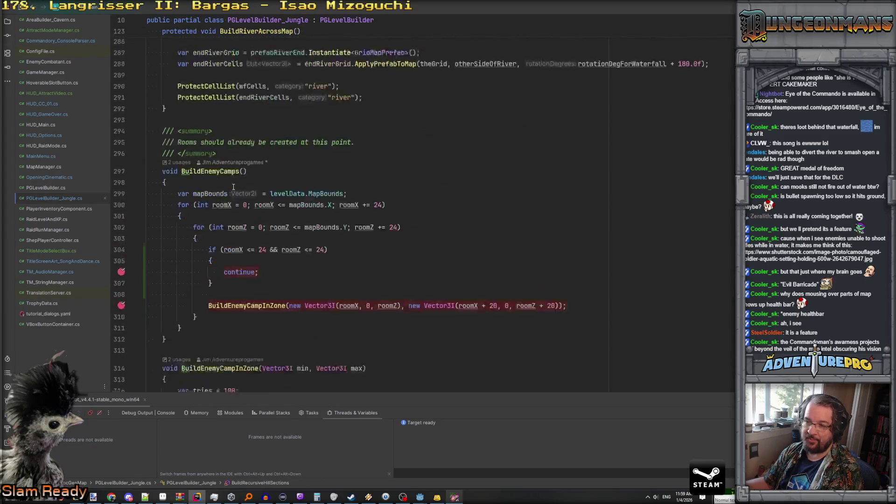
key(F9)
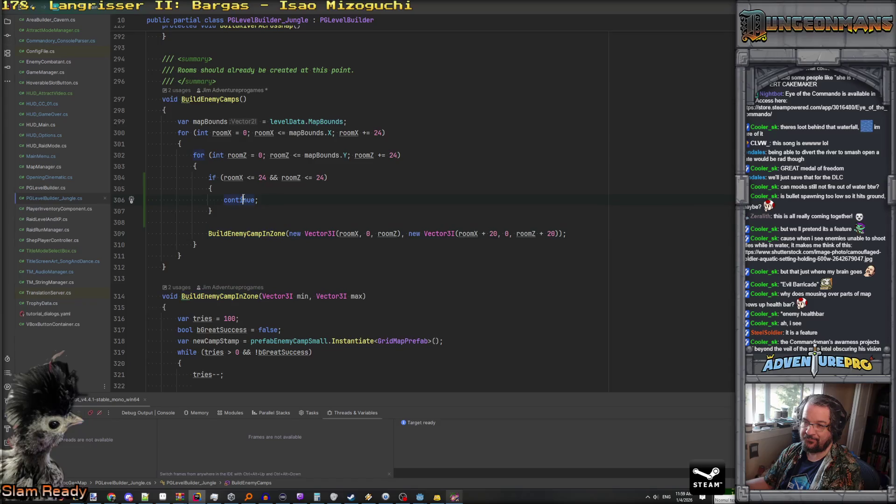
Remove the river breakpoints on lines 183 and 139 and scroll to BuildPrepass.
scroll(243, 200, up, 20)
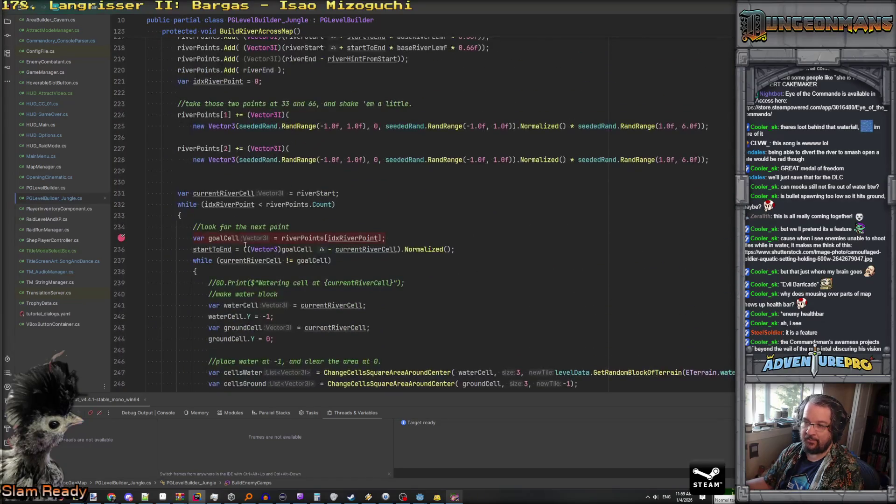
scroll(246, 233, up, 19)
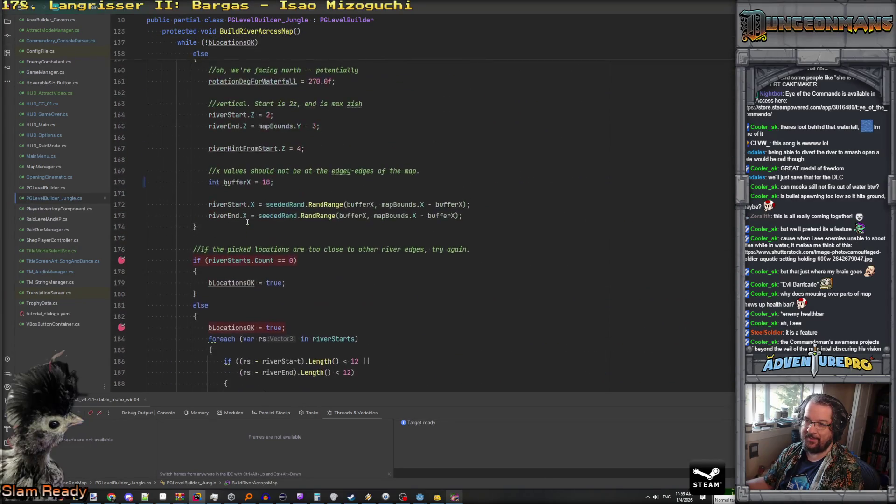
key(F9)
scroll(241, 261, up, 13)
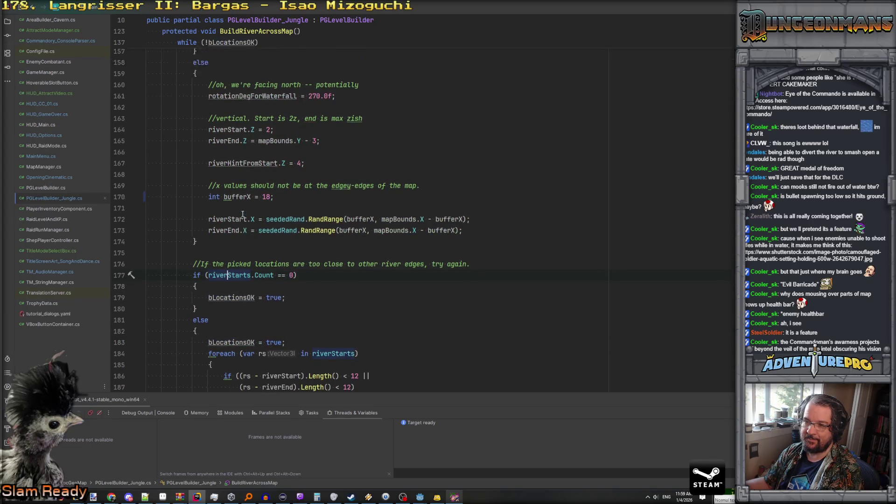
click(241, 238)
key(F9)
scroll(242, 224, up, 19)
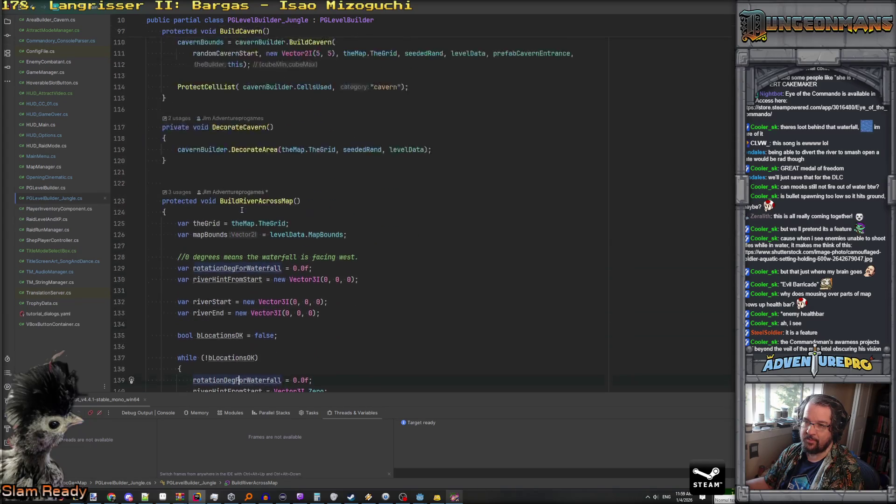
scroll(241, 209, up, 20)
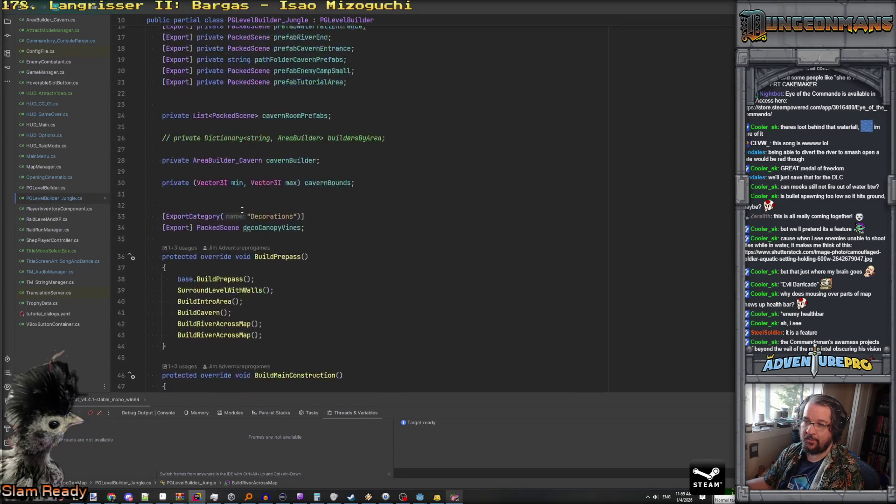
Correct the game console command to LOADLEVEL LEVEL_XX and run it.
key(F5)
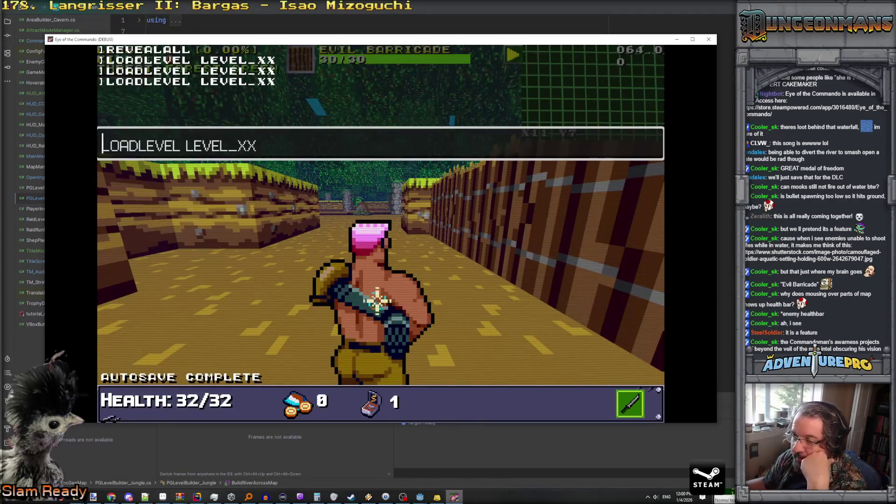
click(273, 140)
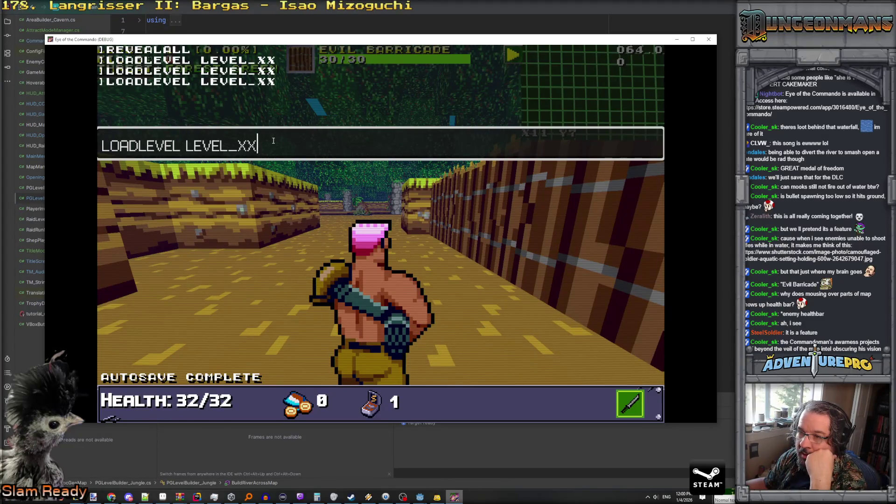
key(BackSpace)
key(BackSpace)
key(BackSpace)
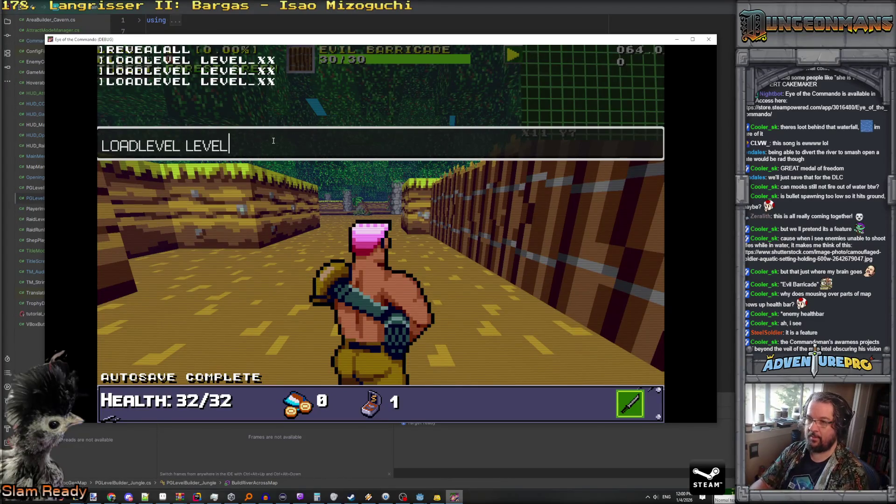
text(_XX)
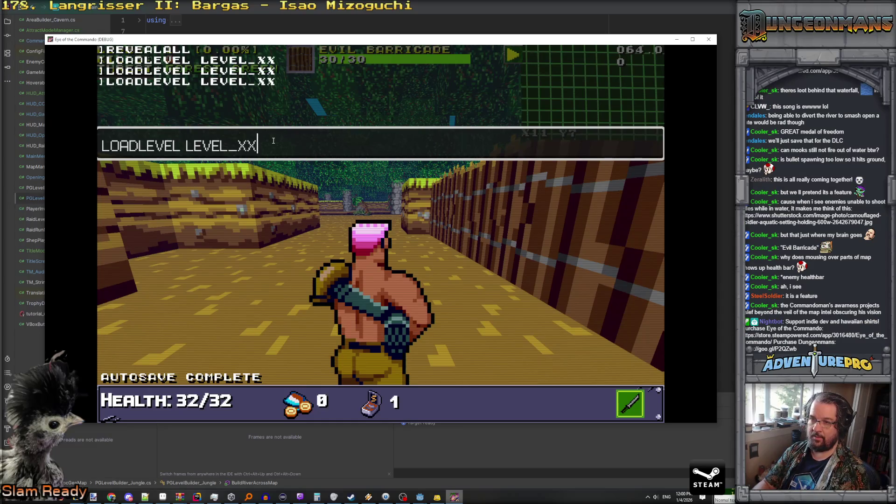
key(Return)
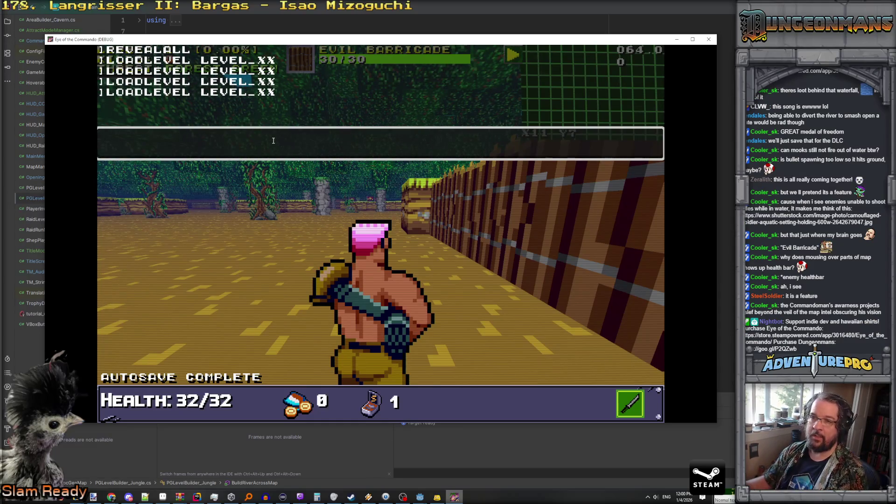
Reload LEVEL_XX twice more, then view the Godot debugger's Errors list.
key(Up)
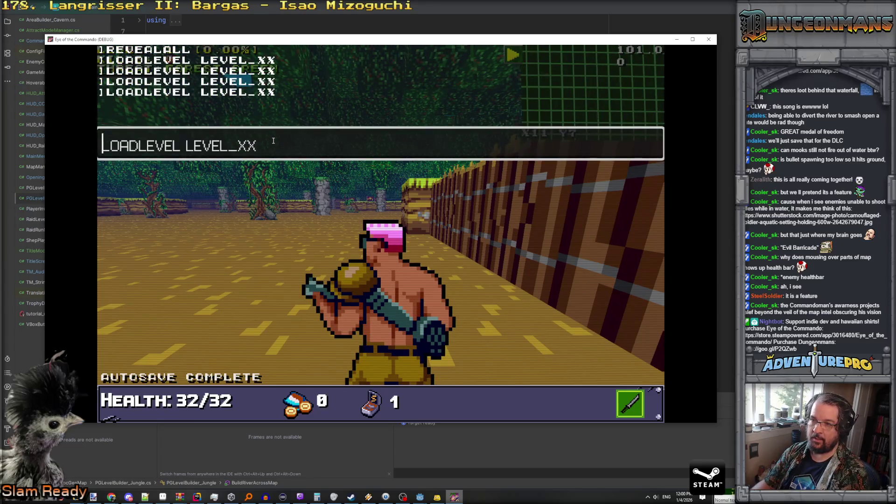
key(Return)
key(Up)
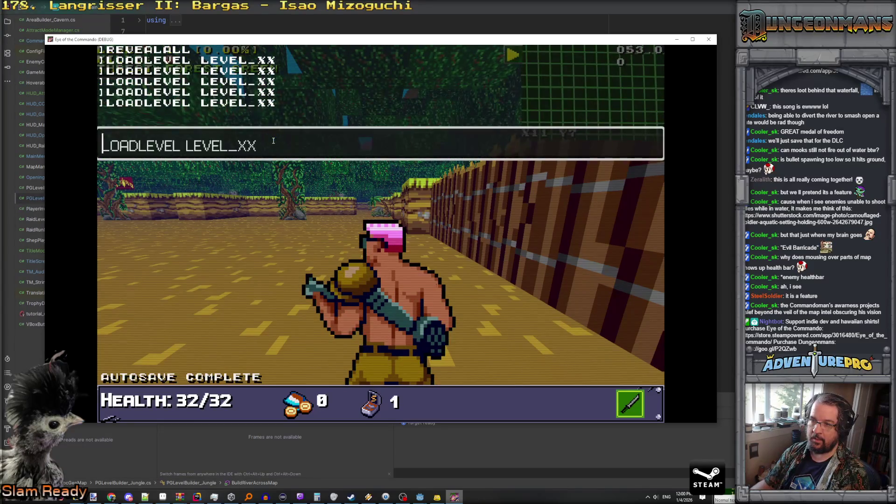
key(Return)
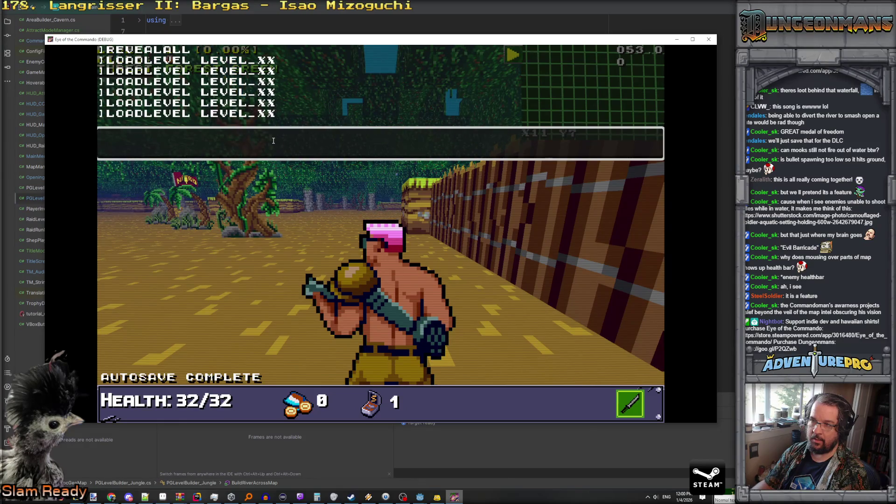
click(411, 478)
click(176, 480)
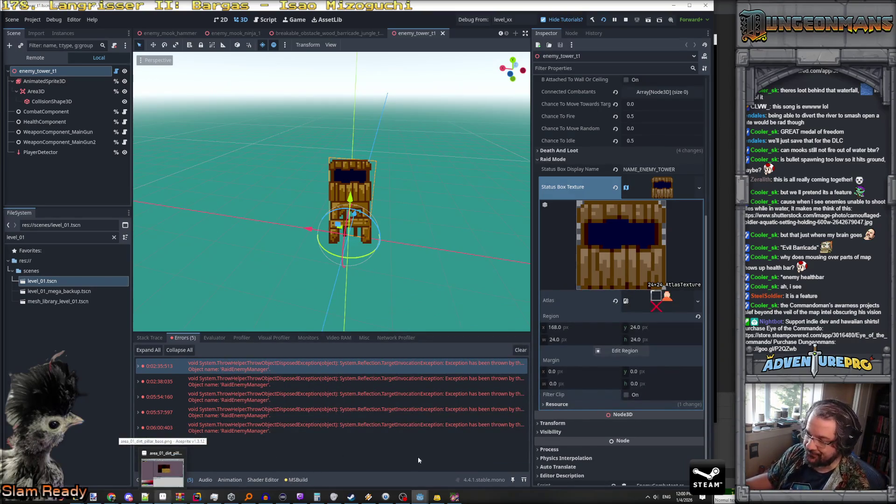
Clear Godot's error list and reload LEVEL_XX from the game console.
click(517, 350)
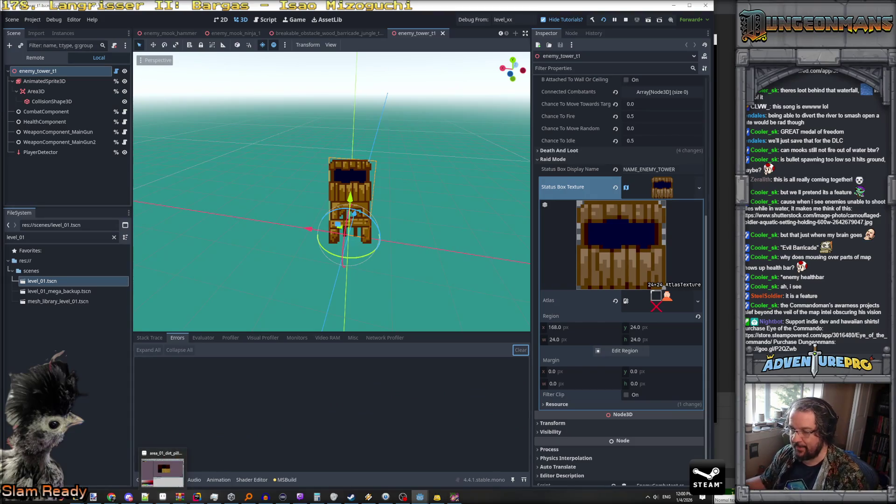
click(455, 471)
key(Up)
key(Return)
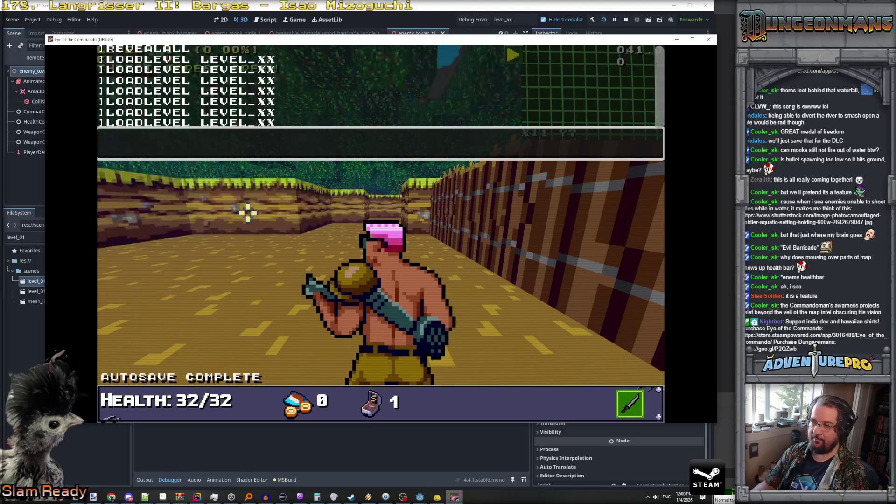
Reload LEVEL_XX once more and move the game window aside to reveal the editor.
key(Up)
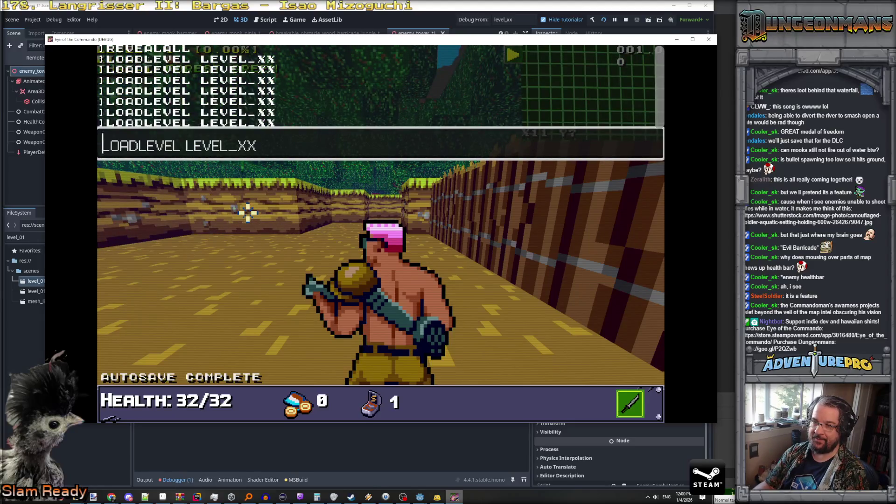
key(Return)
key(Up)
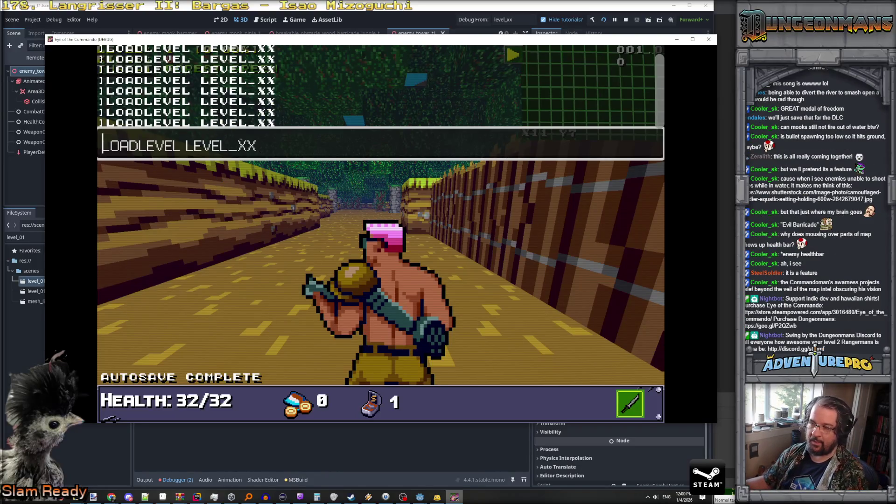
drag(302, 39, 613, 69)
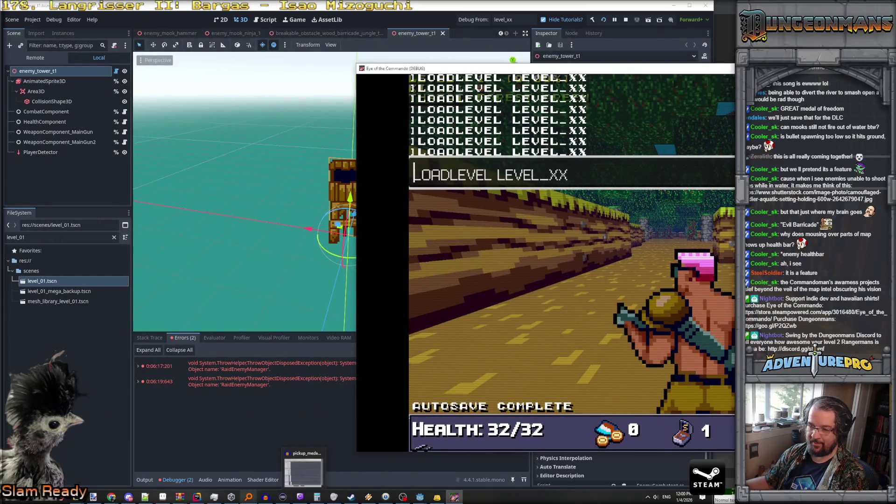
Scroll Rider's code to BuildMainConstruction, then rerun the level load in the game console.
click(195, 499)
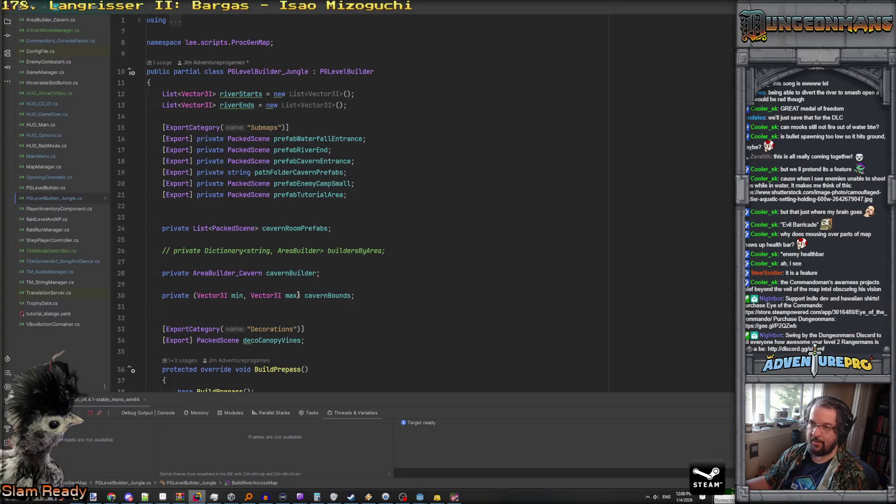
scroll(348, 279, down, 15)
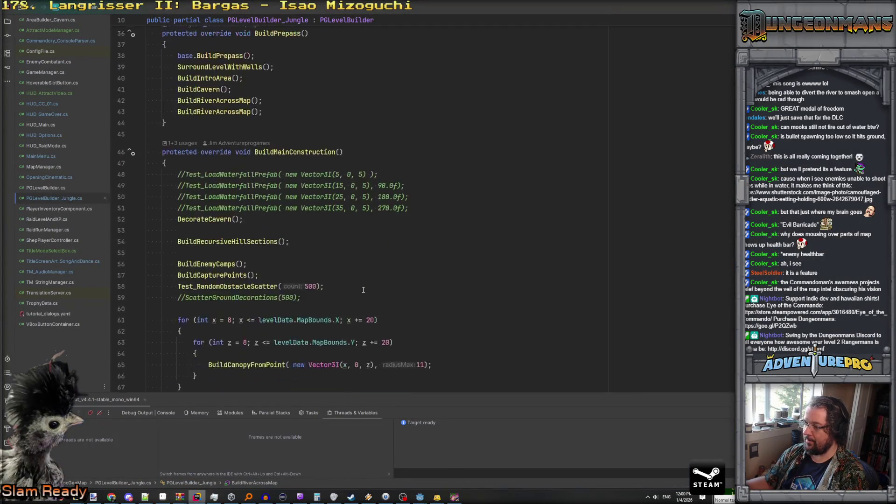
click(454, 497)
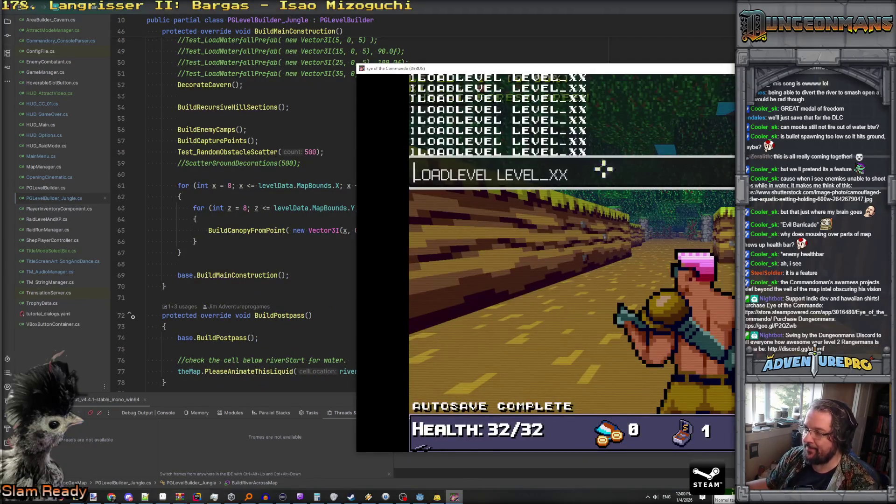
click(592, 172)
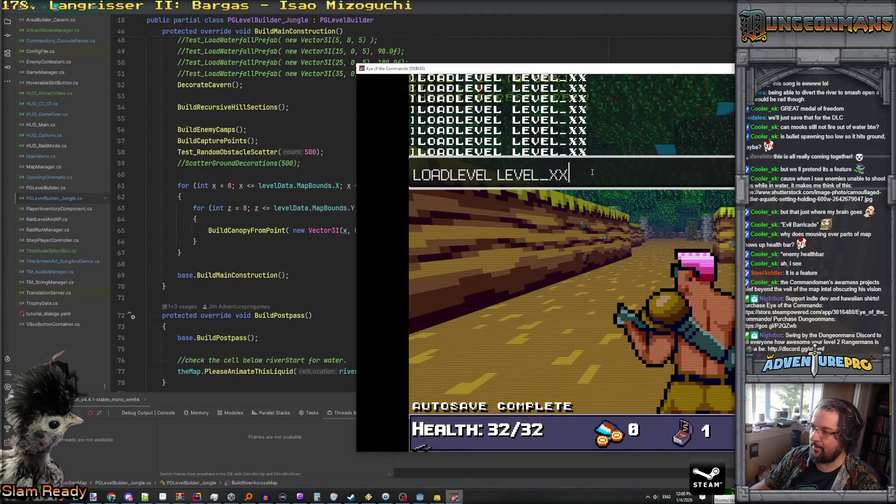
key(Return)
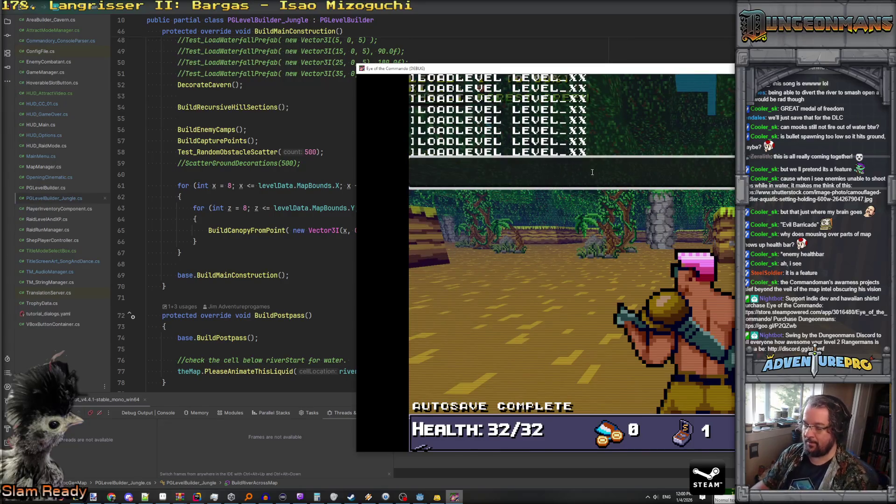
Reload LEVEL_XX five more times to inspect newly generated jungle layouts.
key(Up)
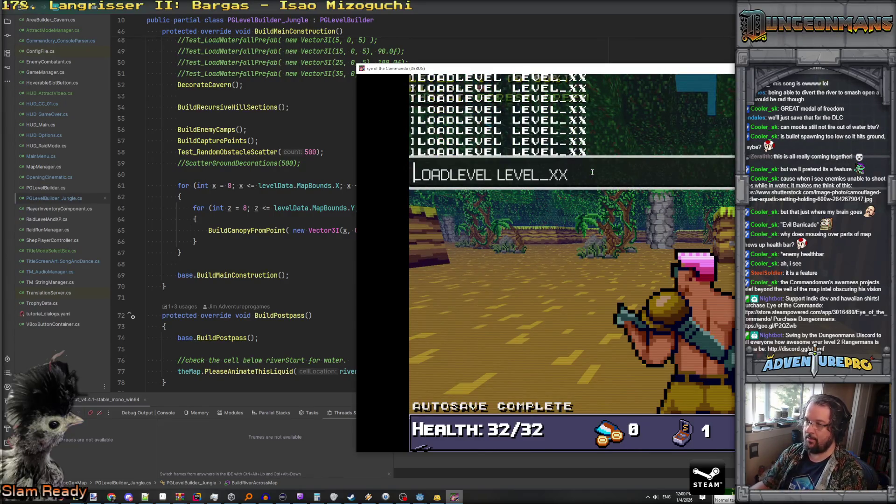
key(Return)
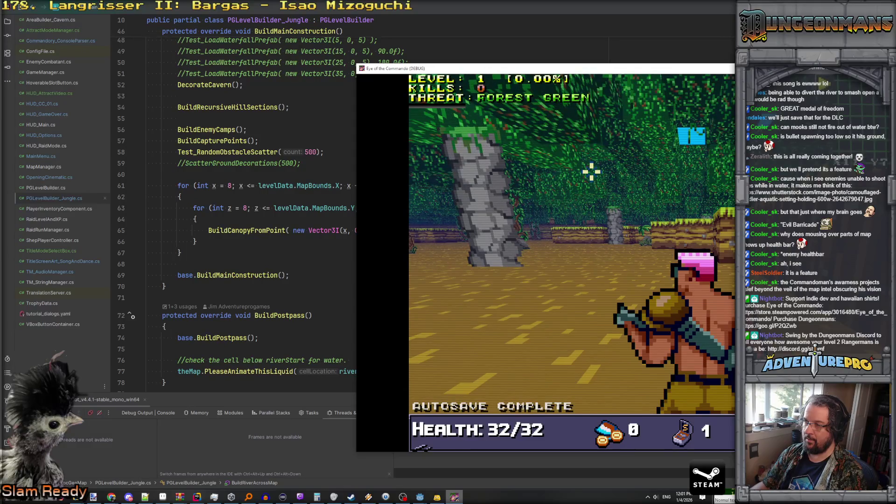
key(Up)
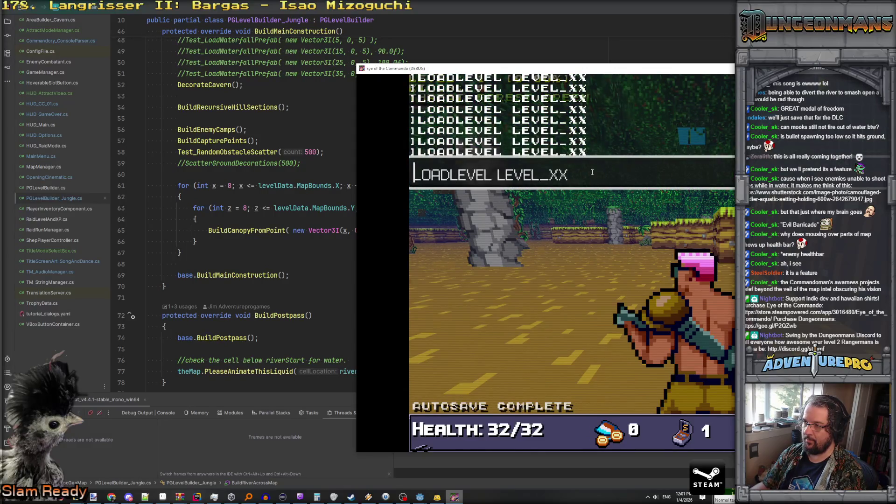
key(Return)
key(Up)
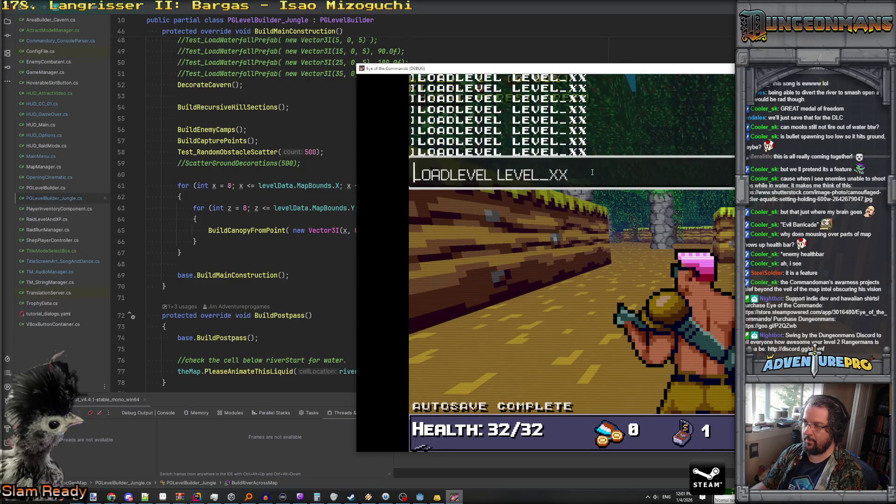
key(Return)
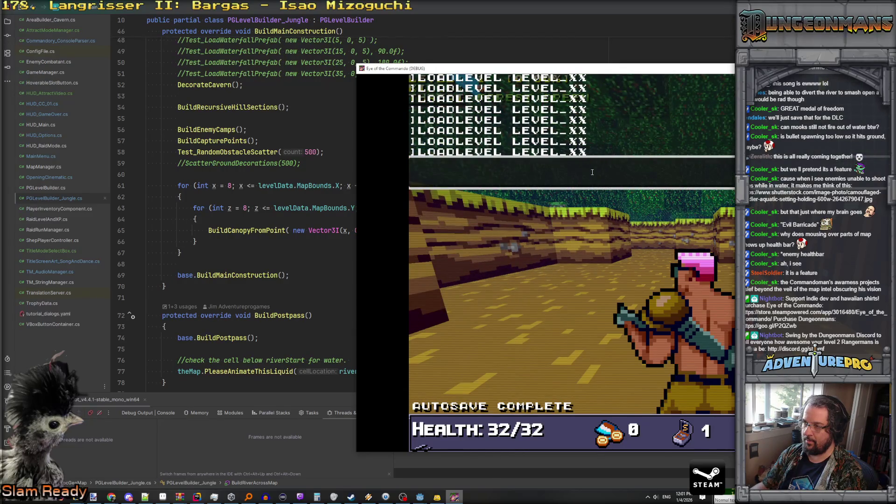
key(Up)
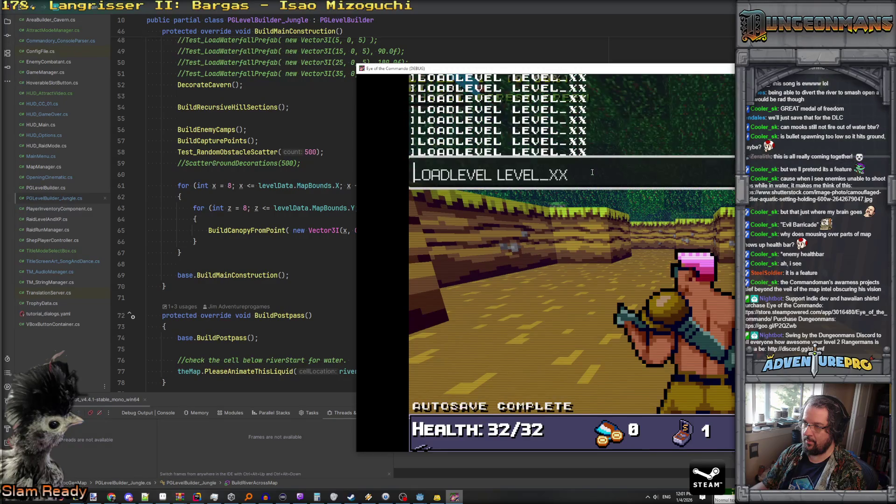
key(Return)
key(Up)
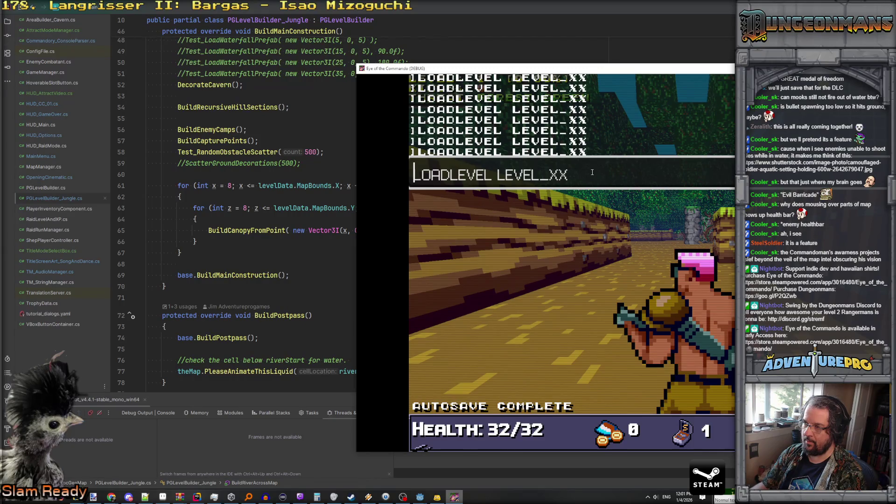
key(Return)
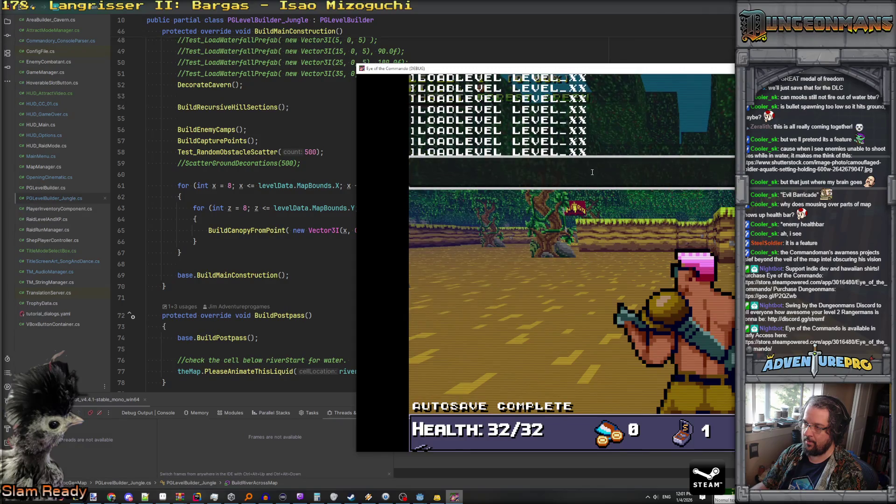
Keep reloading LEVEL_XX, moving the caret to the end of the recalled command first.
key(Up)
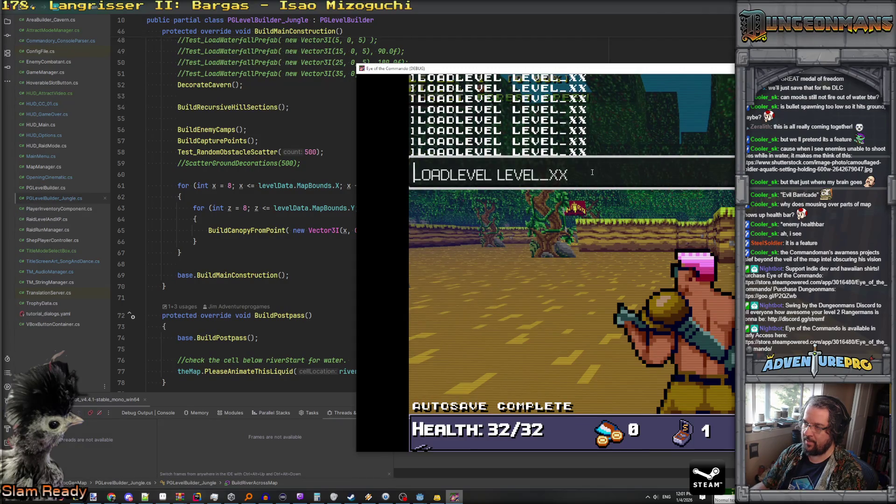
key(Right)
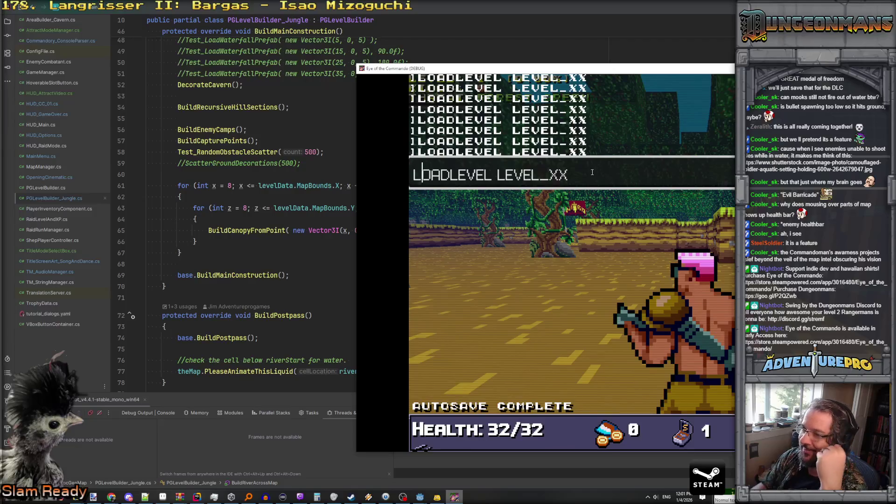
key(End)
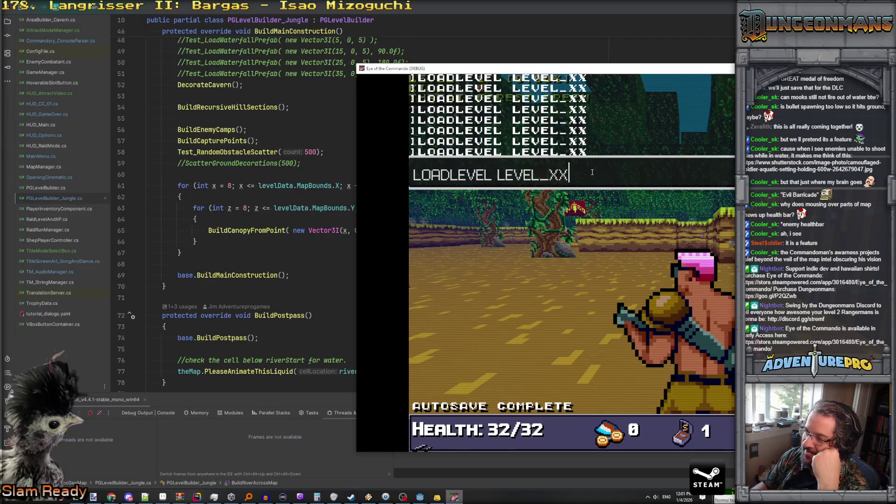
key(Return)
key(Up)
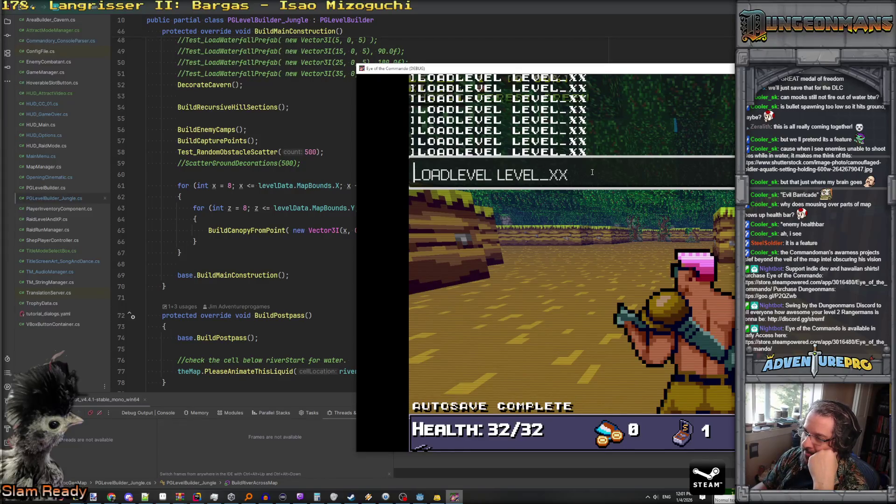
key(Right)
key(Right)
key(Right)
key(Return)
key(Up)
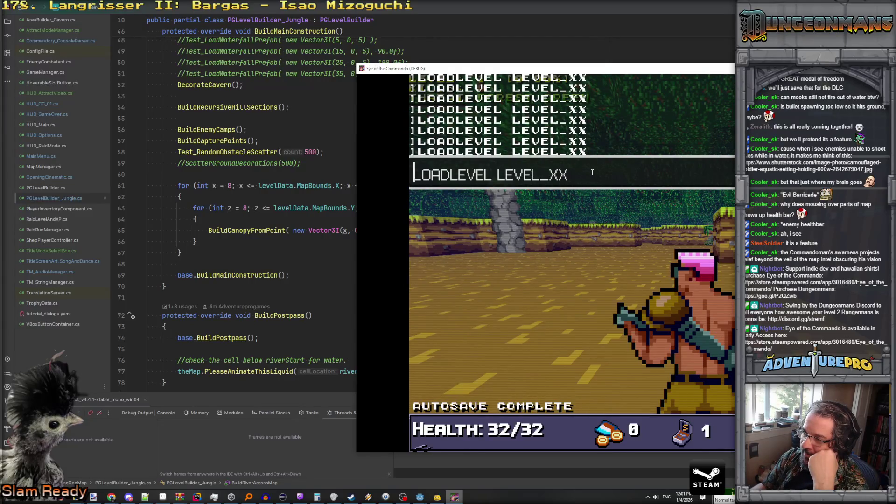
Move the game window right, clear Godot's debugger errors and show the Output log.
drag(638, 71, 832, 55)
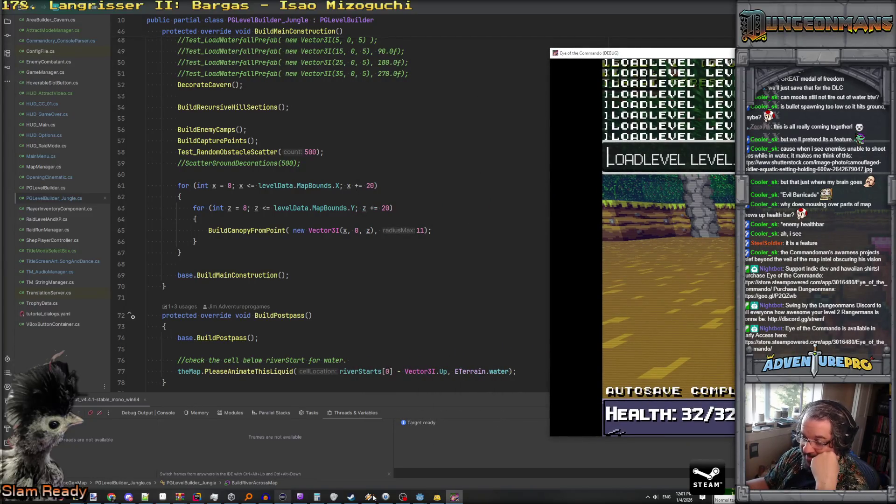
mouse_move(419, 498)
click(407, 459)
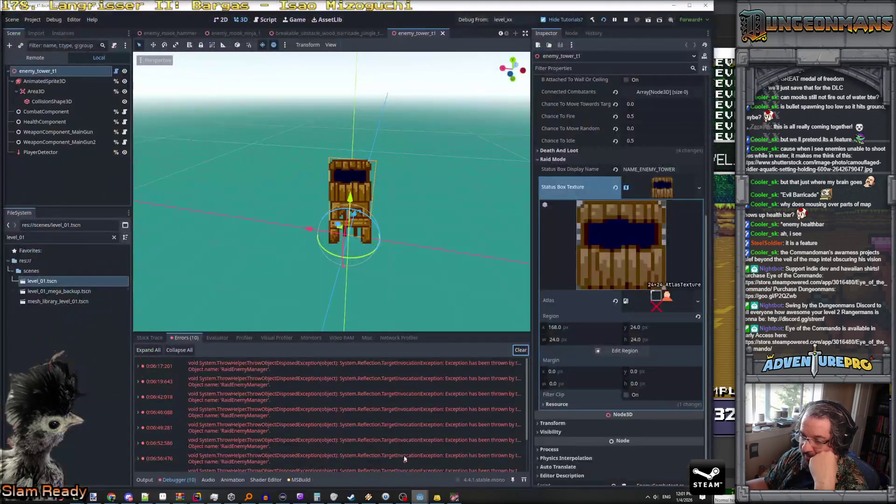
click(519, 351)
click(145, 480)
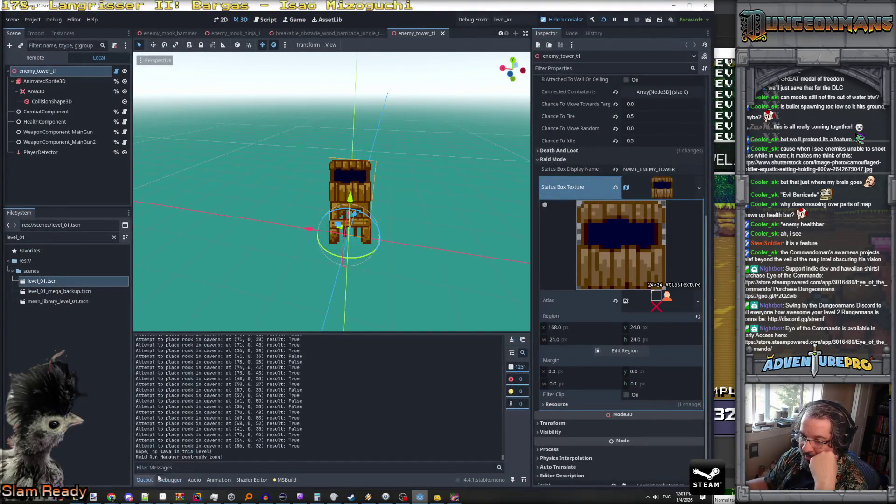
key(alt+Tab)
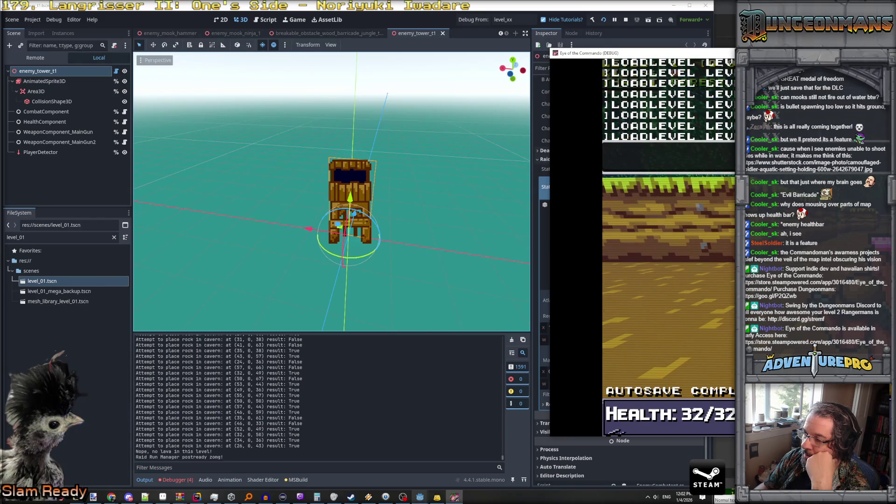
Reload LEVEL_XX four times in the game while the output logs cavern rock-placement attempts.
key(Up)
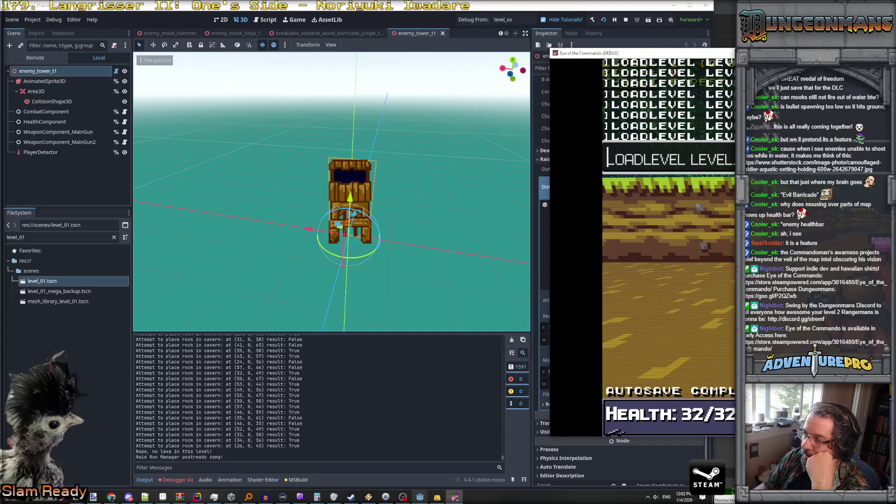
key(Return)
key(Up)
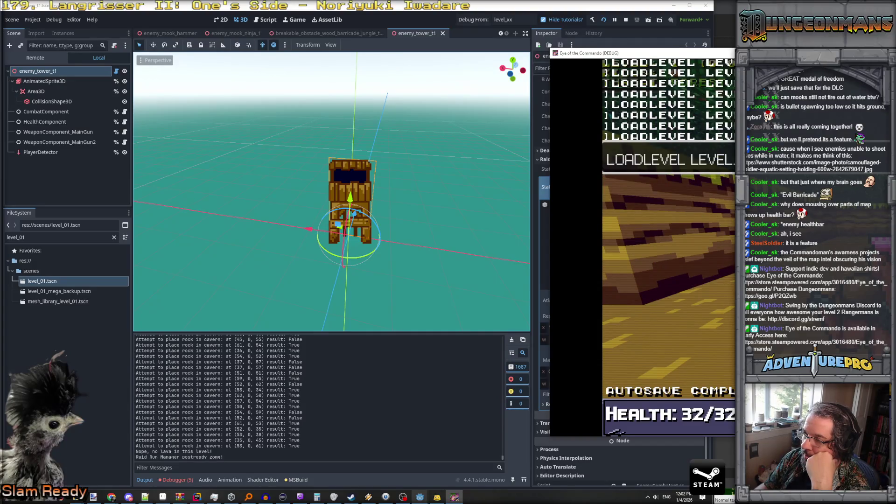
key(Return)
key(Up)
key(Return)
key(Up)
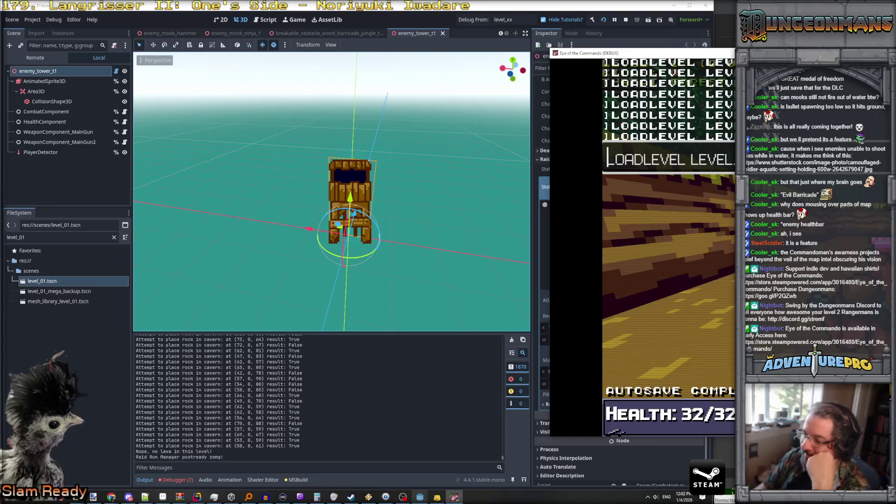
key(Return)
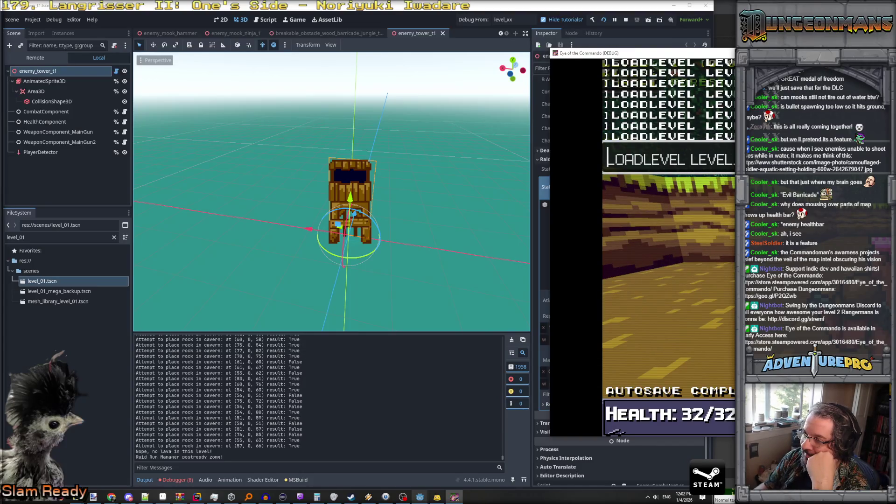
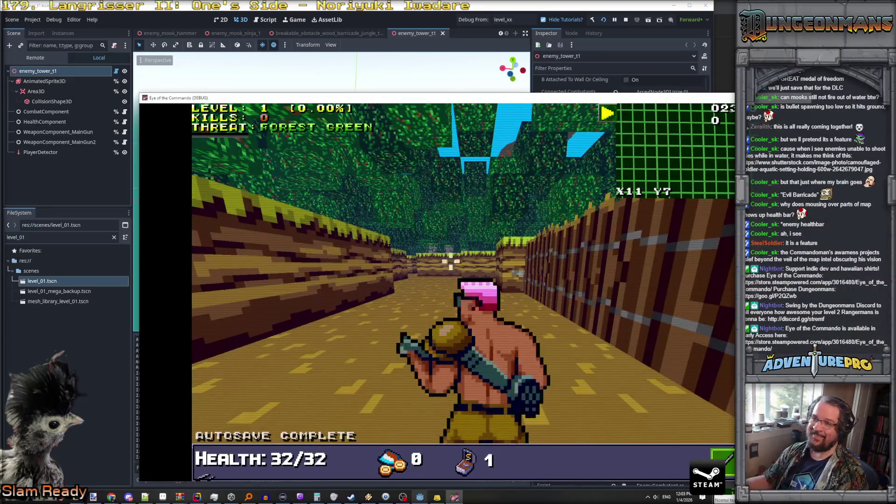
Move through the wall-lined corridors to the barricade wall while under enemy fire.
key(w)
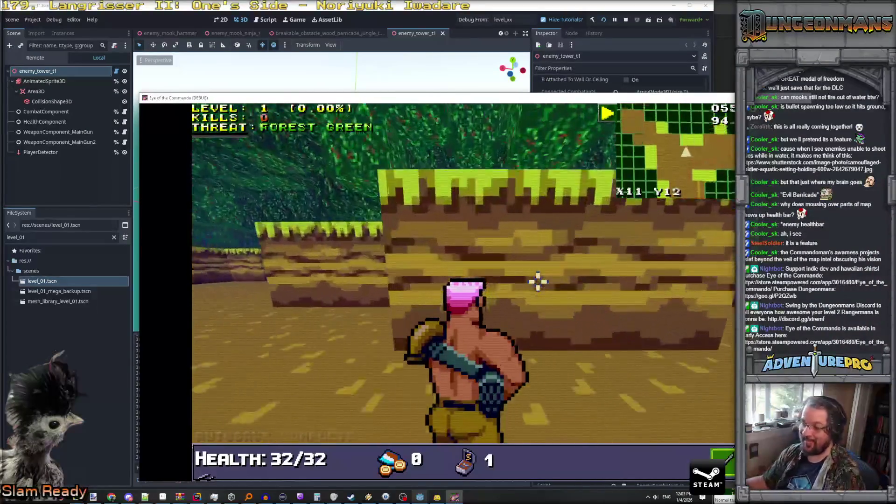
key(a)
key(a)
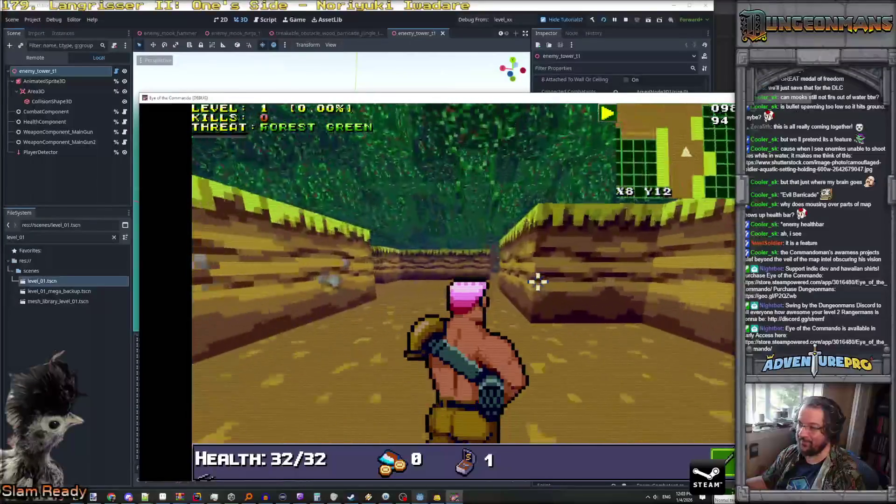
key(d)
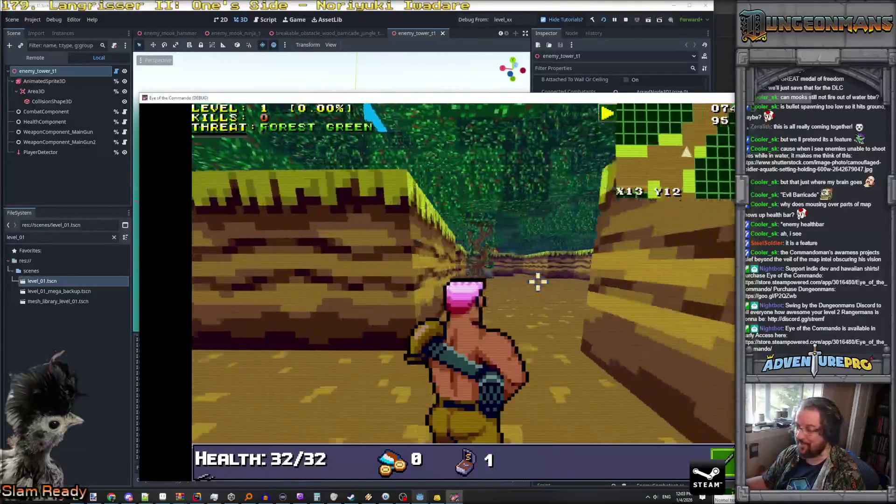
key(a)
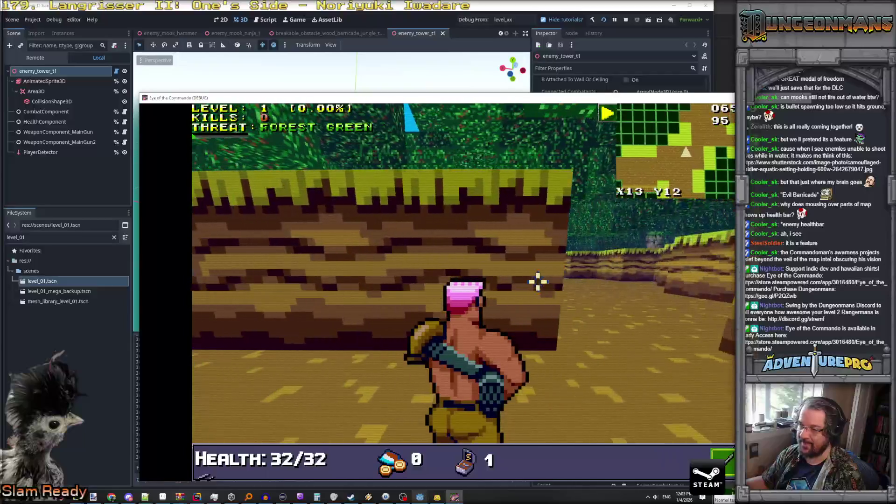
key(w)
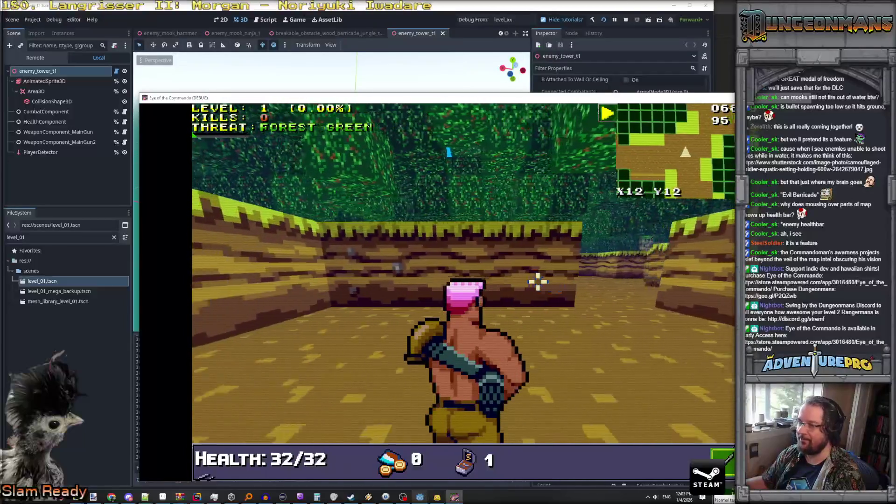
key(s)
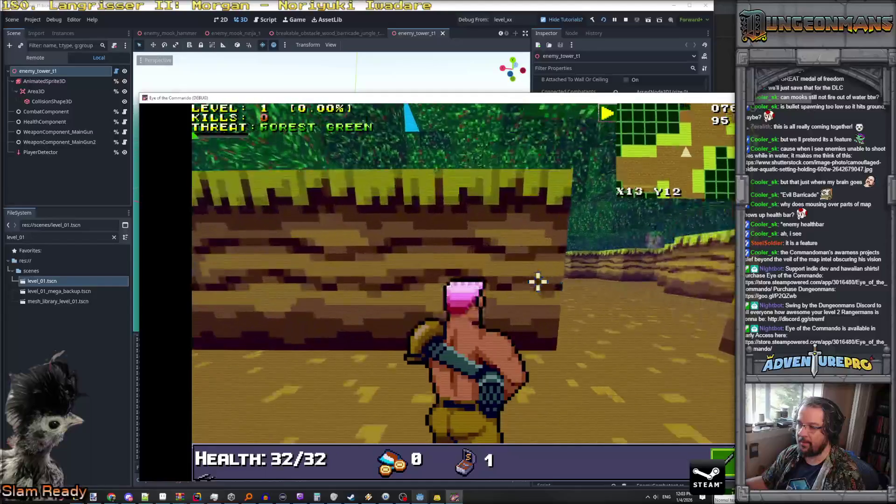
key(a)
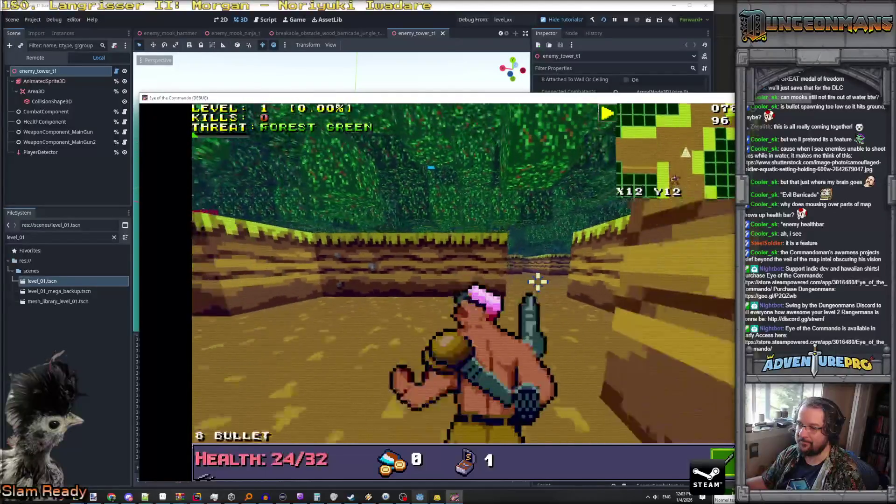
Enable undying mode by entering UNDYING in the debug console.
key(grave)
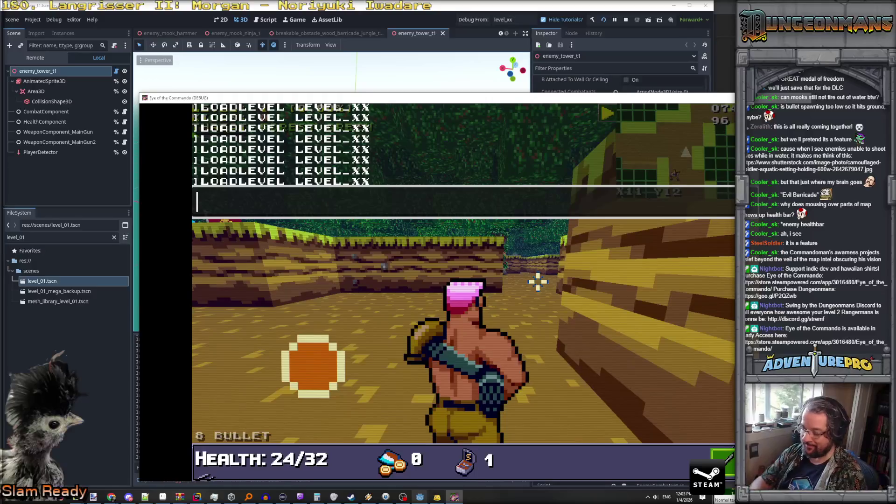
text(UNDYING)
key(Return)
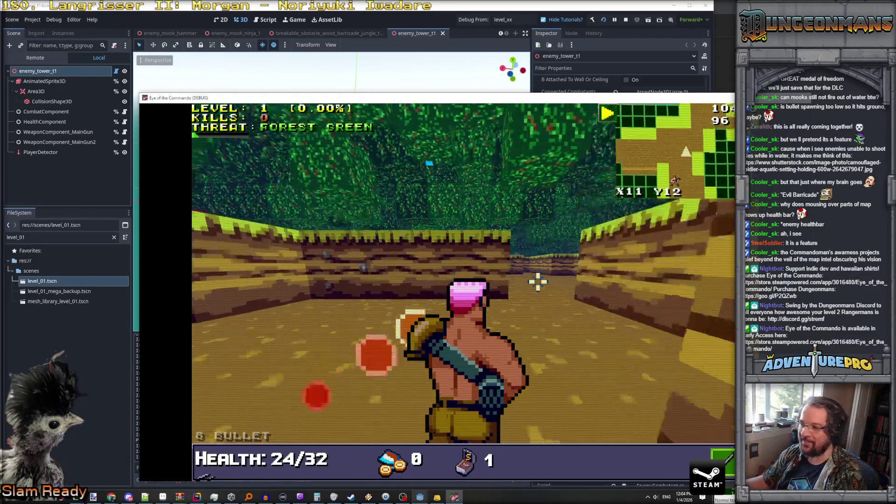
key(d)
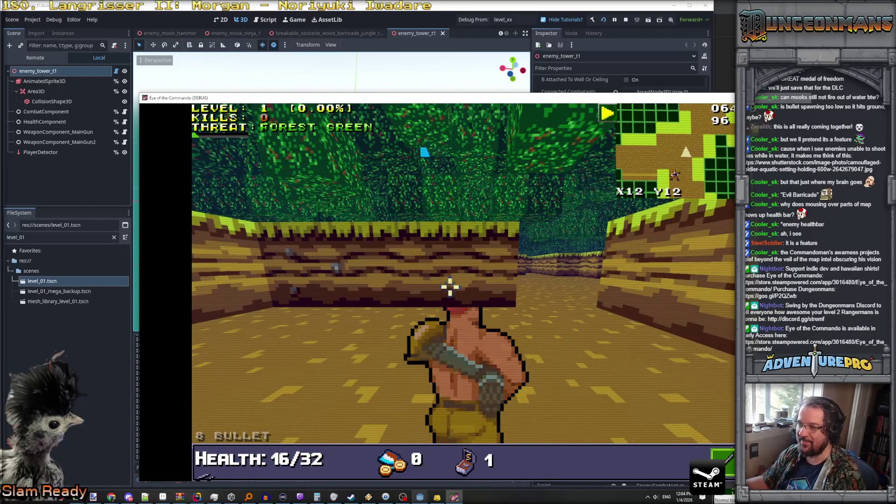
Advance down the corridor to defeat the enemy and dismiss the Freedom Medal popup.
key(e)
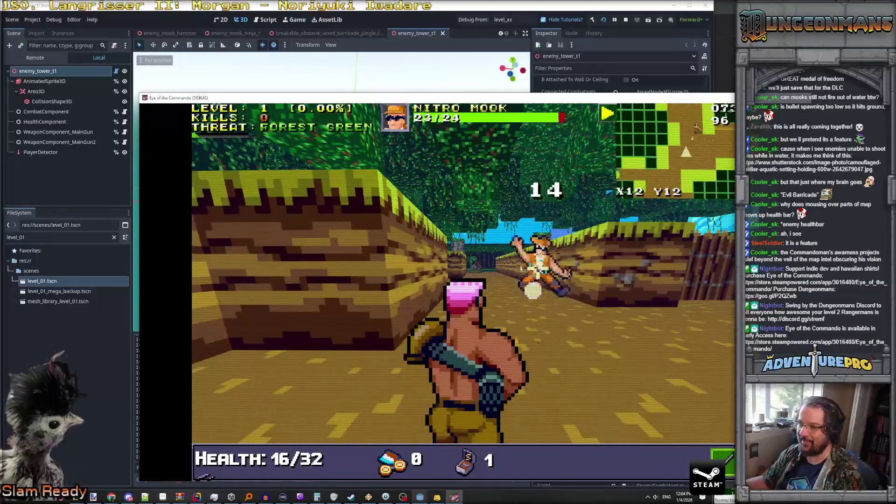
key(w)
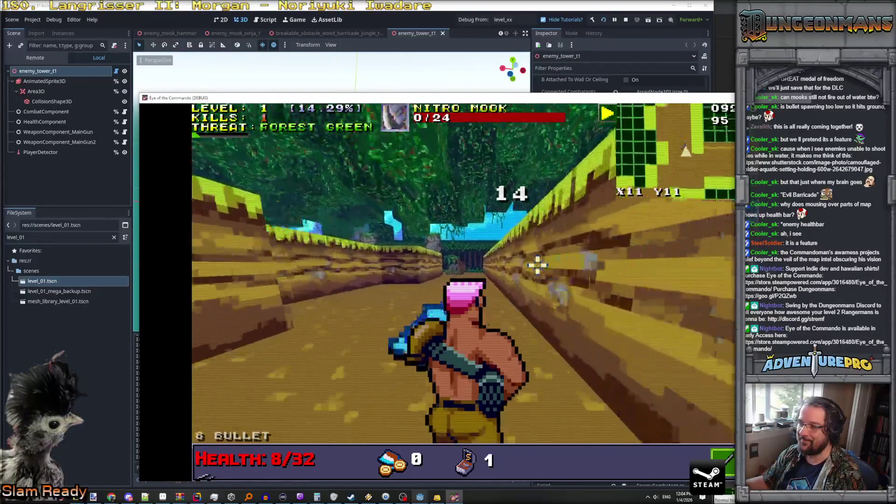
click(367, 247)
key(s)
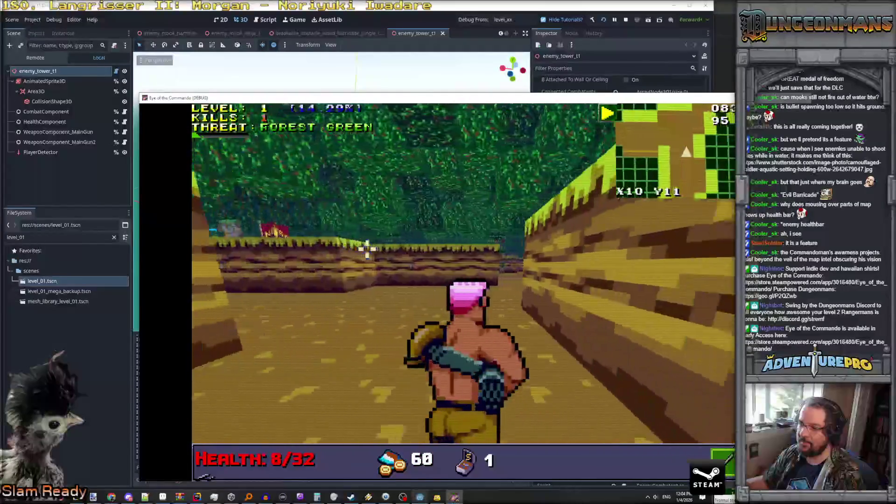
key(q)
key(w)
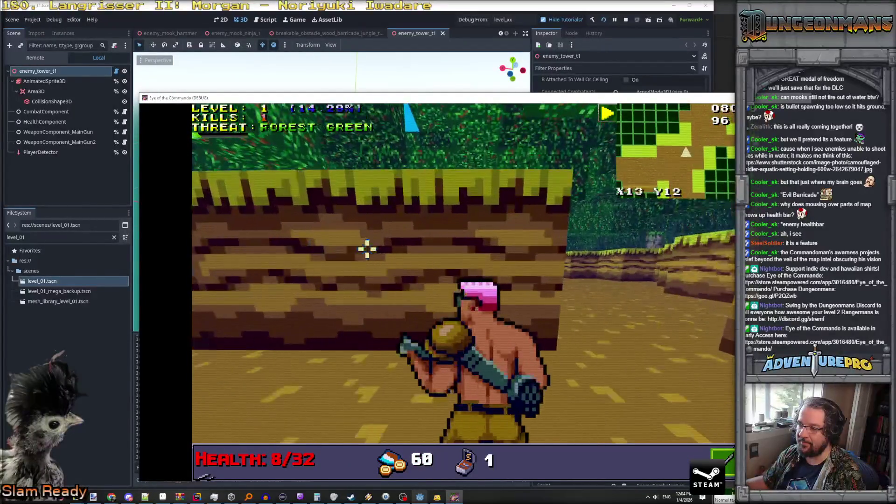
key(d)
Head into the open area by the water, past the stone pillar, collecting money.
key(d)
key(w)
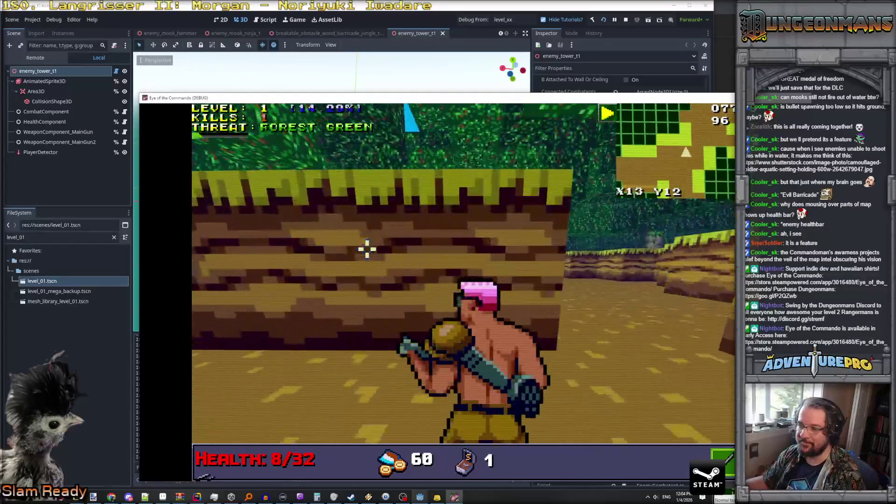
key(q)
key(w)
key(d)
key(d)
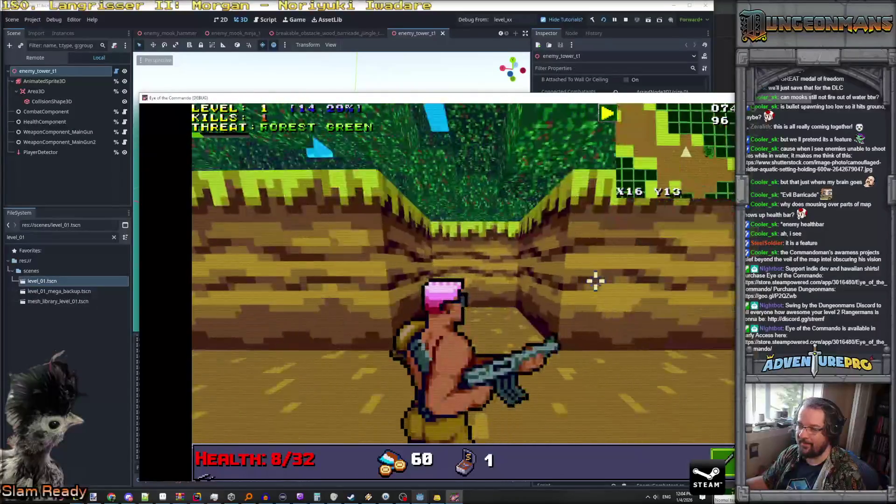
key(d)
key(w)
key(d)
key(a)
key(w)
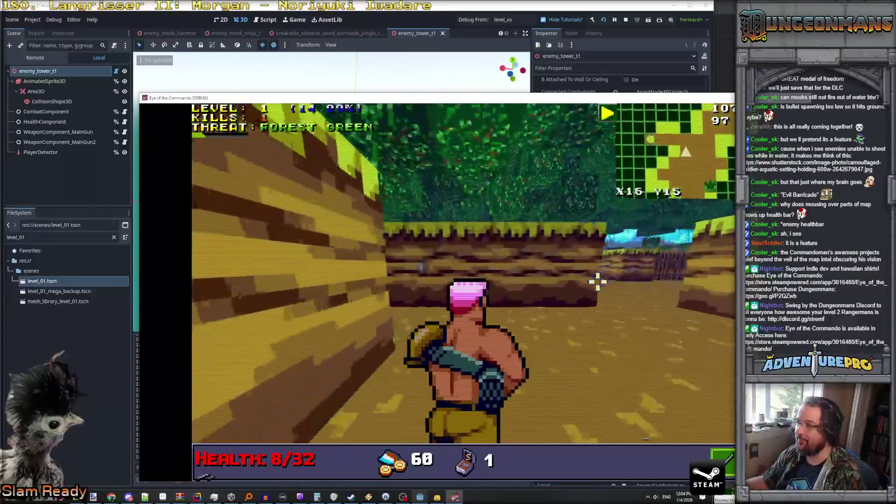
key(d)
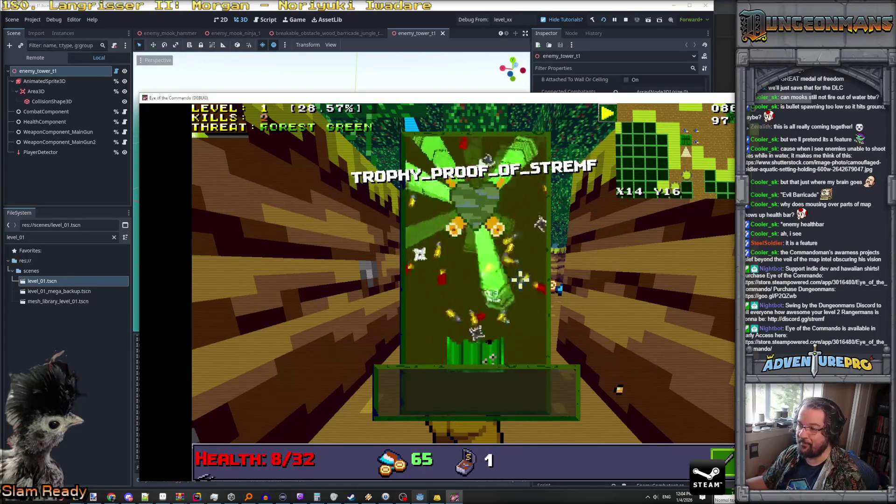
key(w)
Approach and shoot the Nitro Mook, bringing kills to 3, then reopen the console.
key(s)
key(a)
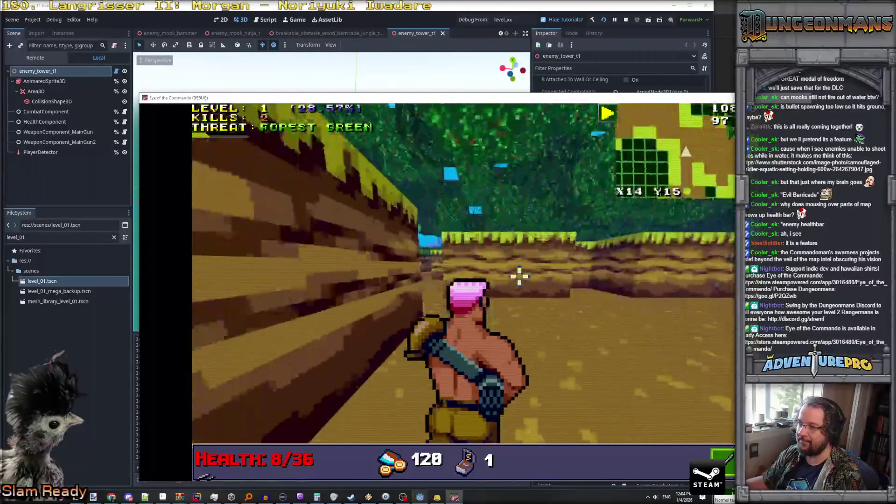
key(w)
key(a)
key(w)
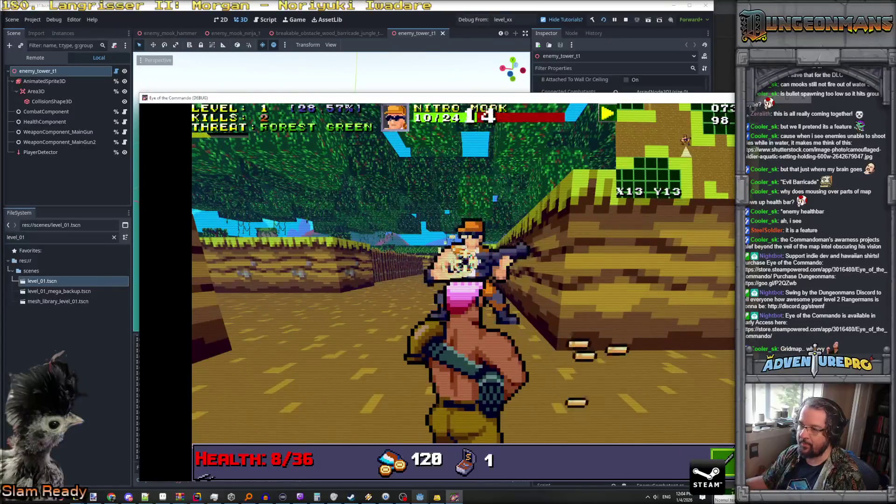
key(a)
click(583, 275)
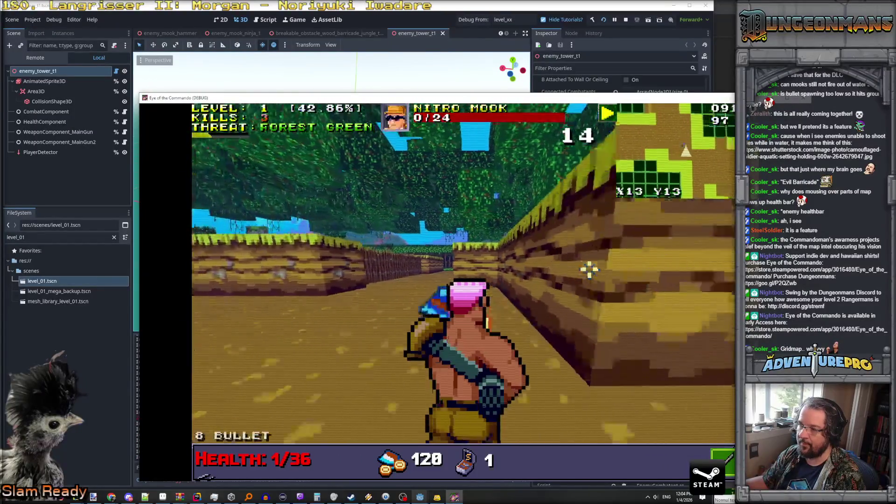
key(a)
key(grave)
Run the REVEAL cheat in the debug console to expose the whole level map.
text(REVEAL)
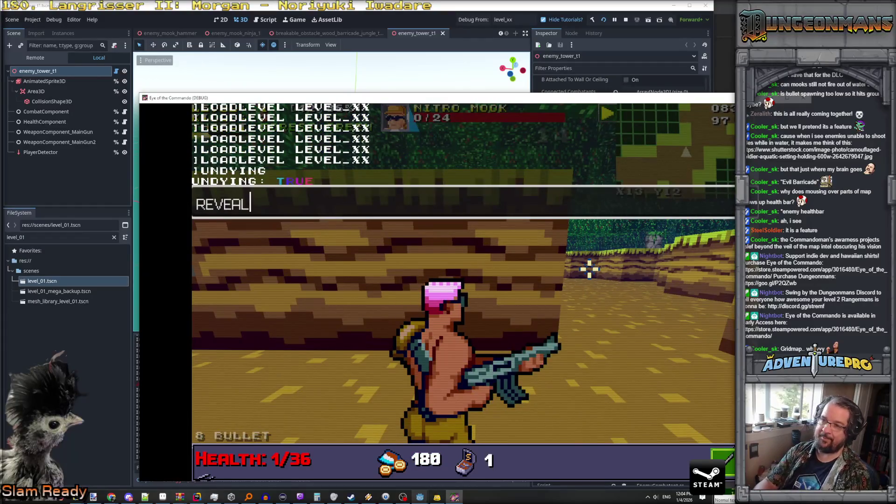
text(AP)
key(Return)
key(grave)
key(grave)
text(RE)
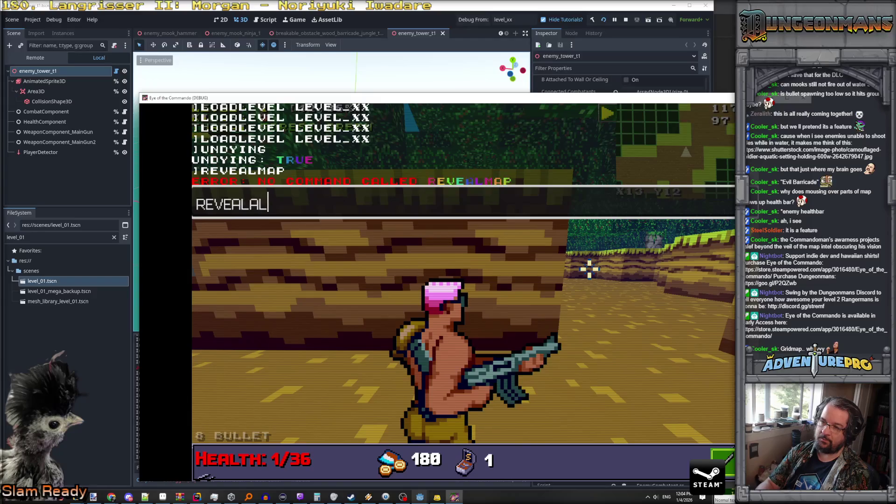
text(L)
key(Return)
key(grave)
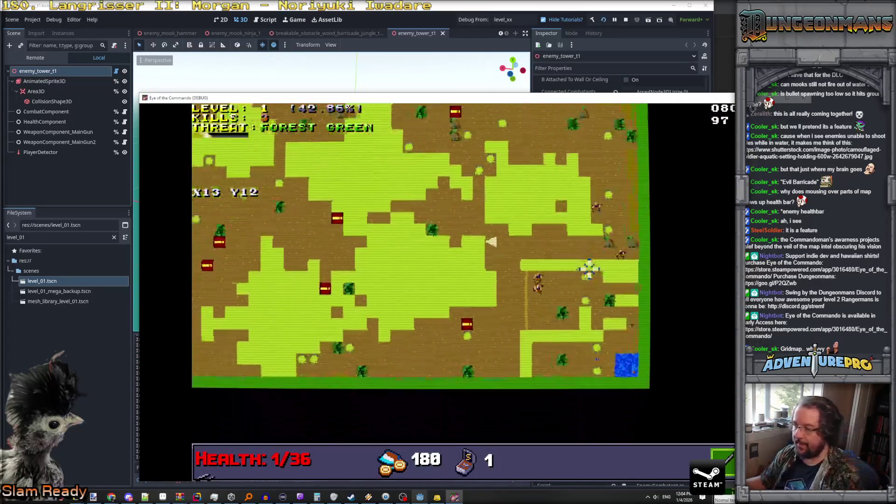
Pan the revealed map to its edges and the river, then cycle the raid subweapon.
key(w)
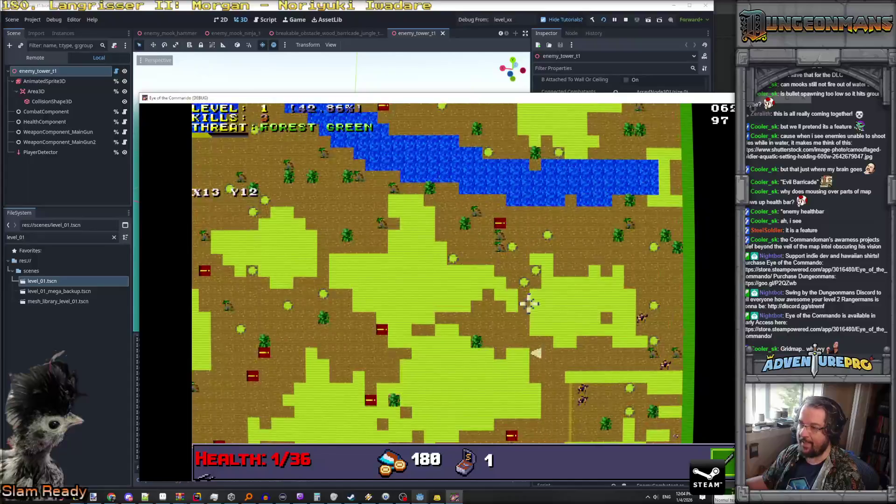
key(s)
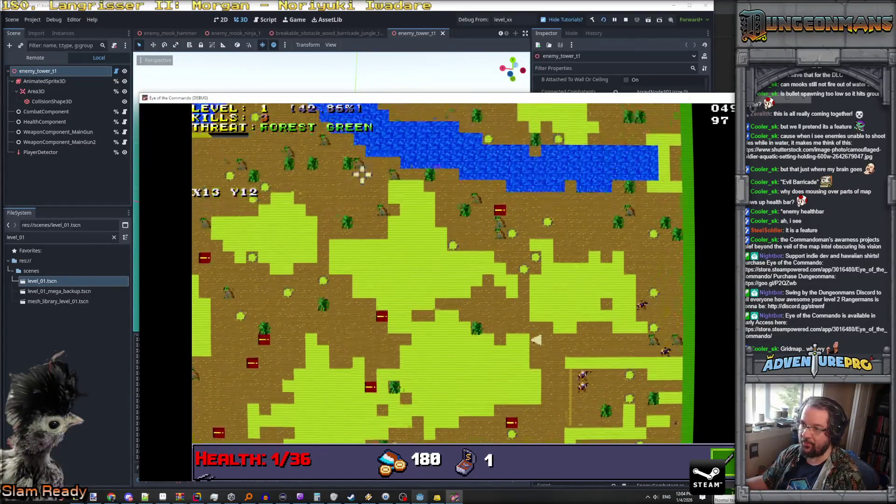
key(s)
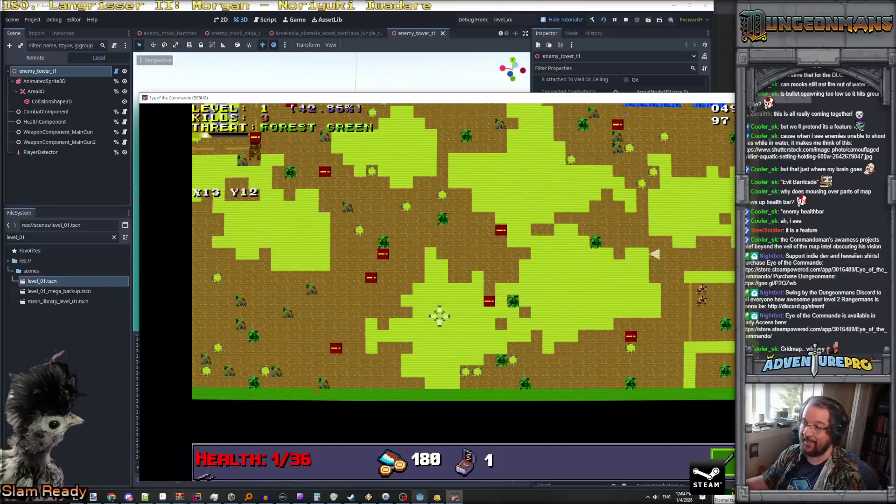
key(w)
key(d)
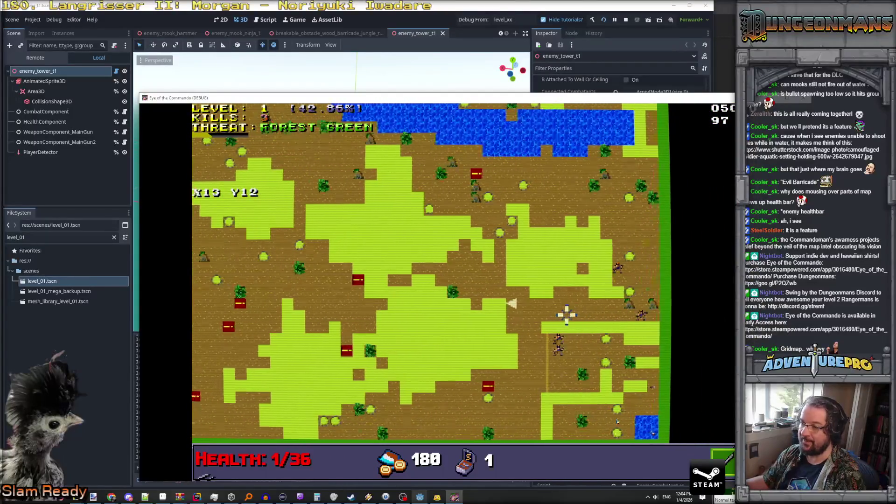
key(w)
key(d)
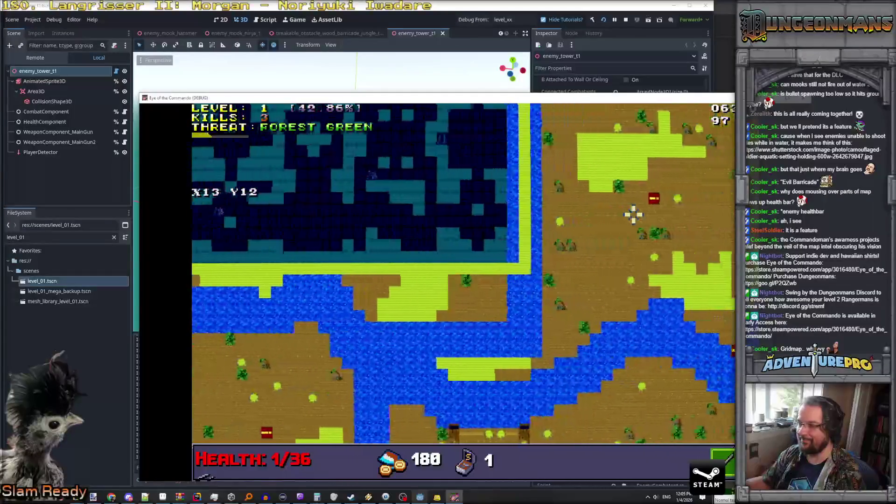
scroll(634, 215, down, 1)
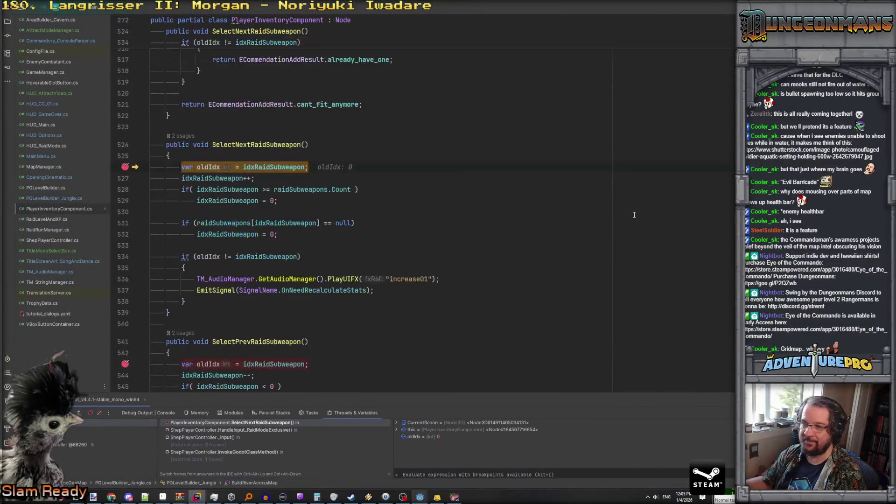
Inspect the oldIdx line at 526 and SelectPrevRaidSubweapon below, then resume the game.
click(239, 180)
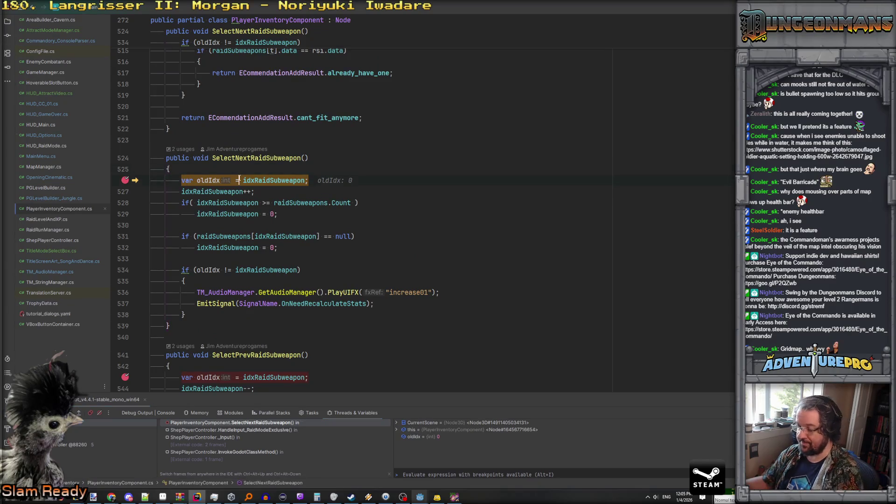
scroll(238, 180, down, 3)
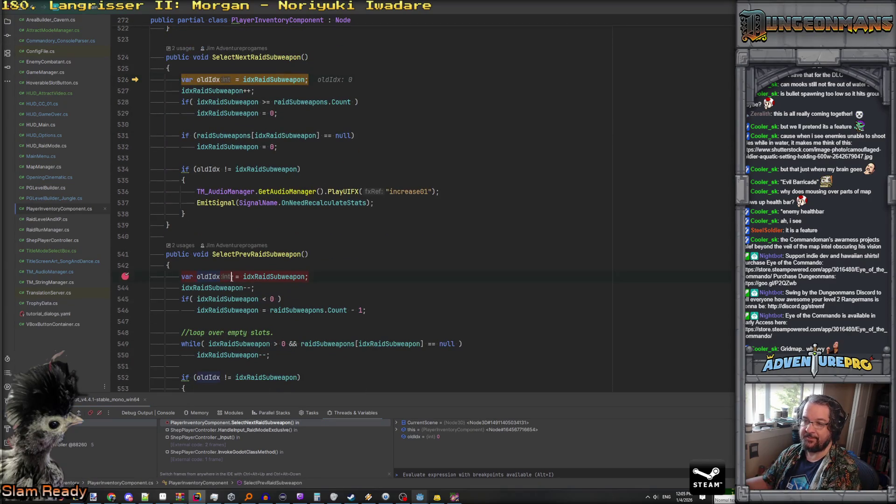
key(F5)
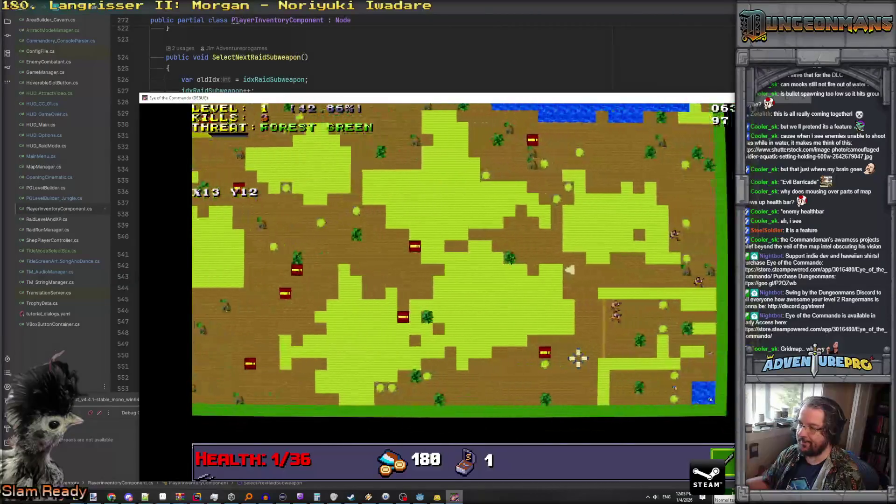
Move the window up-left, view the corridor in 3D, return to the map, and maximize.
drag(506, 101, 391, 54)
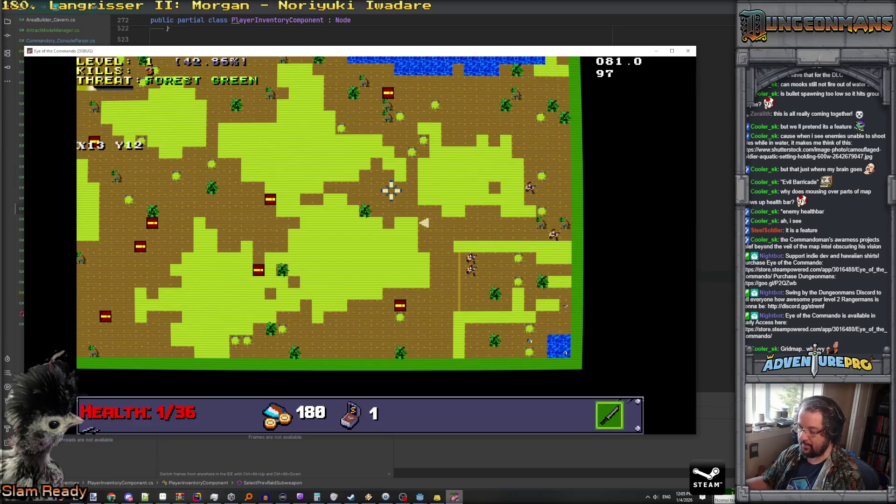
key(Tab)
key(Right)
key(Right)
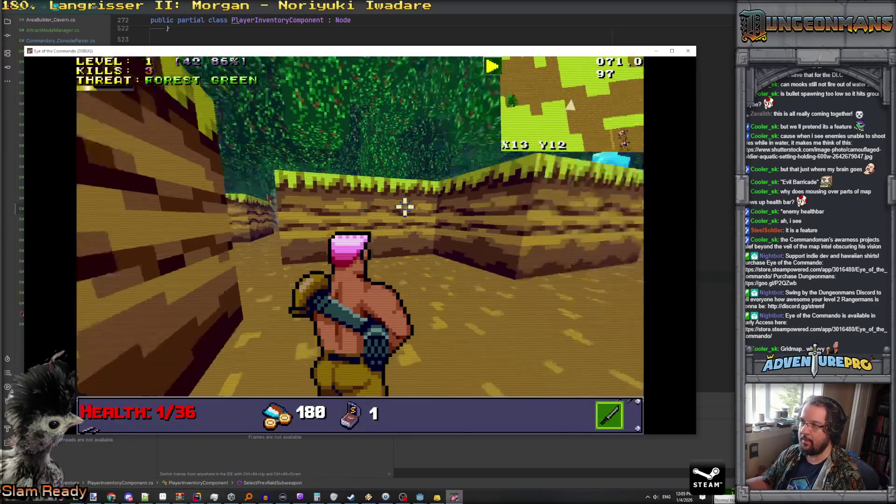
key(Right)
key(Right)
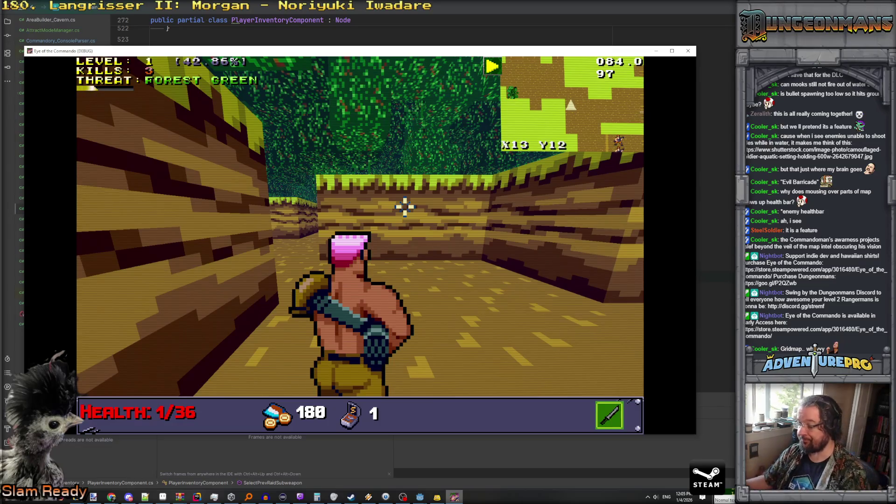
key(m)
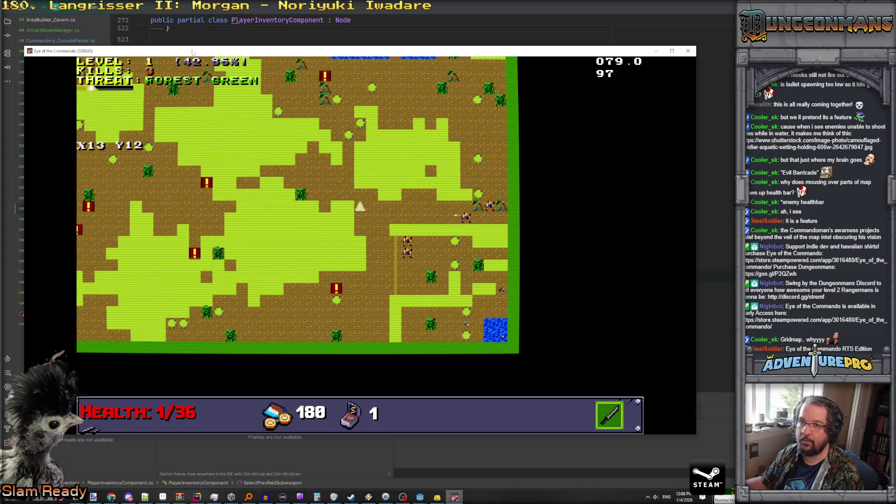
double_click(125, 52)
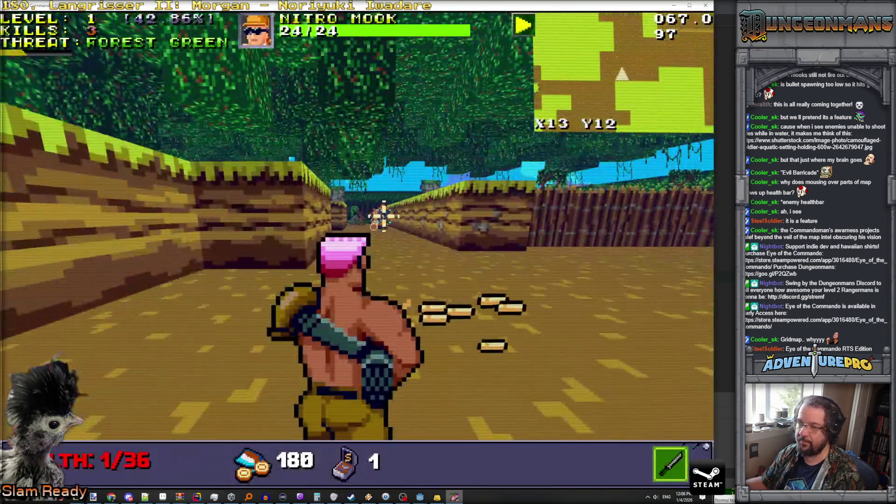
Shoot the Nitro Mook and advance down the corridor collecting ammo pickups.
click(382, 215)
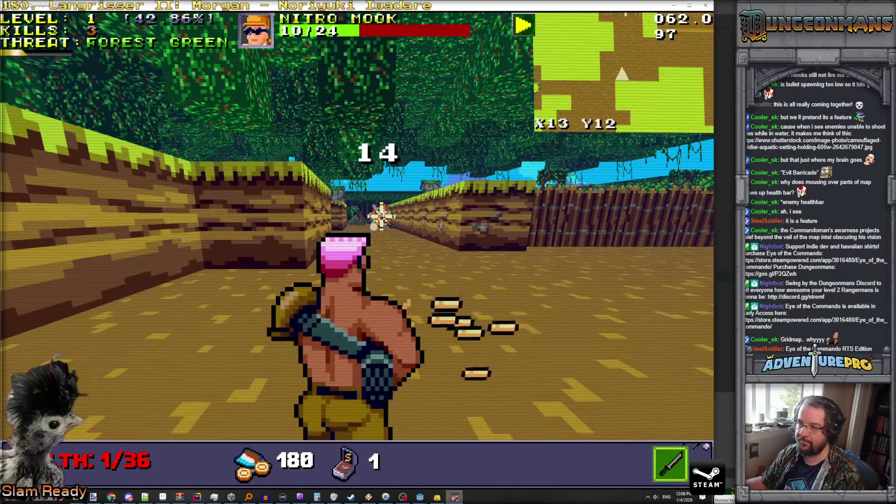
click(379, 217)
key(w)
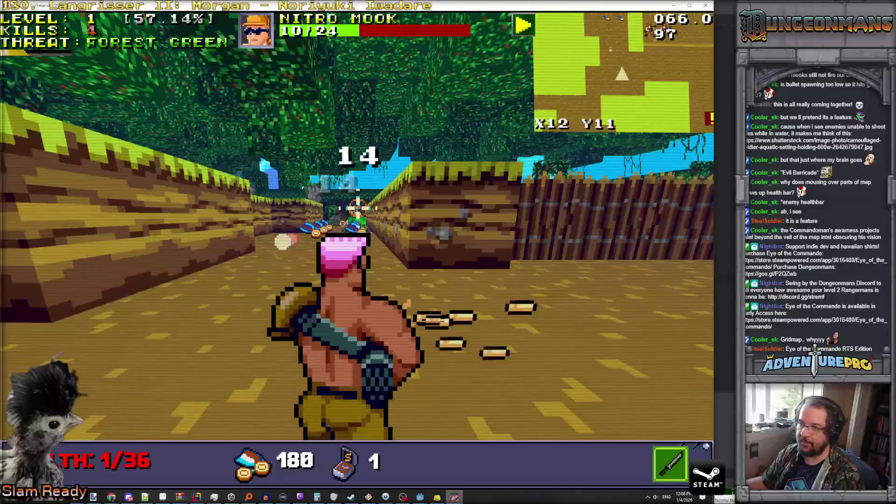
key(w)
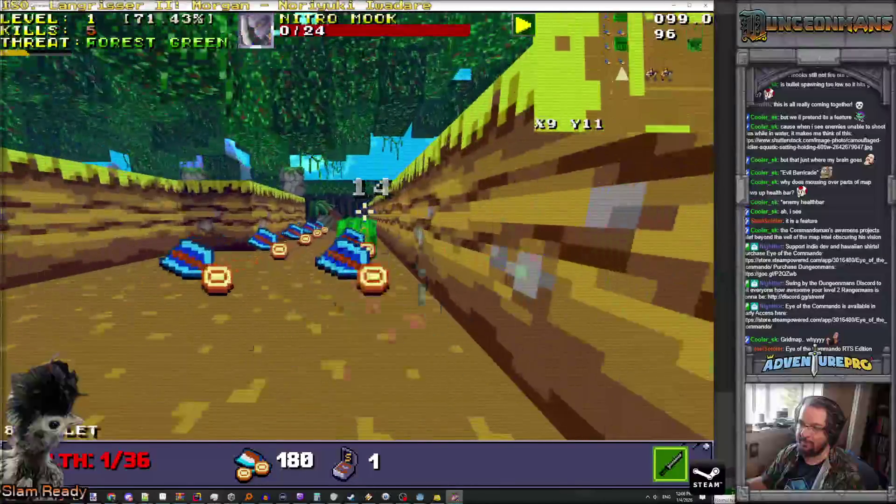
key(w)
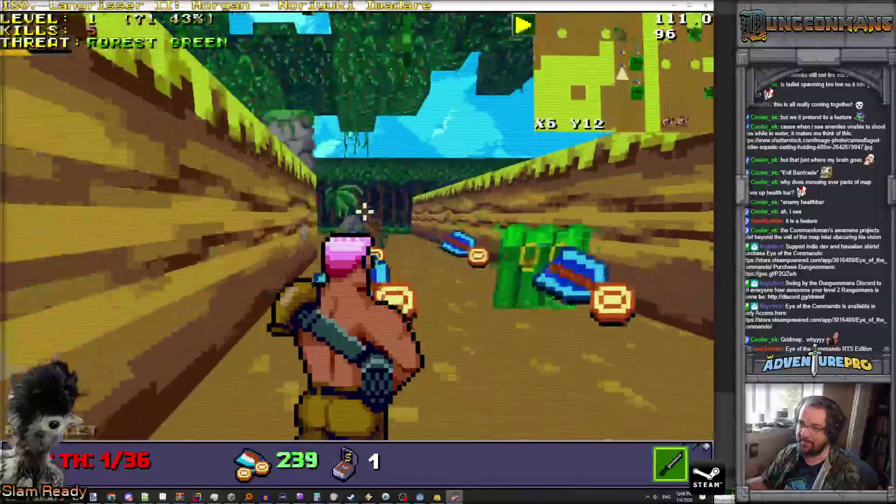
key(w)
key(q)
key(w)
key(q)
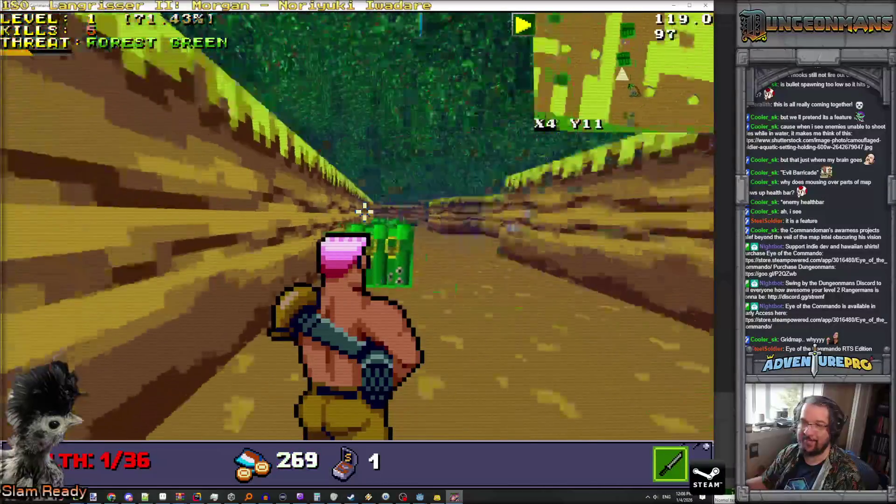
key(w)
key(w)
key(w)
key(q)
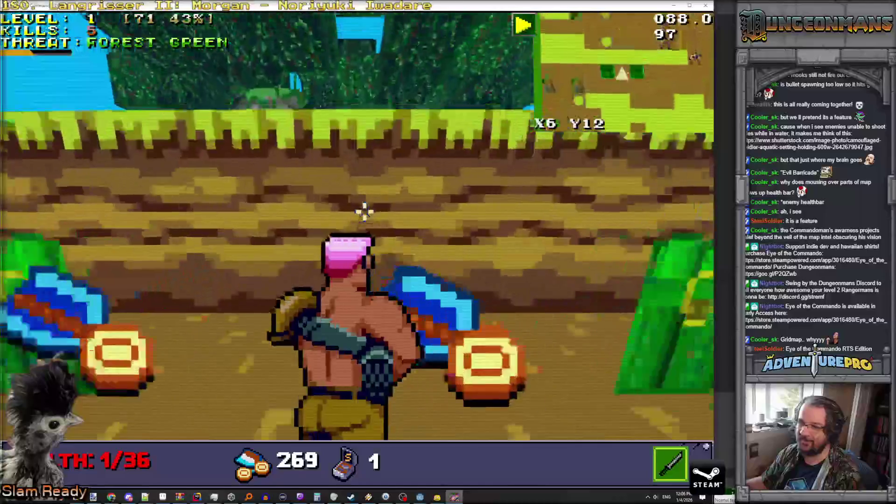
key(w)
Kill the remaining Nitro Mook, grab its ammo, and pick Hellraiser's Medal at level up.
key(d)
key(d)
key(q)
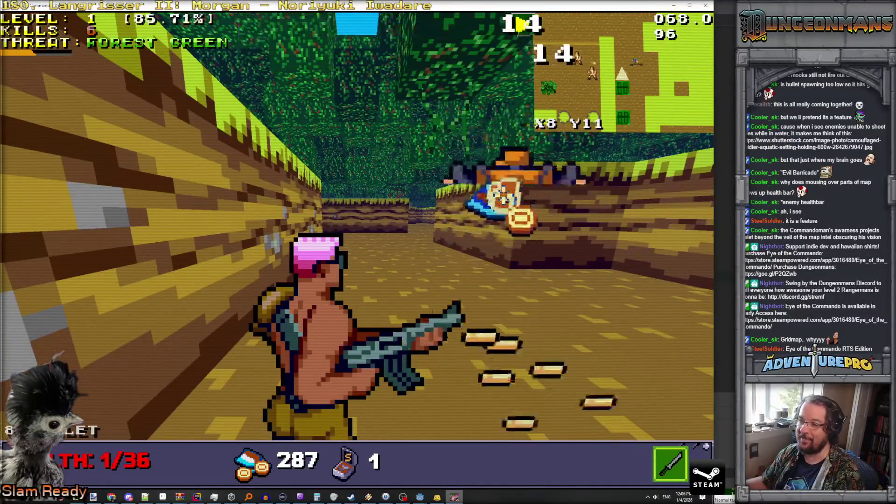
key(w)
key(e)
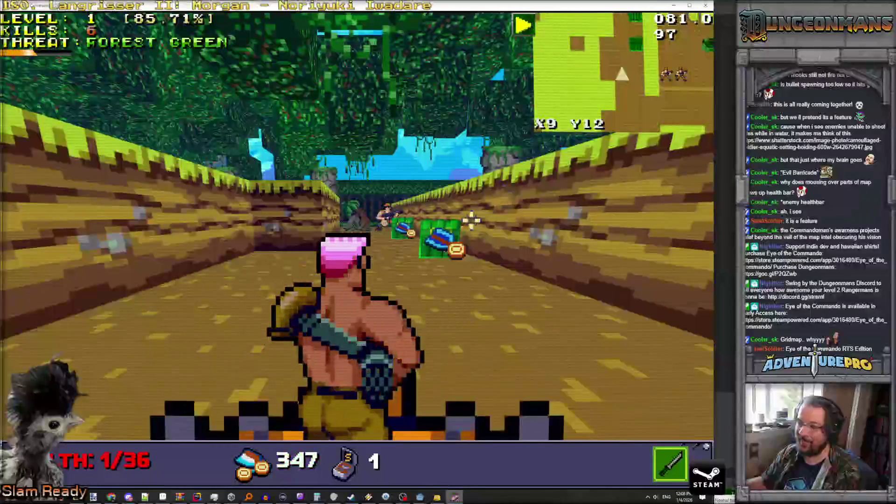
click(391, 212)
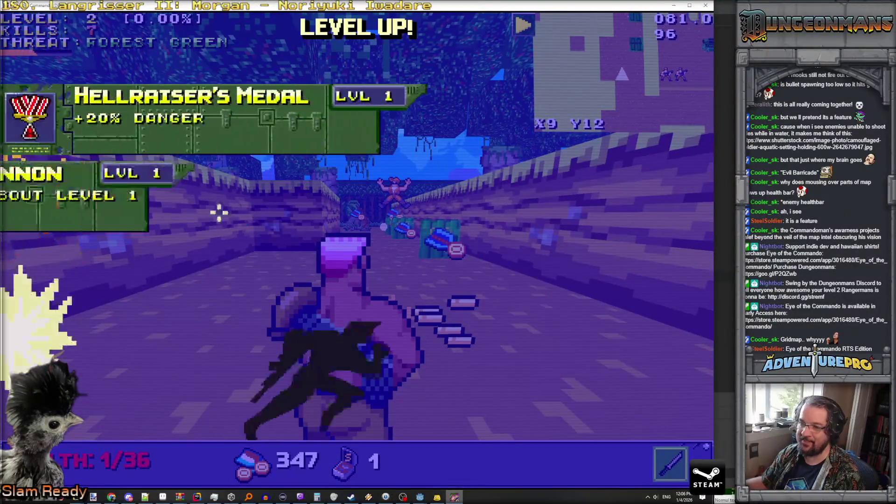
click(192, 107)
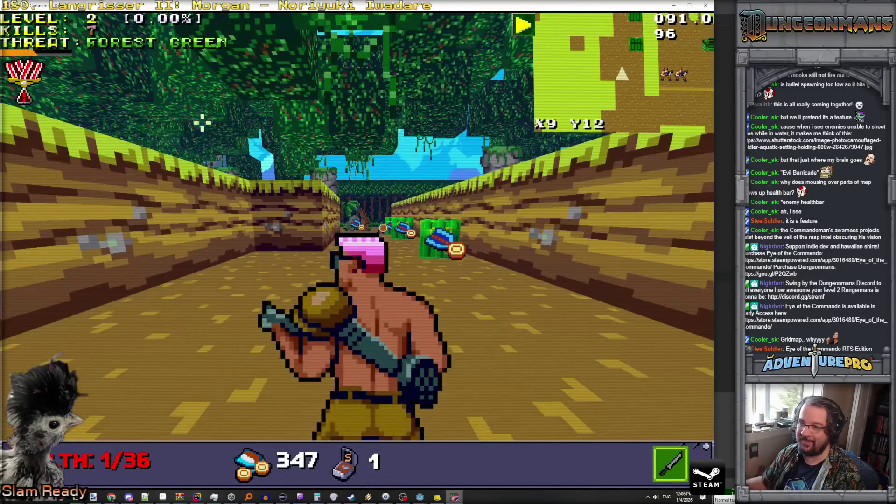
Advance down the corridor toward X4 and restore the game to a smaller window.
key(w)
key(w)
key(w)
key(w)
key(w)
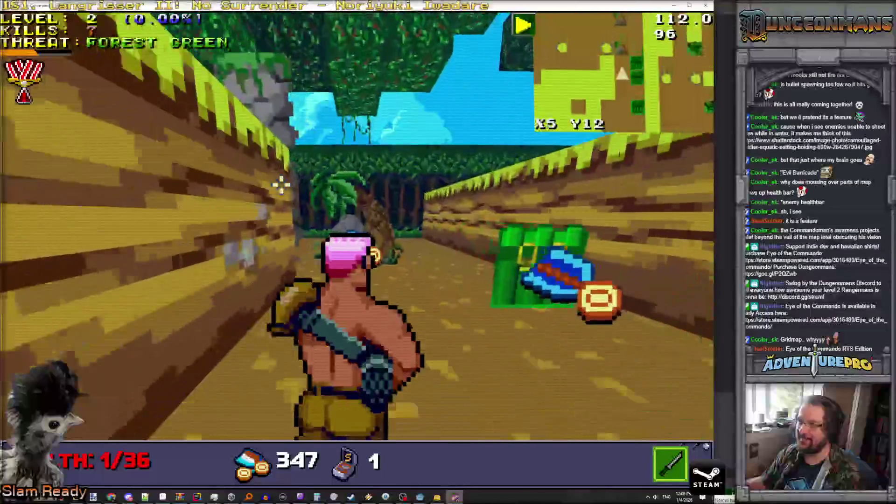
key(q)
key(e)
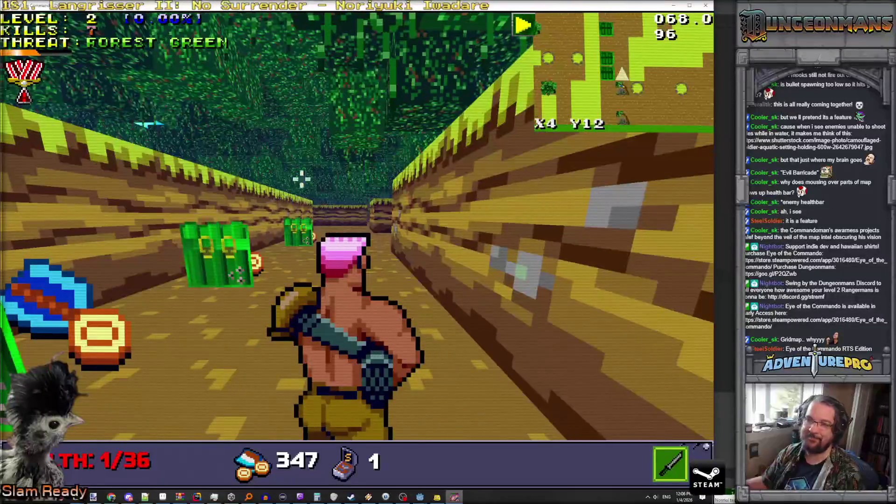
mouse_move(237, 12)
mouse_down()
mouse_move(217, 38)
mouse_move(361, 132)
mouse_move(535, 275)
mouse_move(464, 142)
mouse_move(410, 104)
mouse_up()
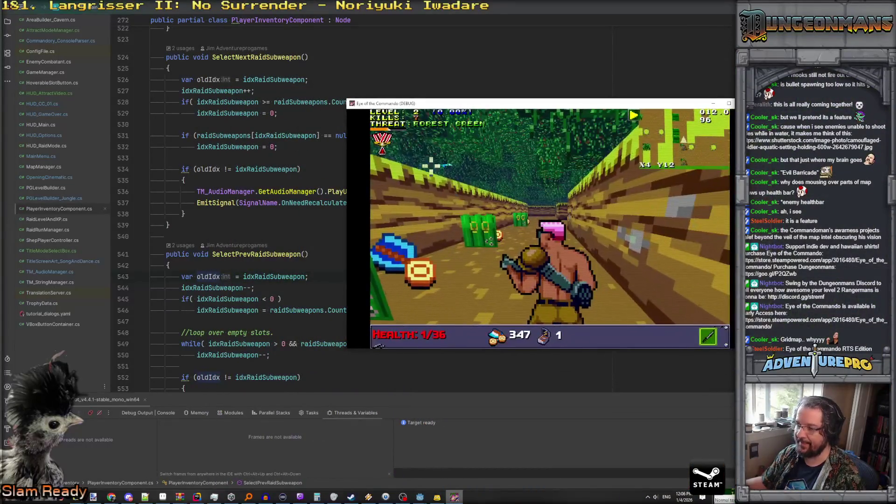
Bring Godot forward and expand GameManager in the running game's Remote scene tree.
mouse_move(419, 499)
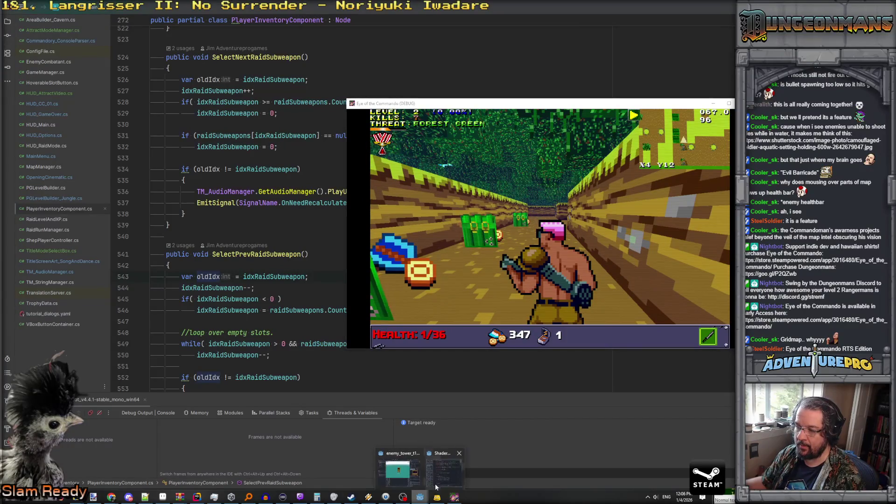
click(413, 482)
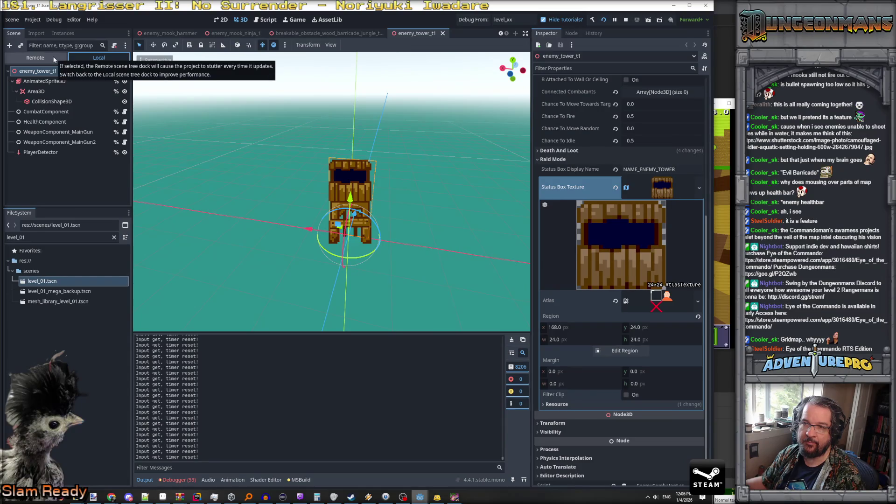
click(36, 58)
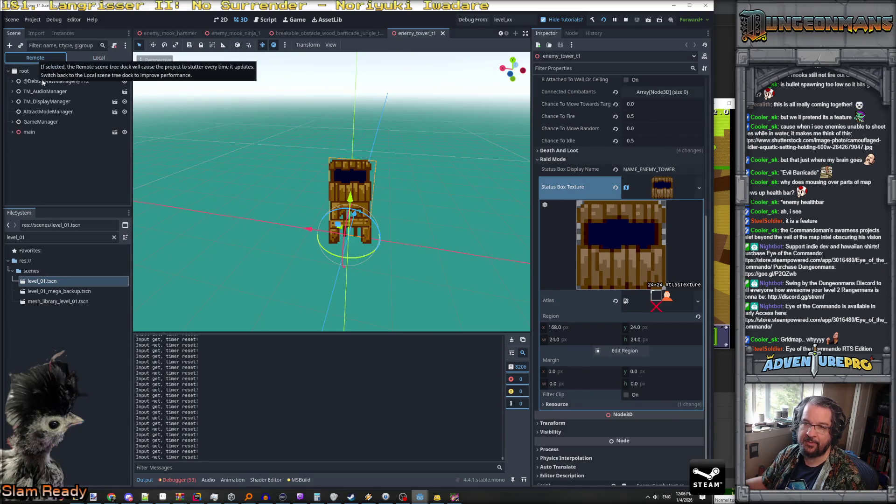
click(12, 122)
scroll(10, 164, down, 1)
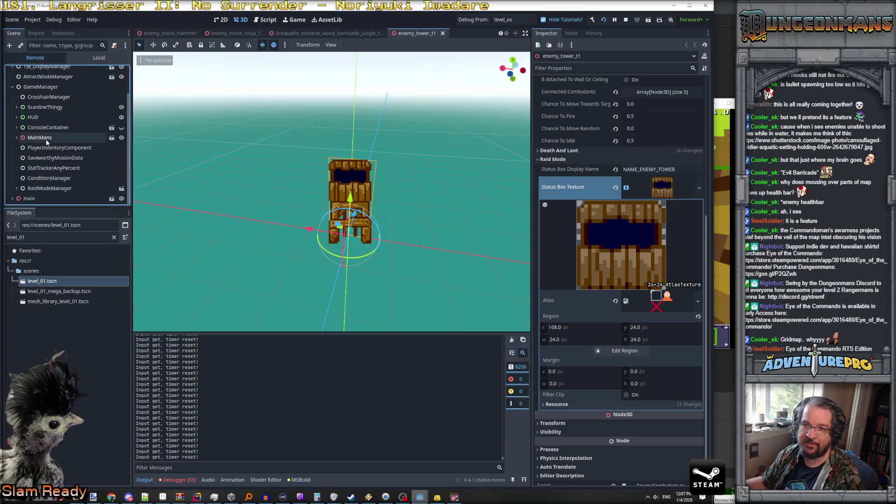
scroll(59, 178, down, 1)
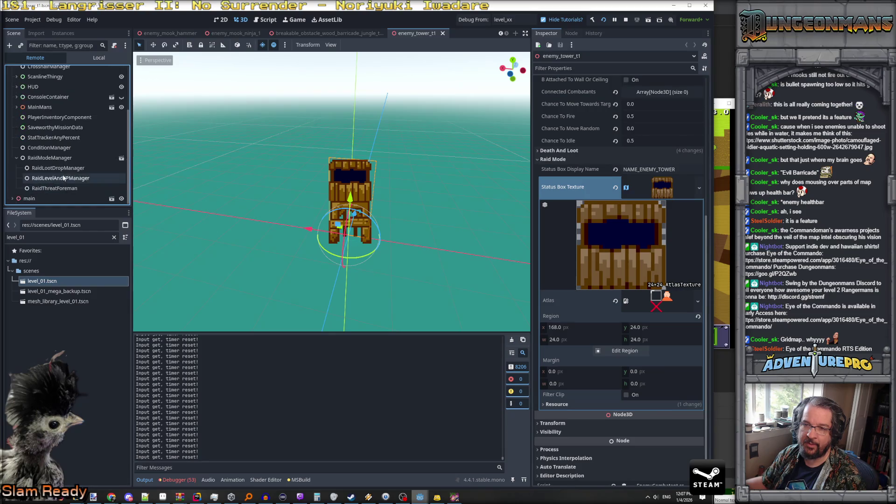
Inspect RaidLootDropManager and RaidThreatForeman, clear the Output log, and return to the game.
click(75, 169)
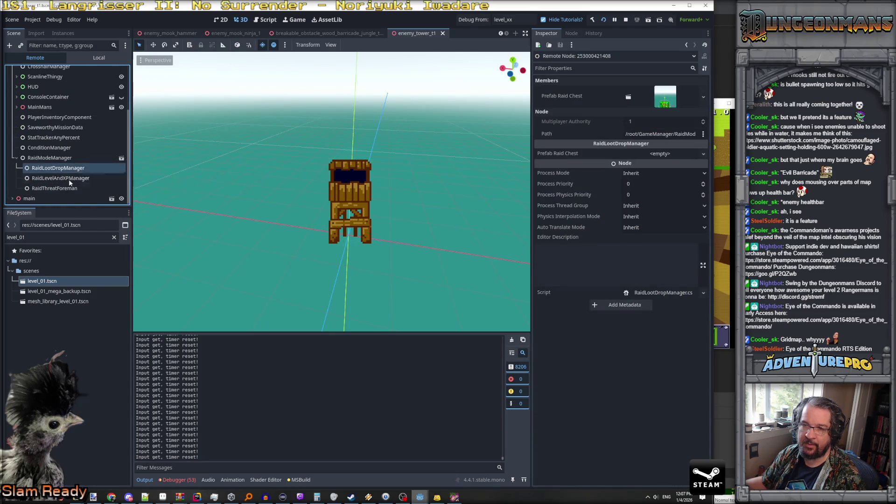
click(70, 186)
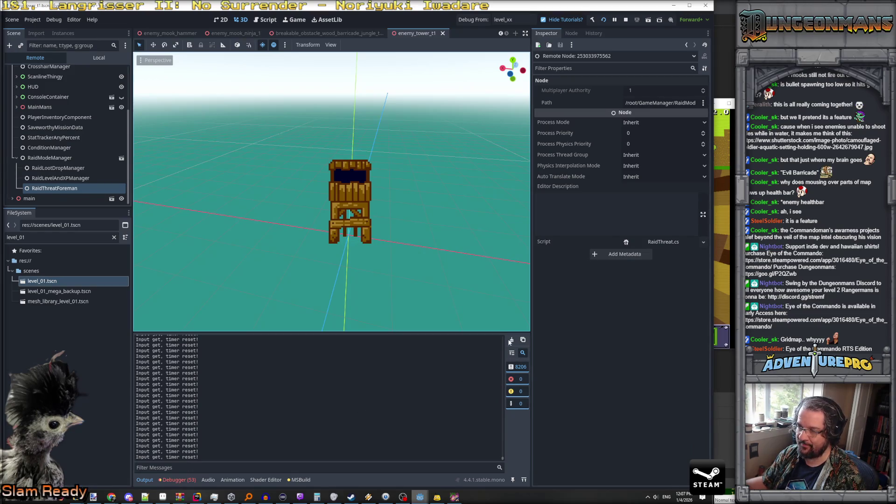
click(511, 340)
key(alt+Tab)
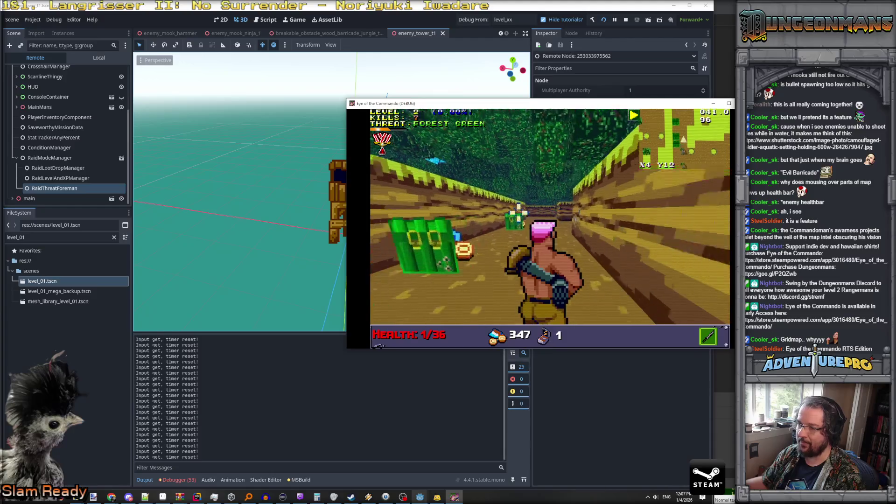
Kill a Nitro Mook, shoot open the Evil Barricade, and finish the Nitro Mook behind it.
key(w)
key(w)
key(w)
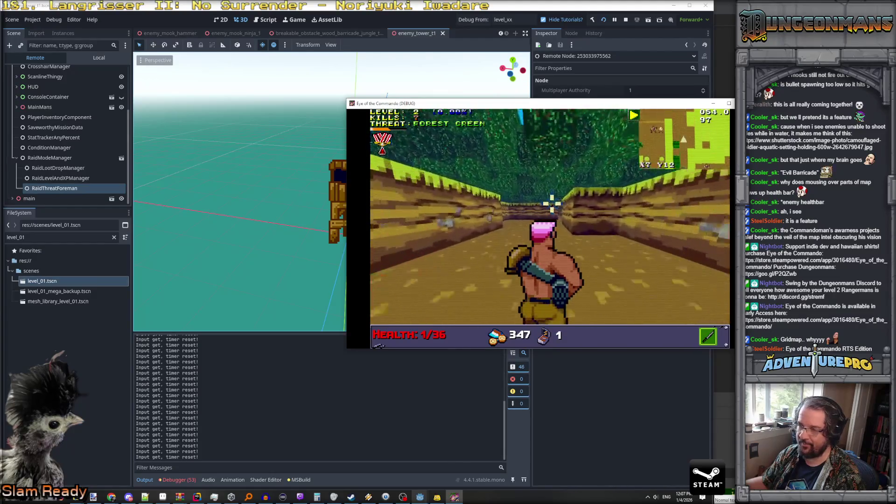
key(w)
key(w)
key(w)
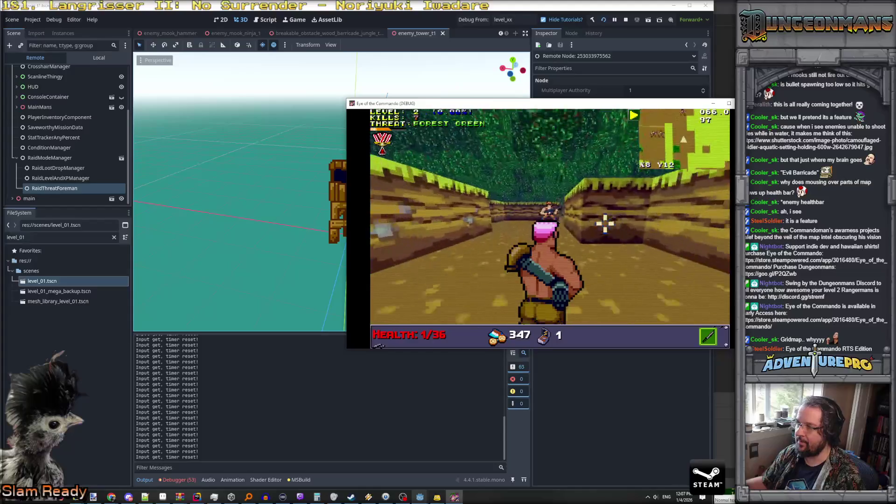
click(548, 206)
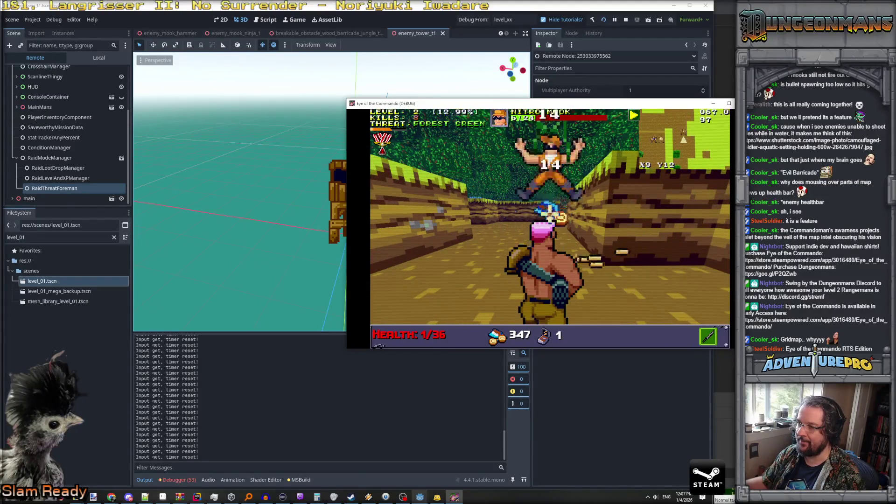
key(w)
key(w)
key(w)
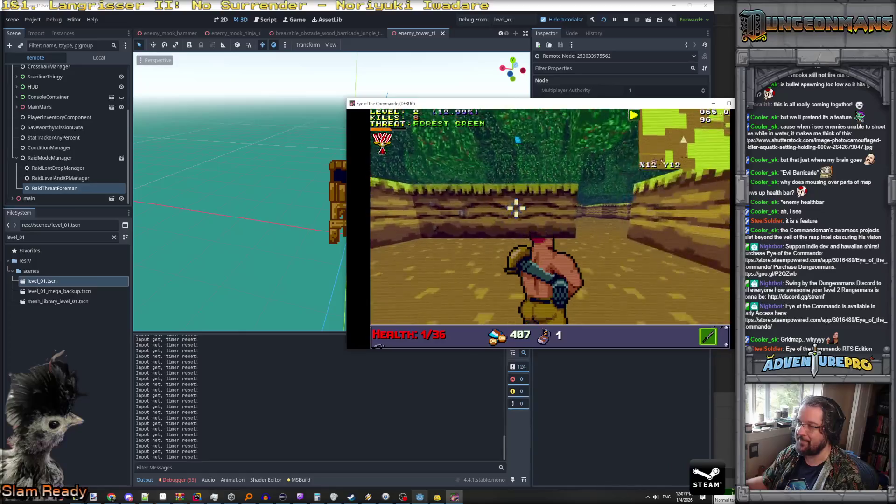
click(405, 213)
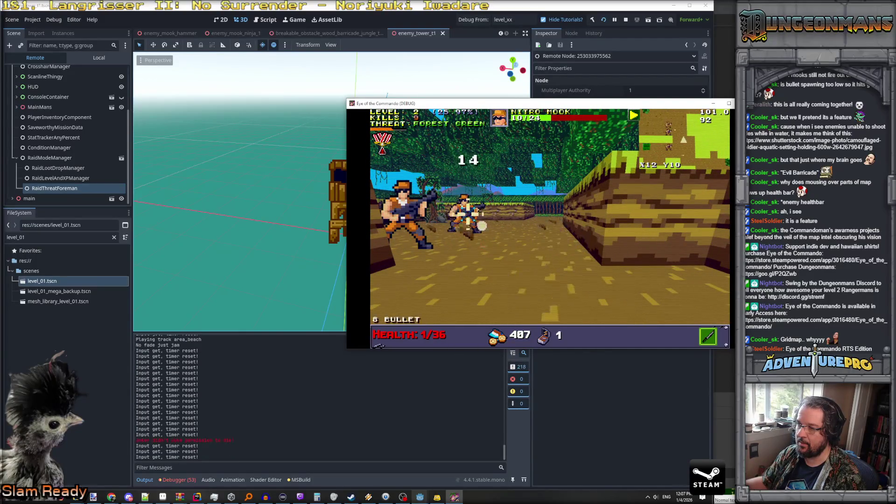
click(486, 210)
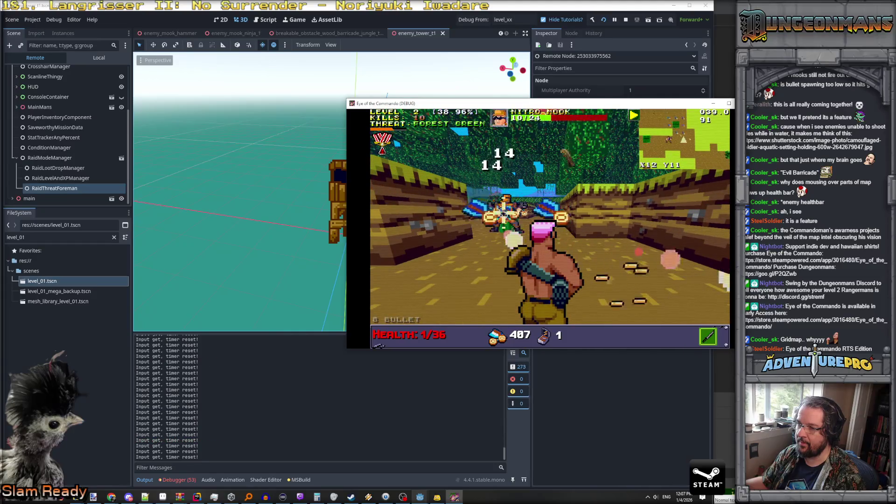
click(508, 200)
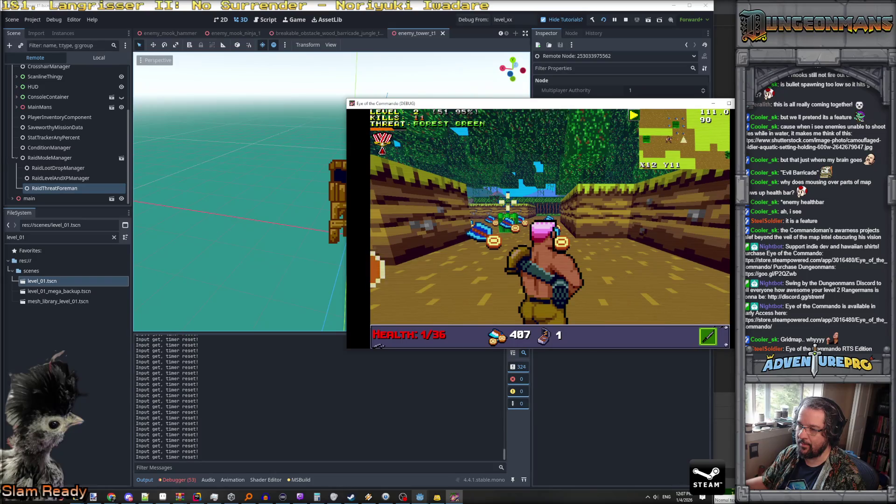
Collect the dropped coins, shoot the next enemy, then stop the debug run with F8.
key(w)
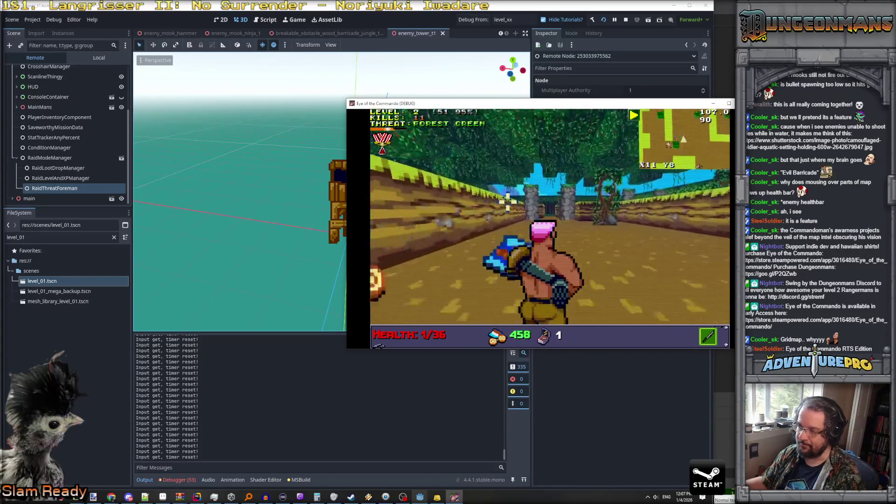
key(w)
key(space)
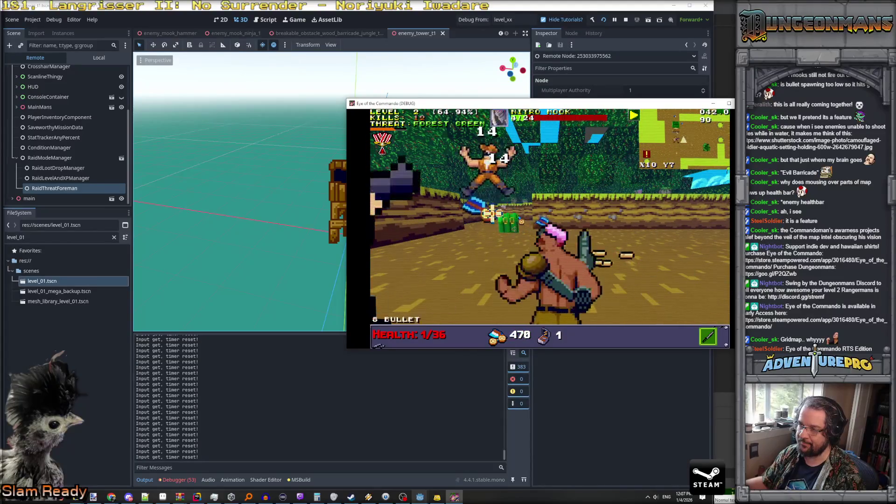
key(space)
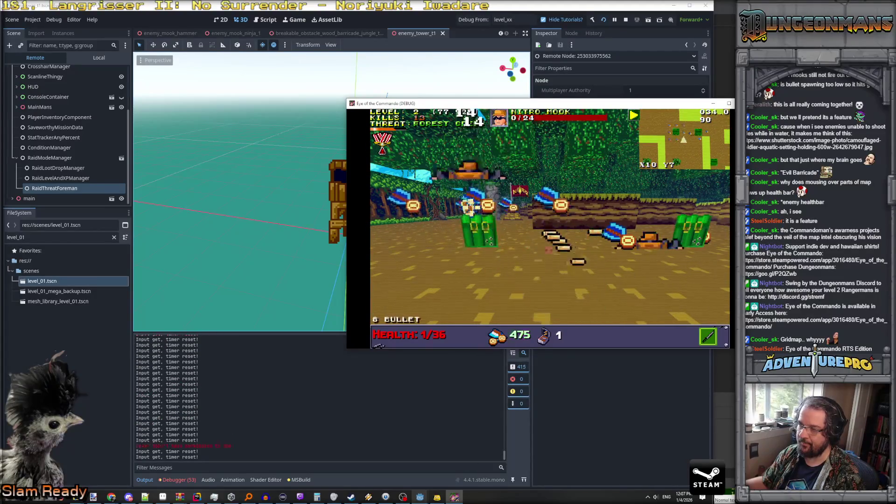
key(w)
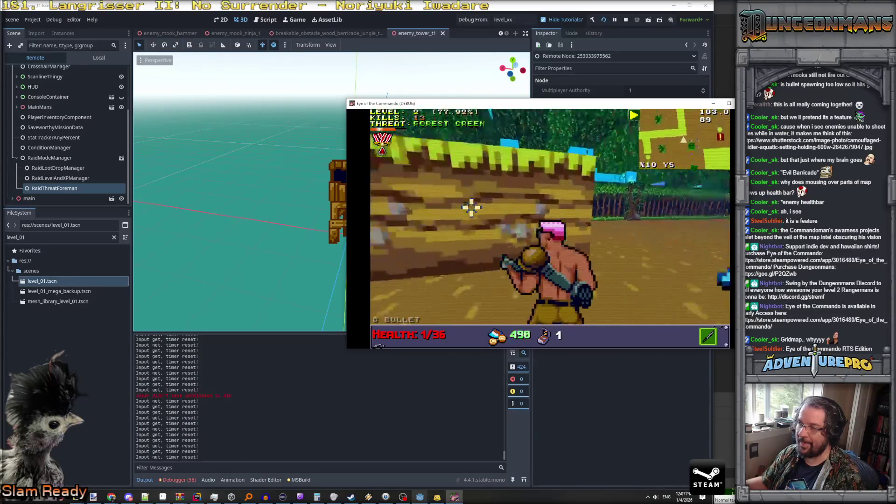
key(w)
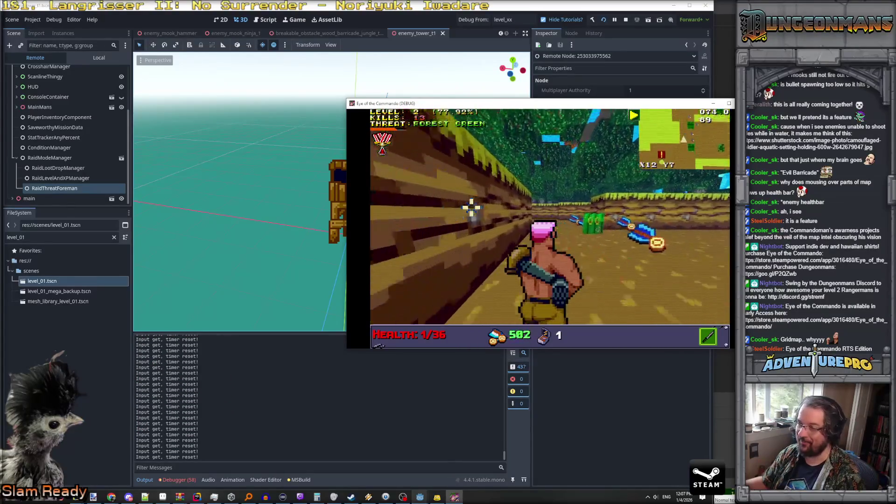
key(w)
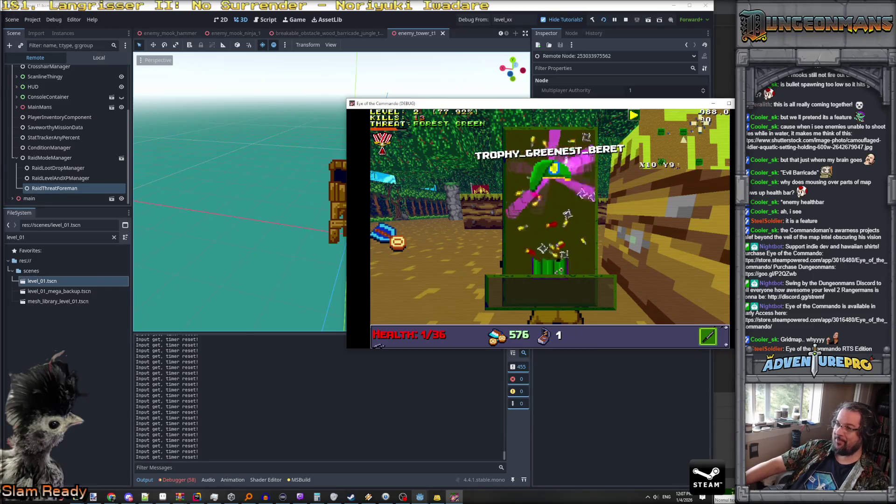
key(F8)
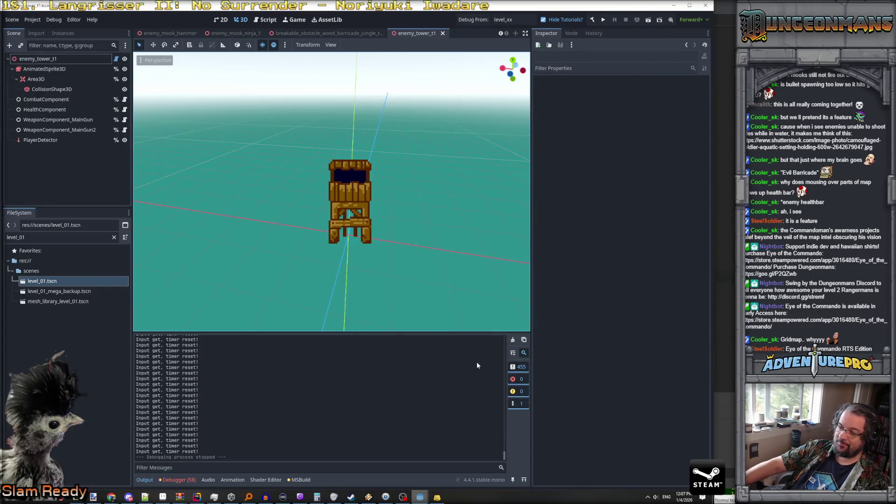
Find 'input' in files and comment out the 'Input get, timer reset!' GD.Print in AttractModeManager.cs.
key(alt+Tab)
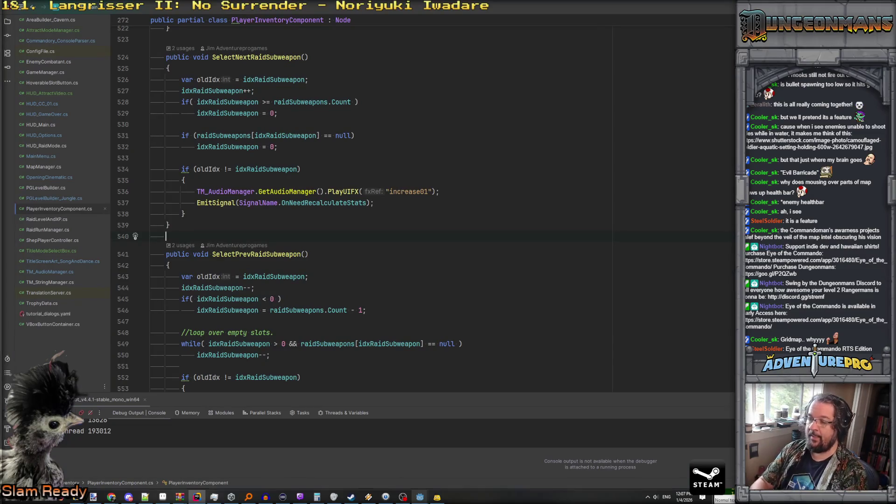
key(ctrl+shift+f)
text(inp)
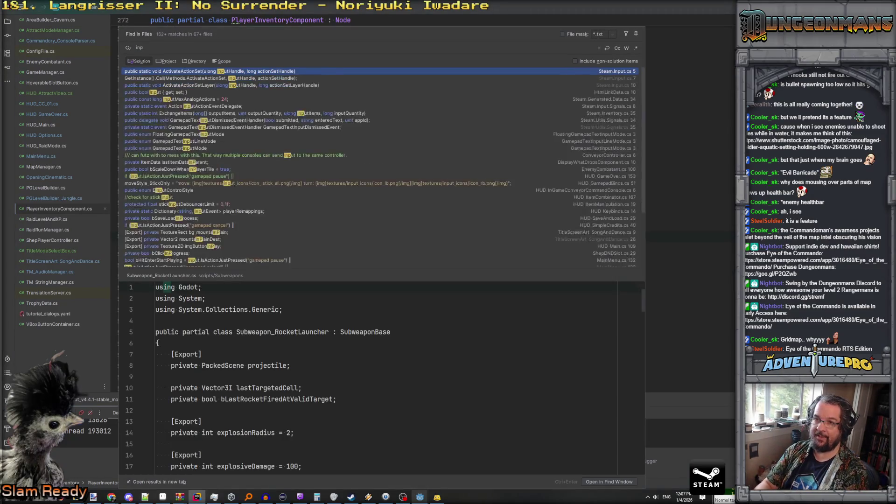
text(ut get)
key(Escape)
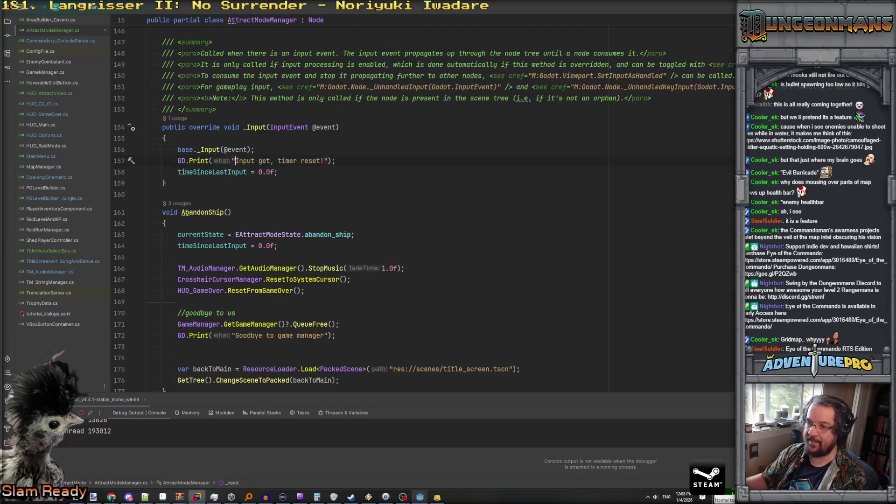
text(//)
scroll(280, 243, down, 5)
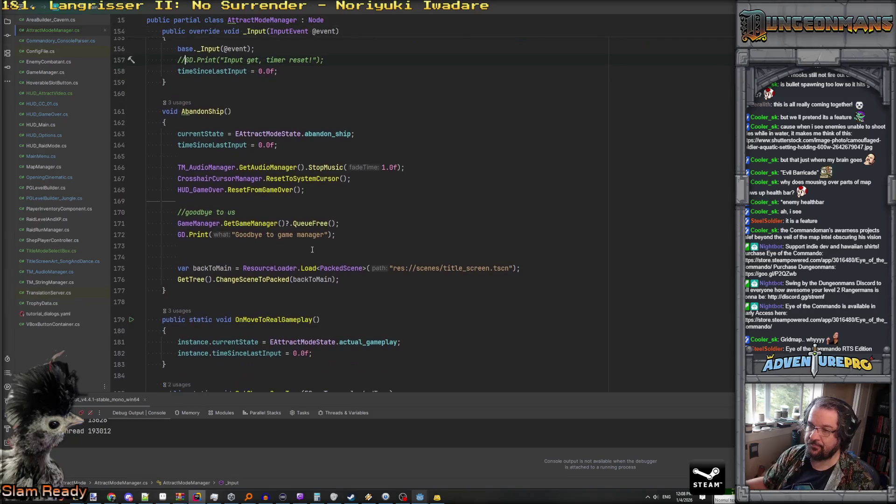
scroll(239, 235, up, 20)
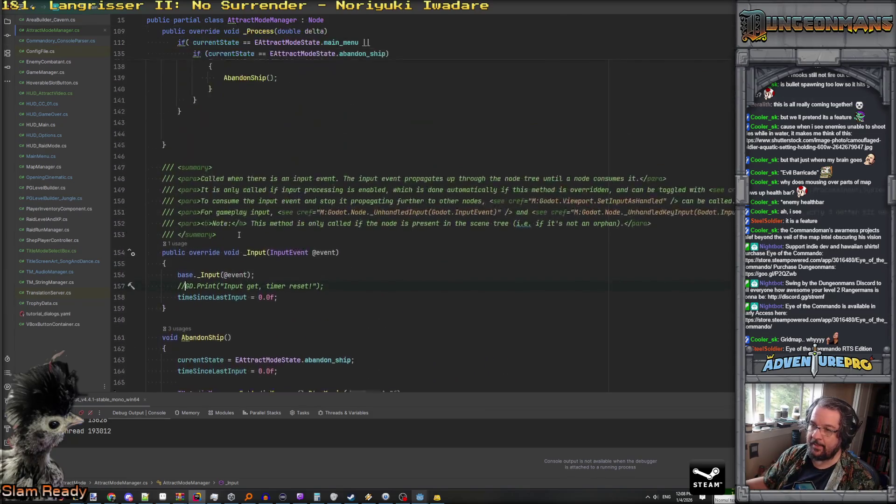
scroll(239, 235, down, 20)
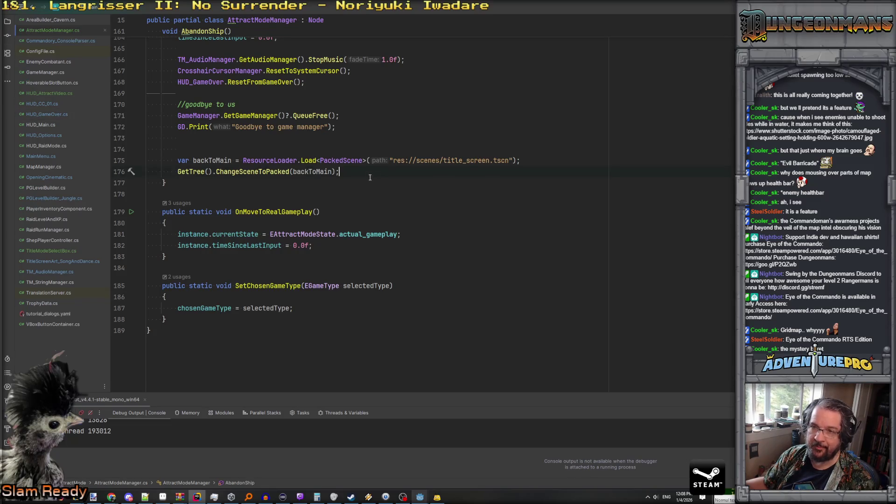
Open HUD_GameOver.cs and look over BeginSongAndDance and ResetFromGameOver.
click(46, 114)
scroll(344, 181, up, 10)
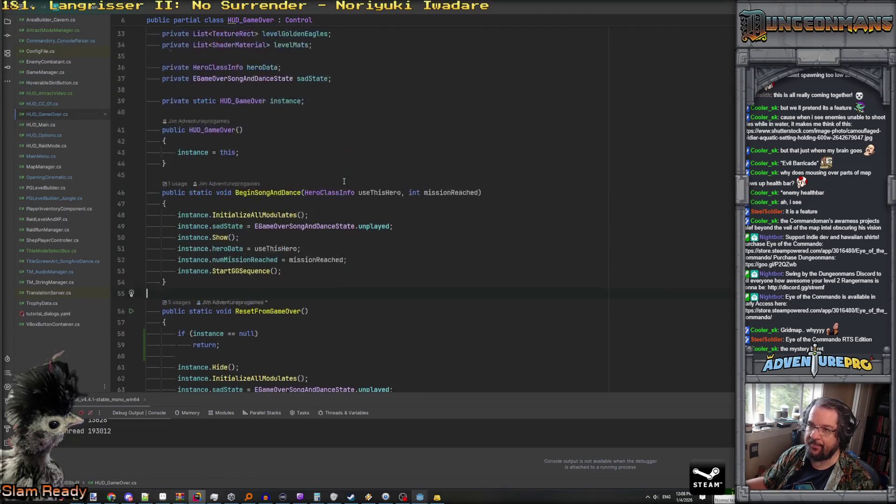
scroll(344, 181, up, 2)
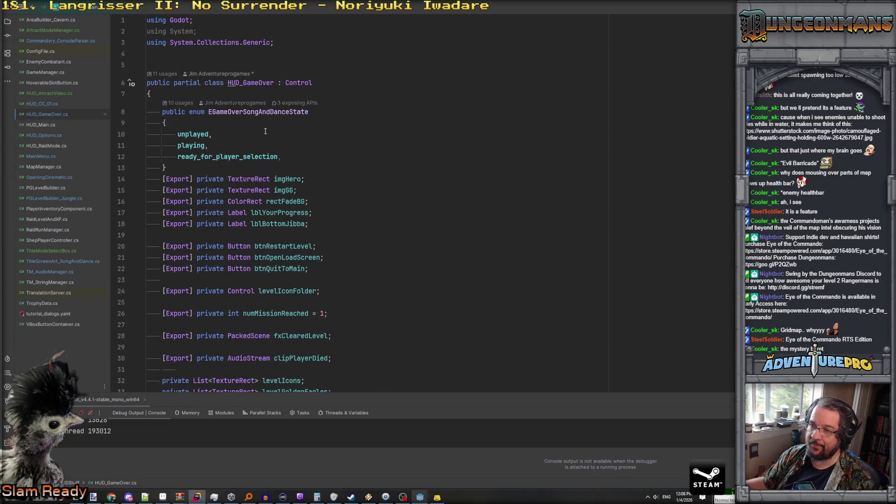
scroll(265, 131, down, 4)
scroll(290, 129, down, 10)
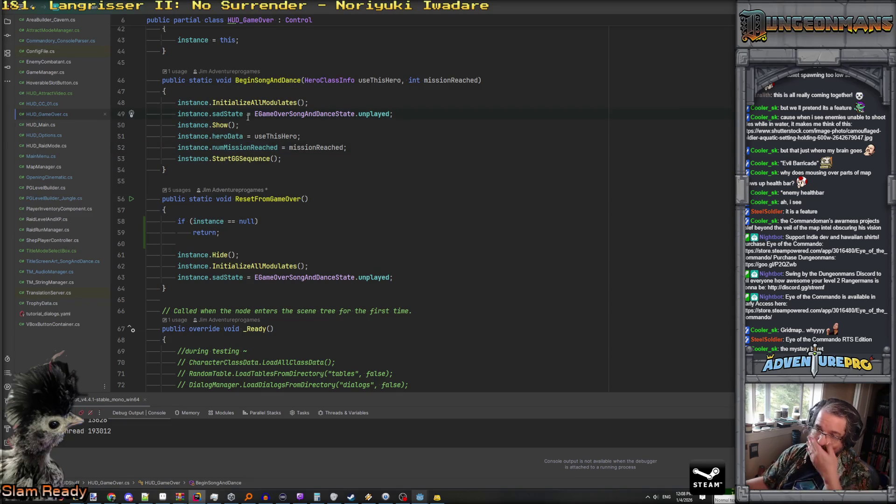
In Godot, filter the FileSystem and open the hud_game_over.tscn scene.
click(418, 498)
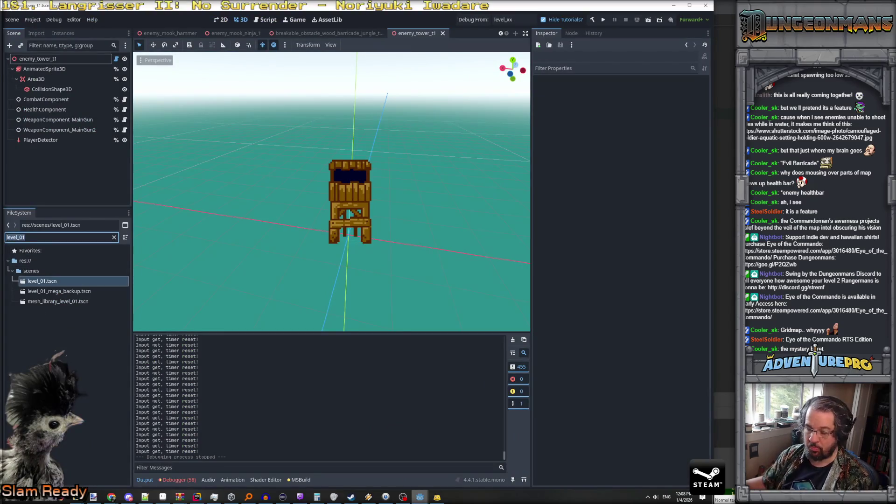
text(hud_lg)
text(ga)
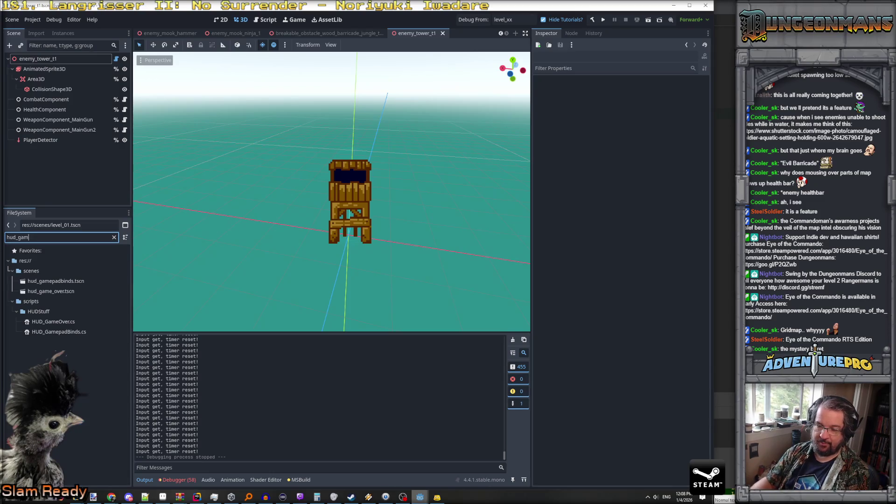
double_click(51, 291)
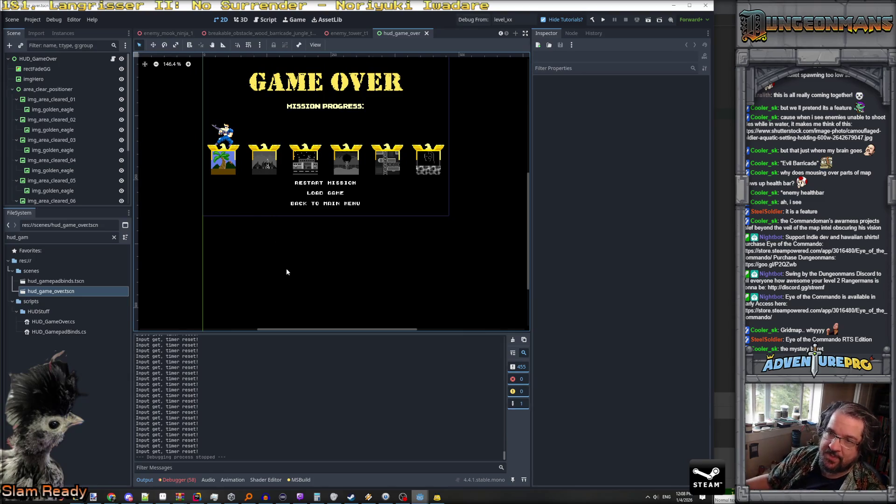
Review rectFadeGG, imgHero, area_clear_positioner, imgGG and the root node's exported fields, then return to Rider.
click(37, 69)
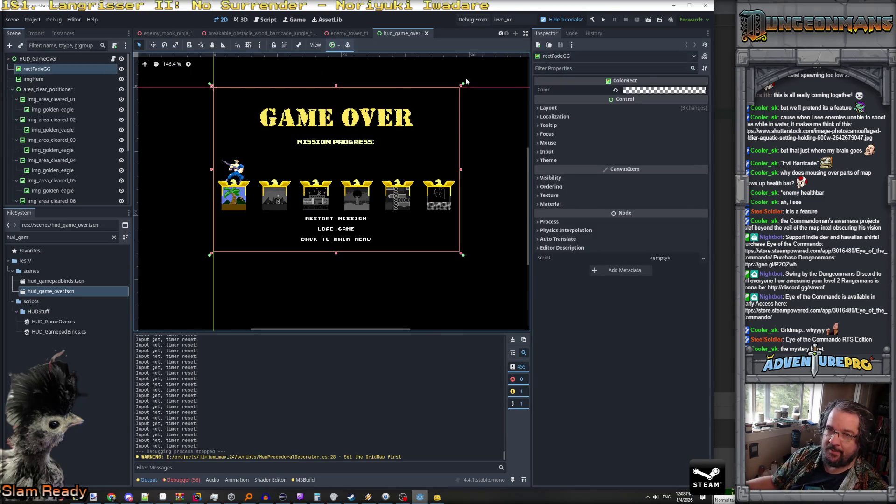
click(107, 79)
click(111, 91)
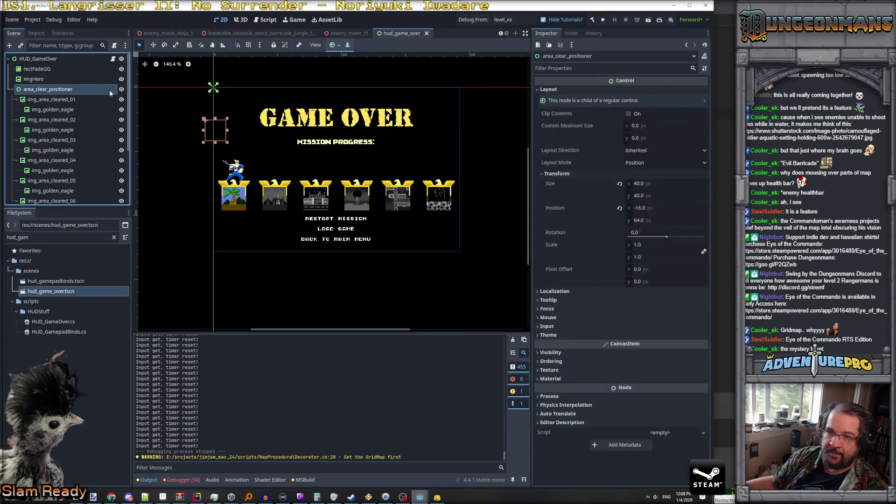
click(12, 90)
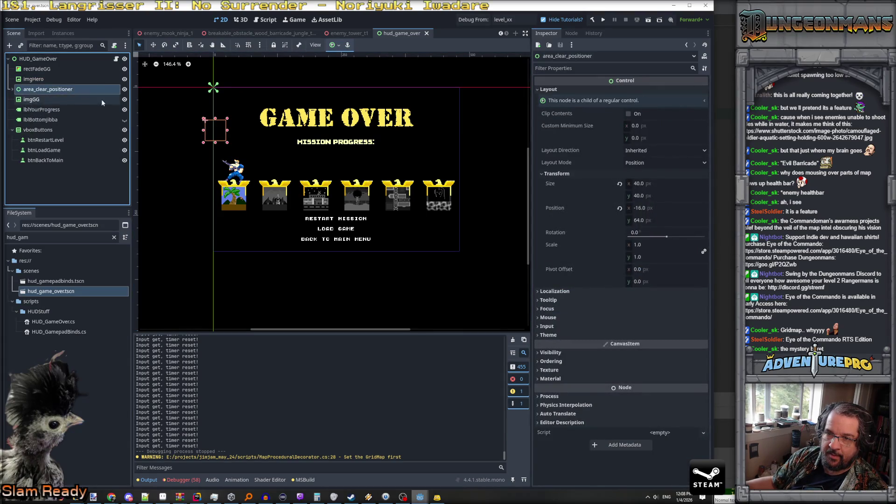
click(117, 100)
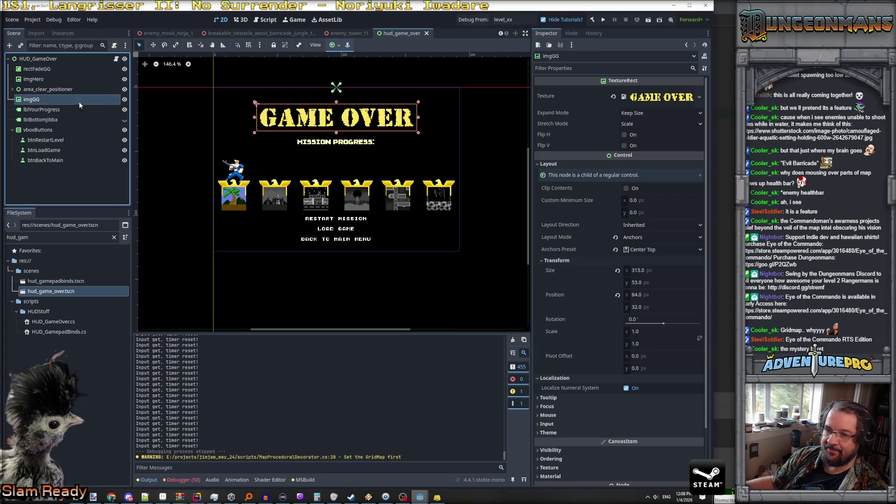
click(55, 58)
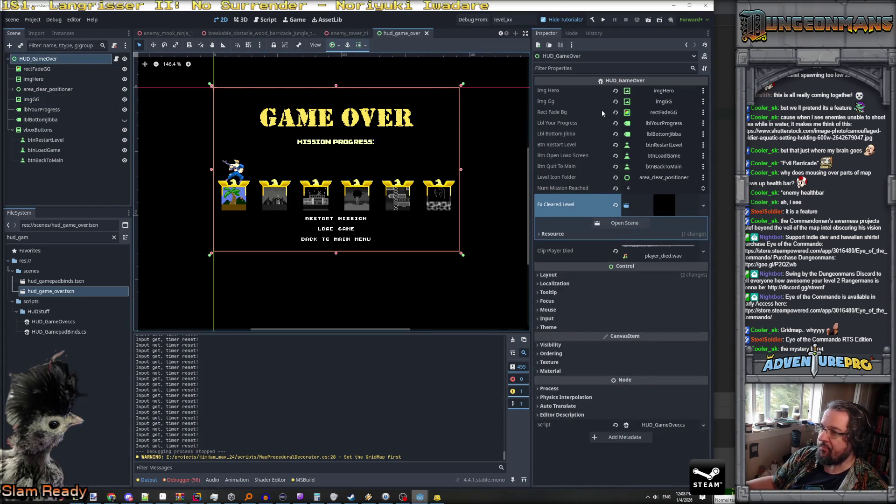
key(alt+Tab)
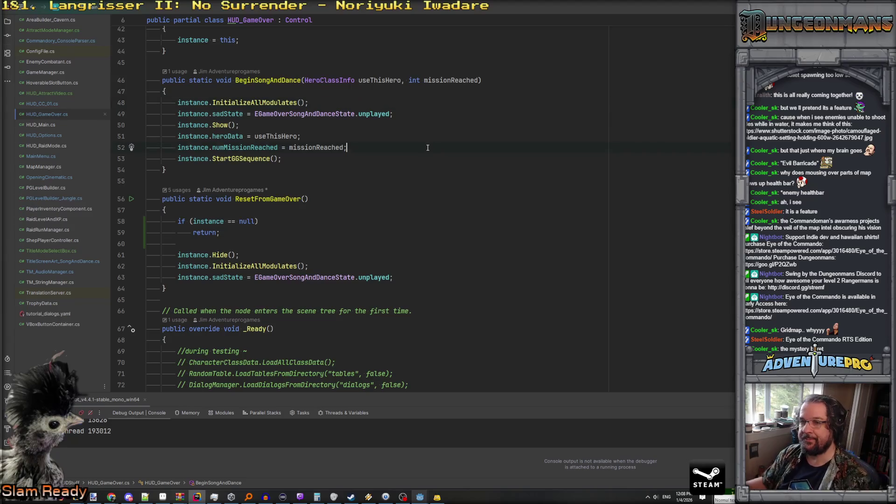
key(ctrl+f)
text(imgg)
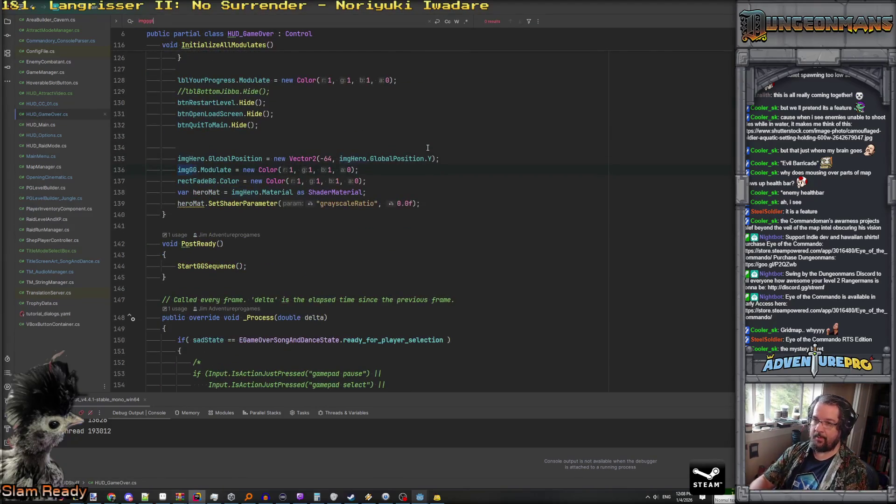
scroll(427, 148, up, 4)
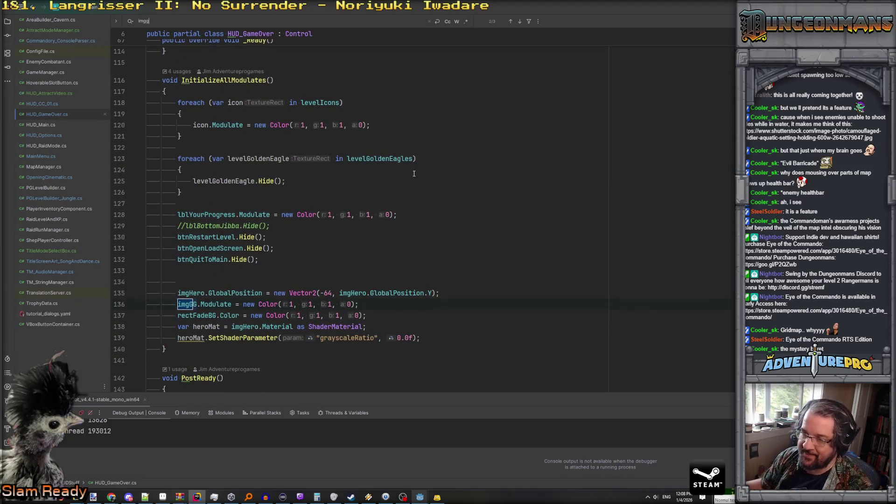
scroll(414, 173, down, 18)
scroll(413, 173, down, 12)
scroll(413, 173, down, 20)
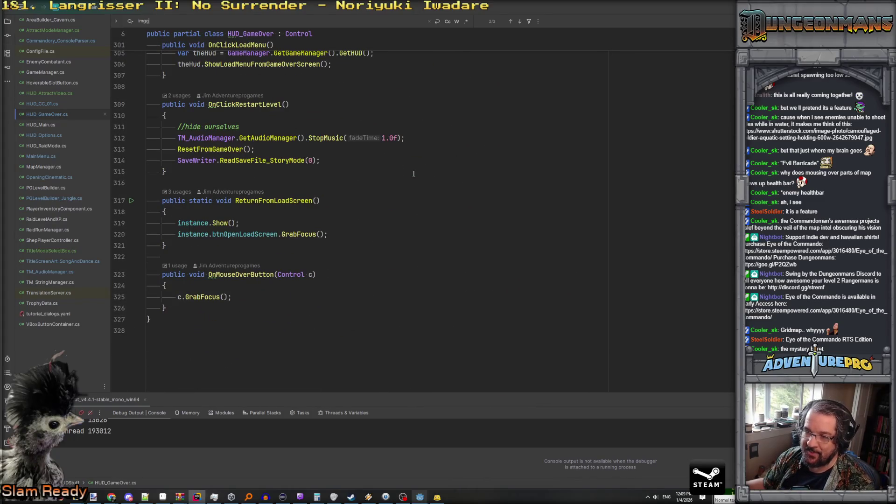
scroll(414, 173, up, 14)
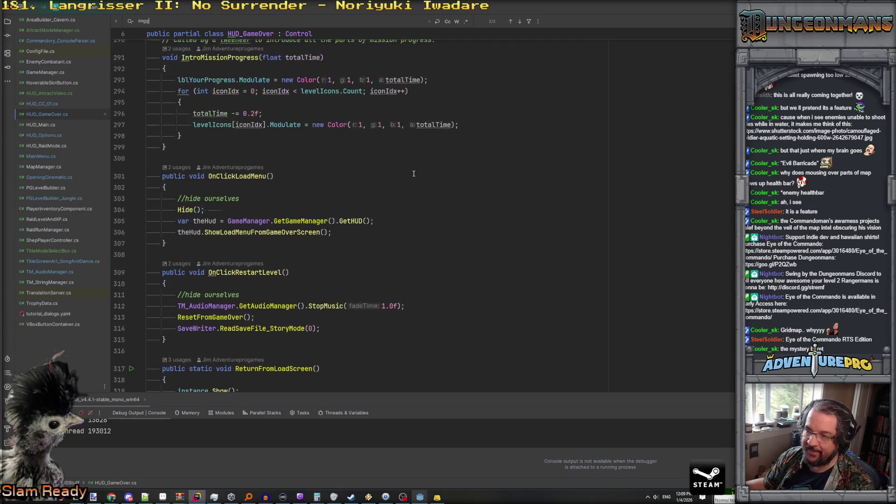
scroll(414, 174, up, 18)
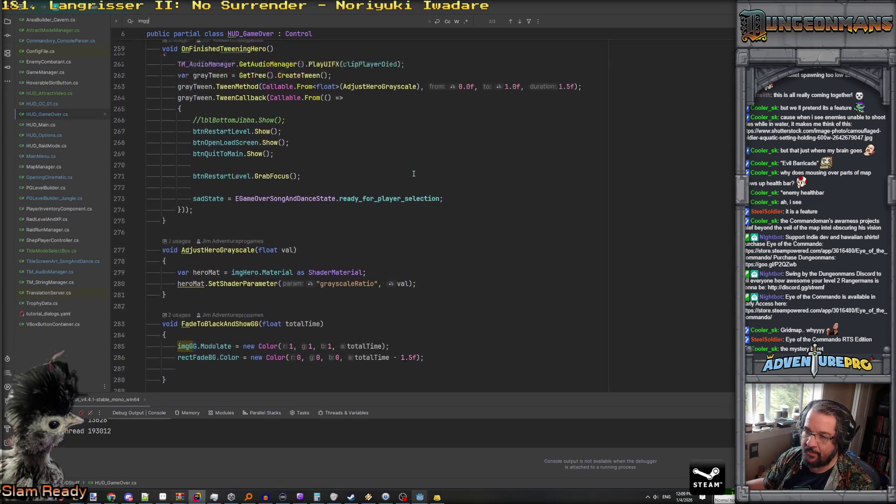
scroll(413, 174, up, 20)
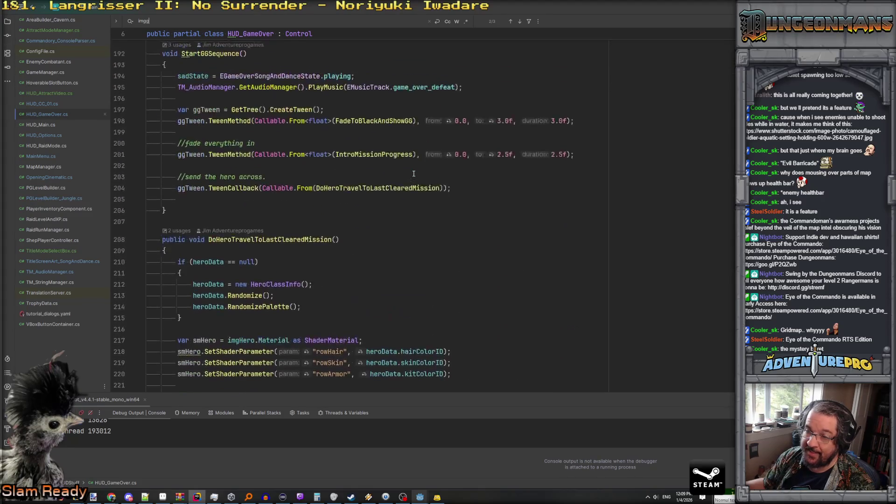
scroll(414, 174, up, 20)
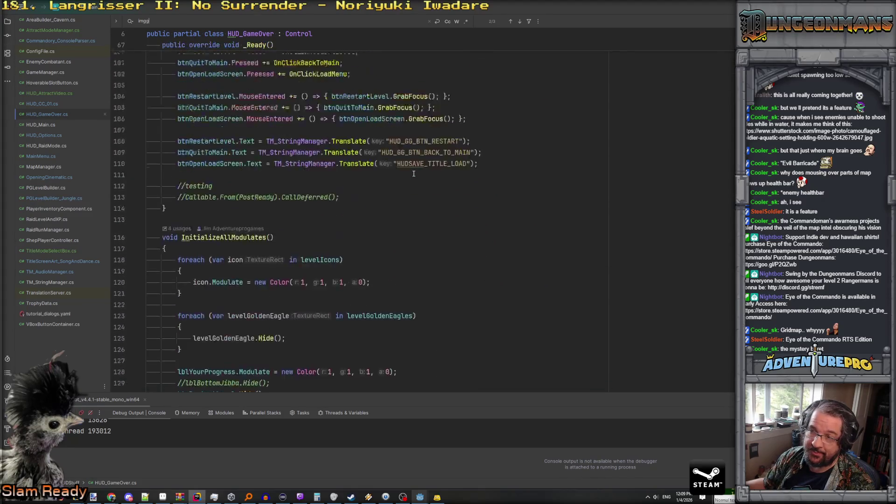
scroll(414, 173, up, 10)
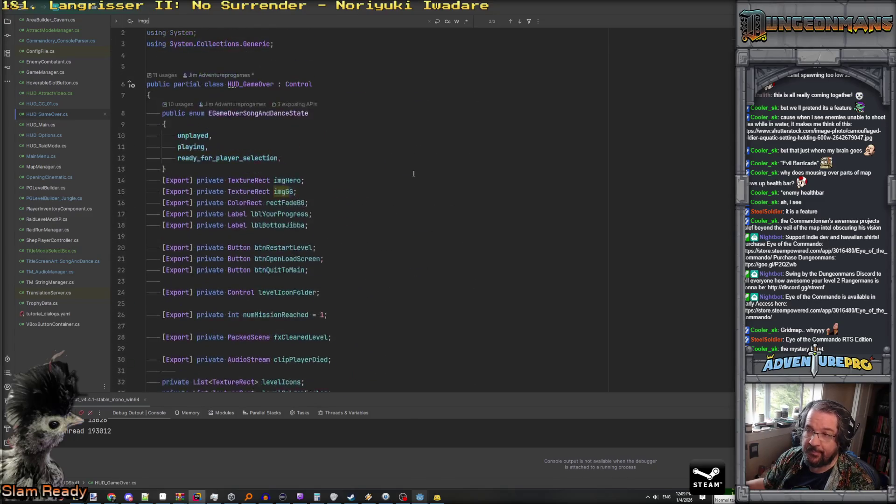
mouse_move(262, 95)
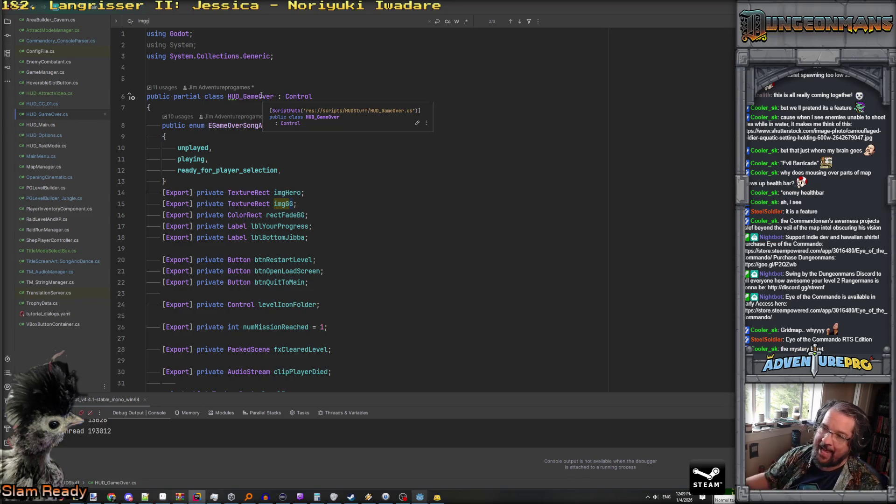
click(251, 96)
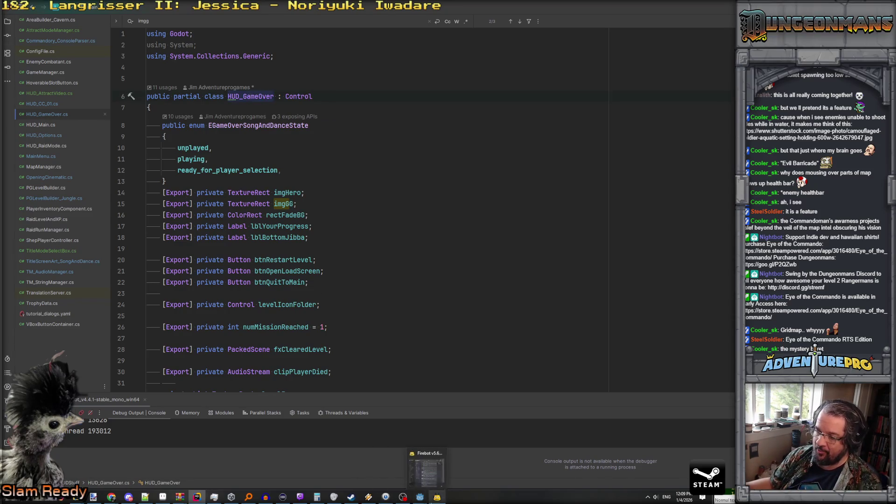
scroll(338, 150, down, 3)
scroll(337, 151, up, 3)
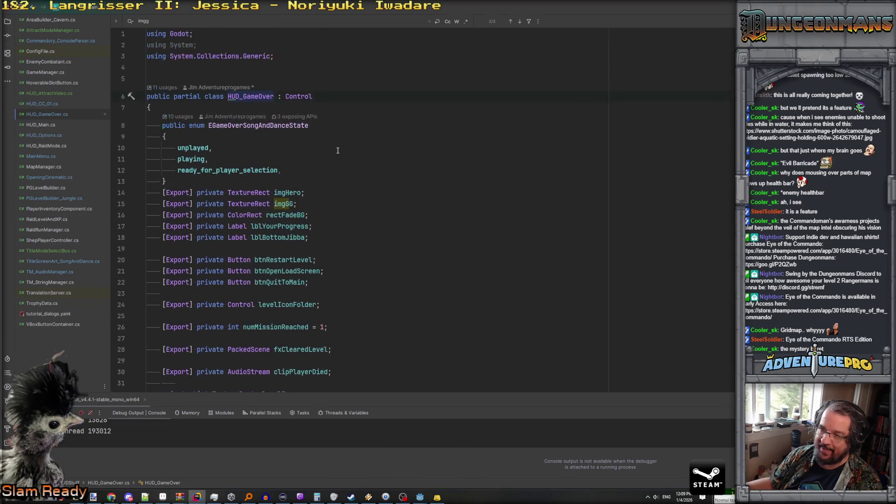
scroll(284, 178, down, 10)
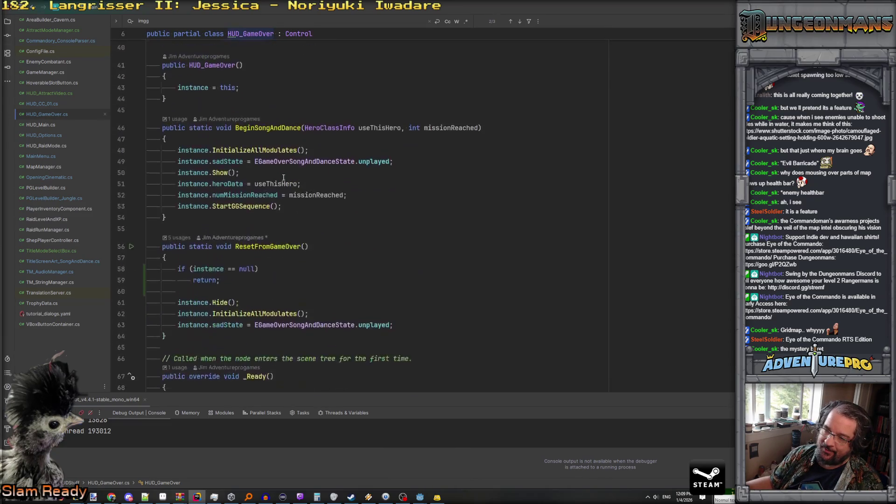
scroll(284, 178, up, 10)
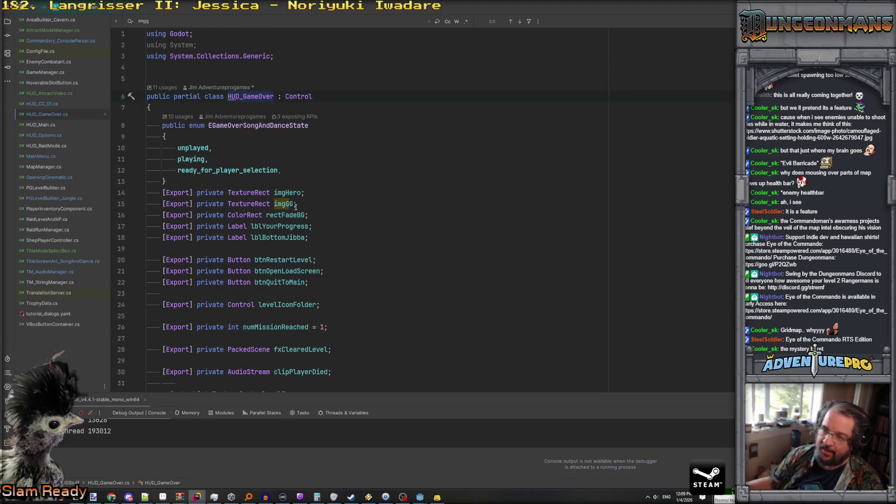
scroll(325, 206, down, 5)
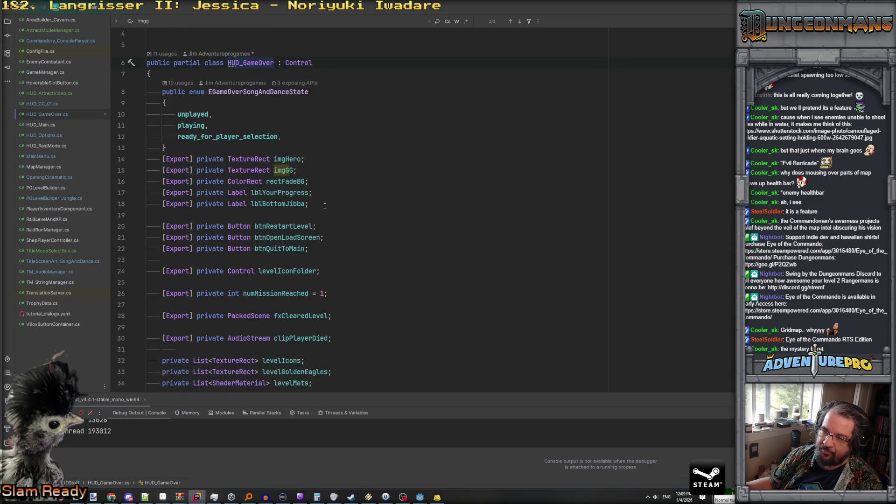
scroll(325, 205, down, 10)
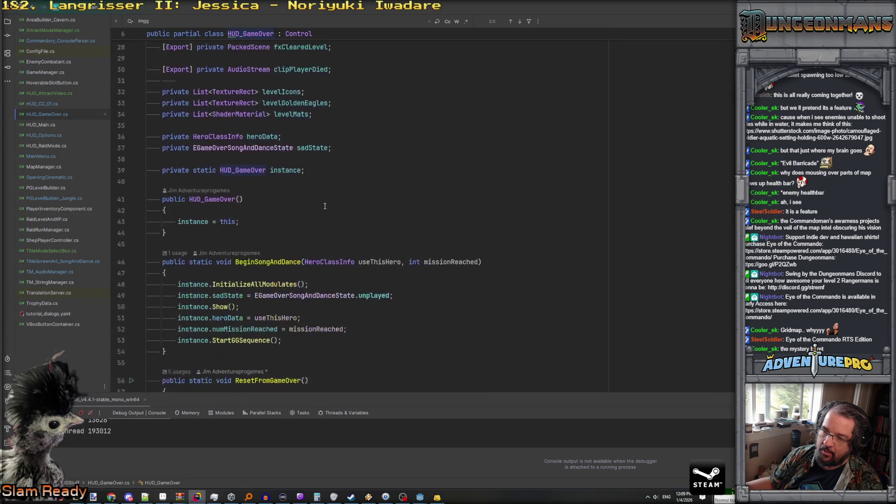
scroll(324, 206, down, 4)
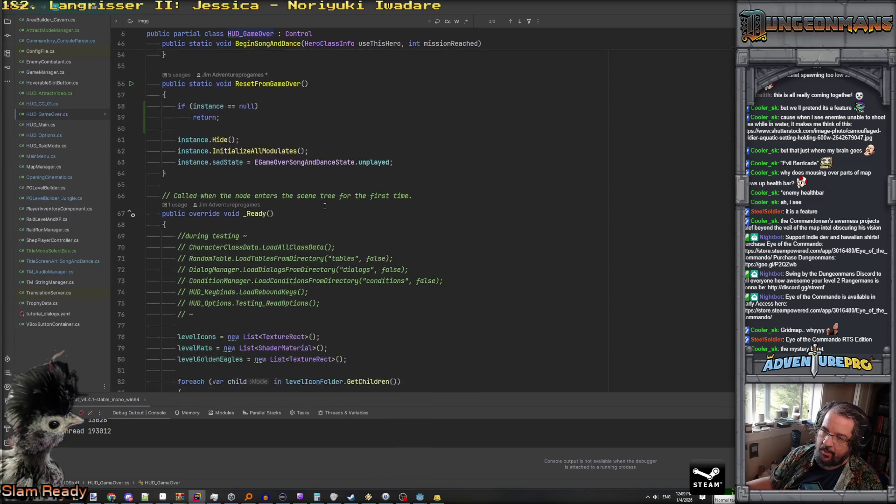
scroll(324, 206, up, 2)
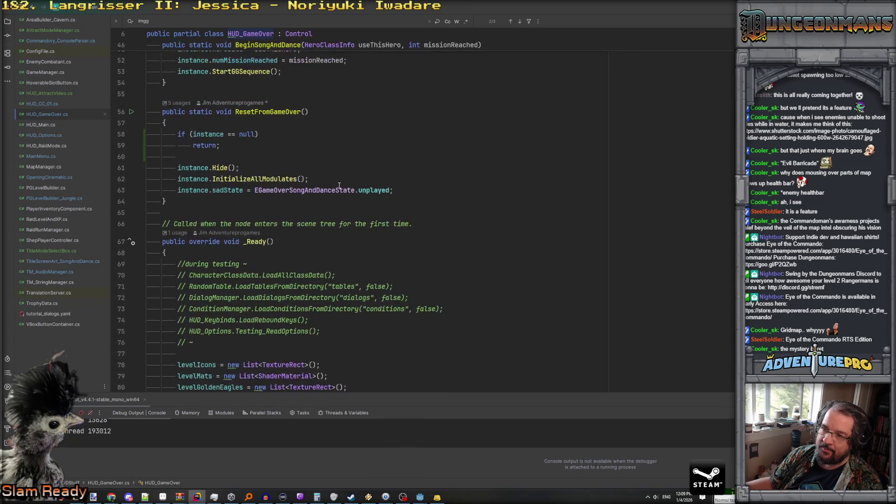
scroll(224, 187, down, 12)
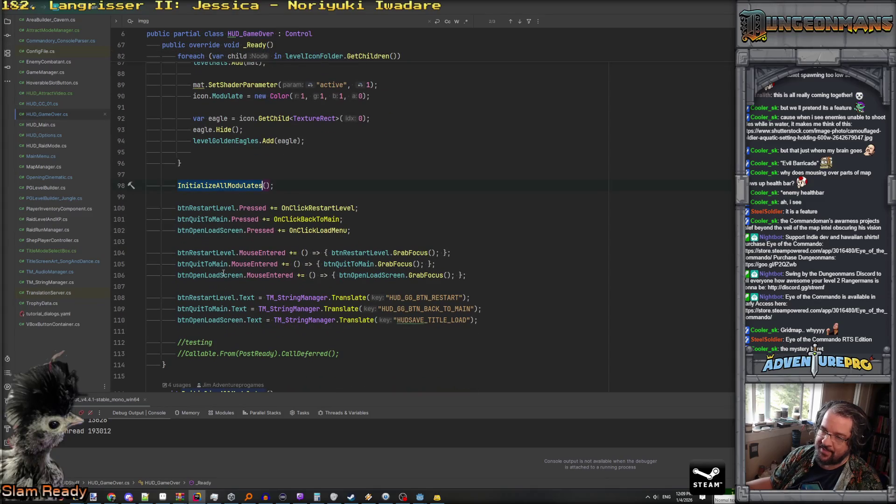
scroll(339, 253, down, 2)
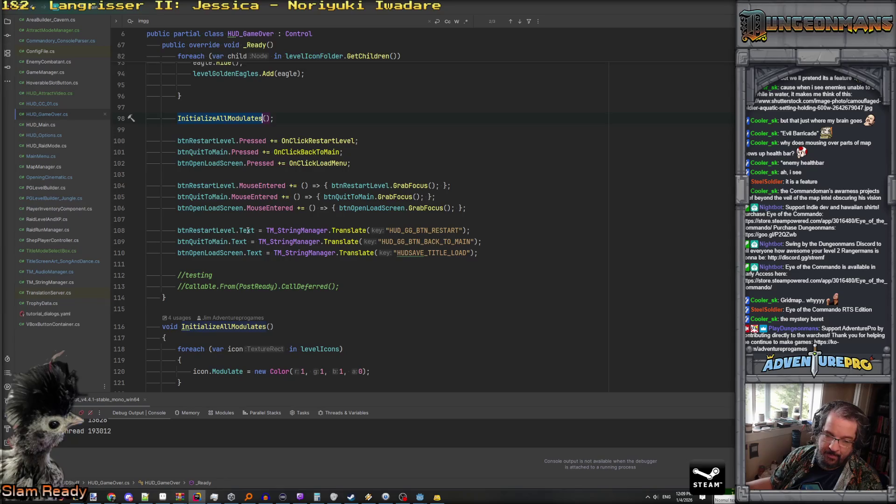
scroll(252, 225, down, 10)
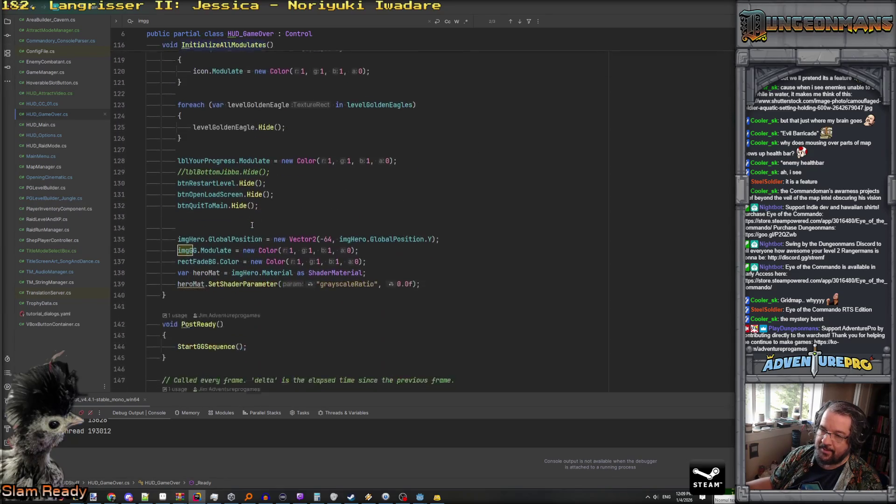
scroll(252, 226, down, 2)
Jump to the StartGGSequence definition and locate the fade-in and hero-travel tween lines.
click(204, 211)
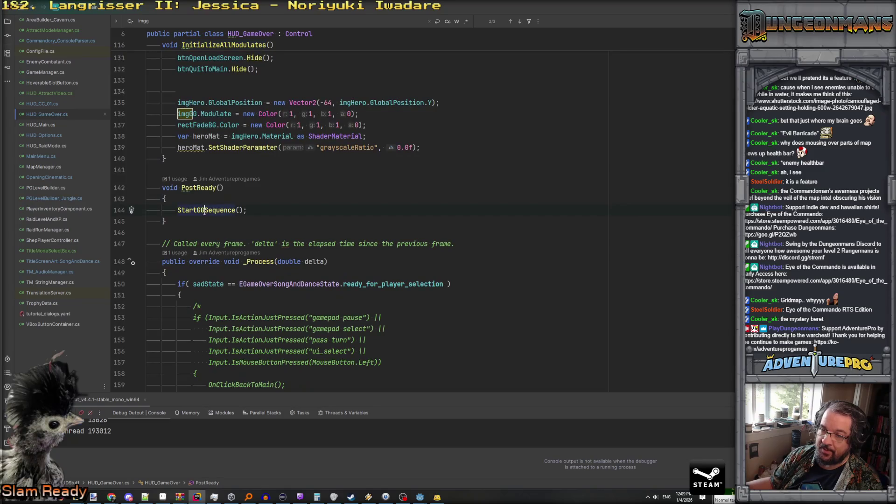
ctrl+click(204, 210)
click(393, 206)
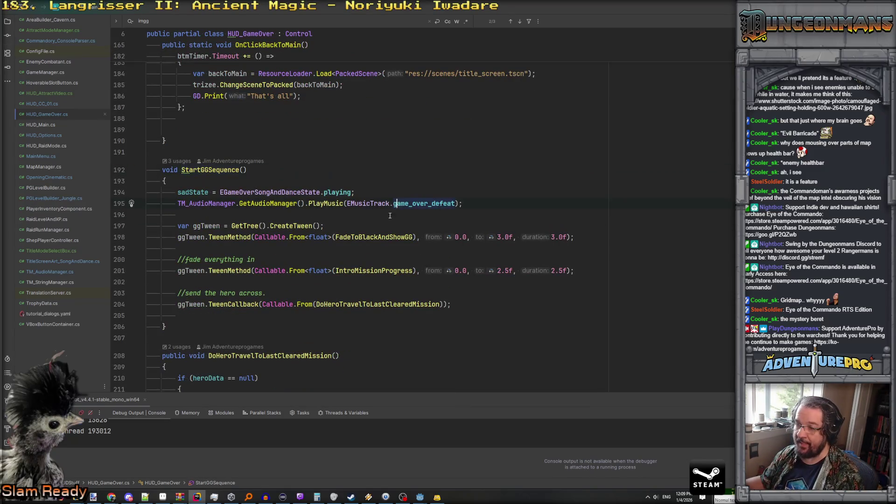
click(390, 237)
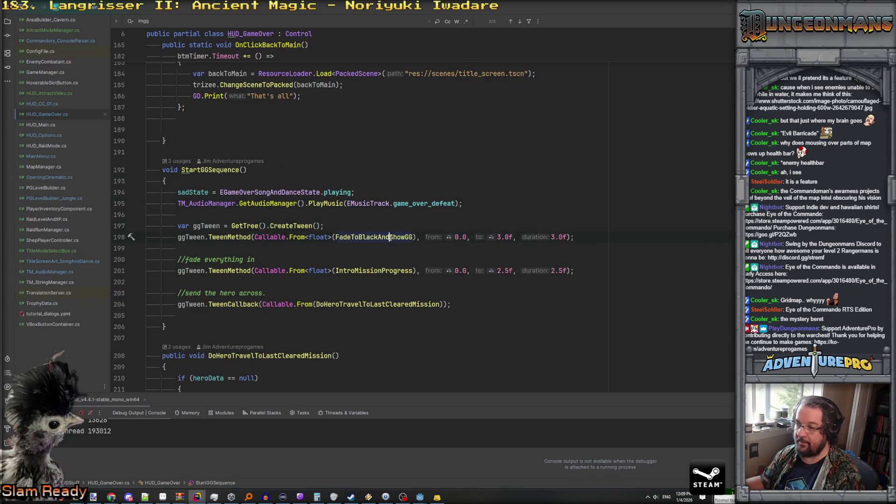
mouse_move(149, 259)
mouse_down()
mouse_move(406, 270)
mouse_move(378, 304)
mouse_move(487, 305)
mouse_up()
click(254, 249)
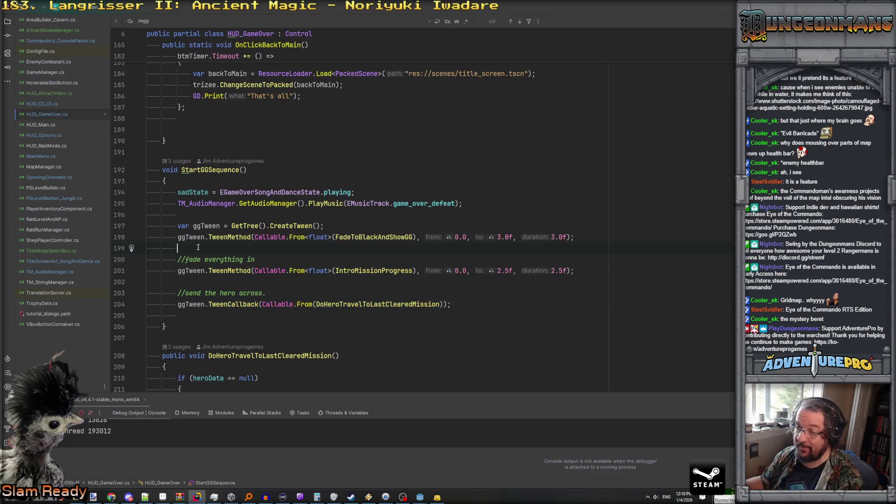
Above the fade tween, write if (GameManager.GetGameManager().GetGameType() == EGameType.story_mode).
key(Return)
text(if( Game)
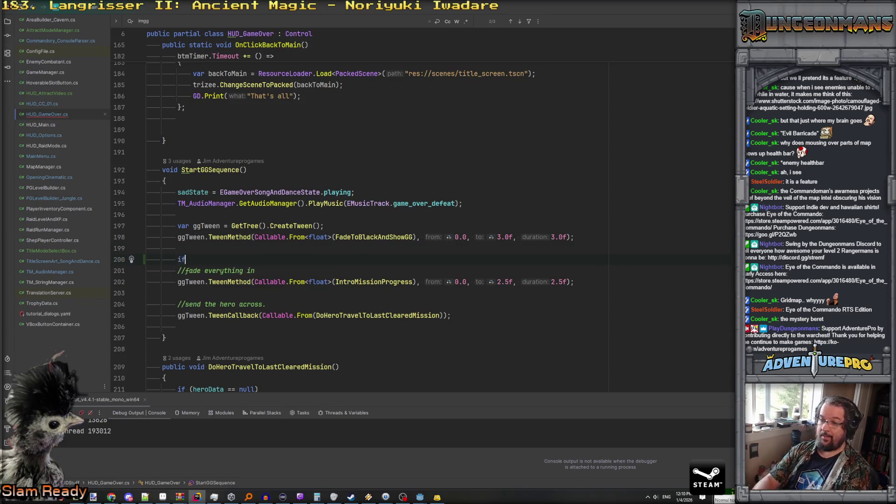
key(Return)
text(.mod)
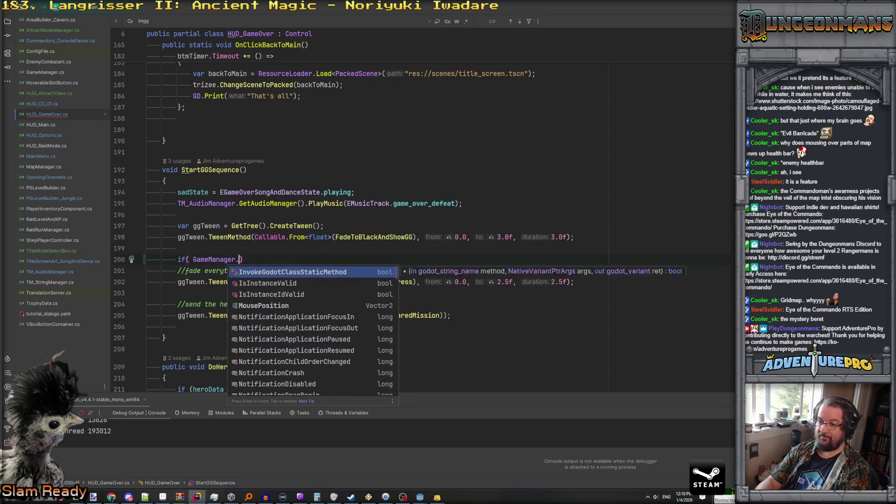
key(BackSpace)
key(BackSpace)
key(BackSpace)
text(type)
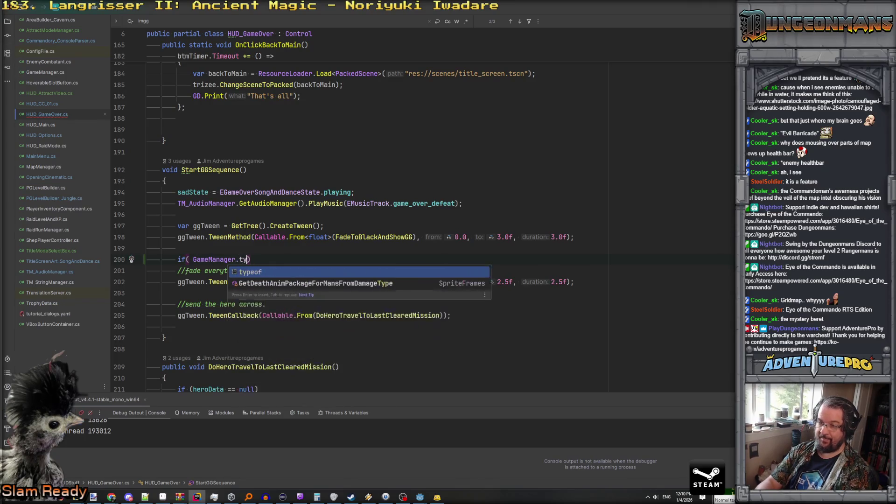
key(BackSpace)
key(BackSpace)
key(BackSpace)
key(BackSpace)
text(get)
key(Return)
text(.Type)
key(Return)
text(==)
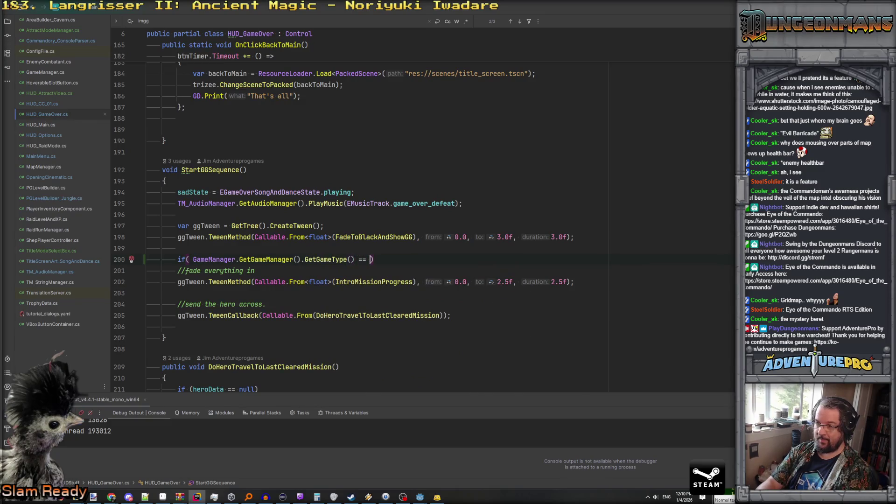
key(Return)
Enclose the fade and hero-travel tween lines in the if block's braces, indented inside it.
click(178, 270)
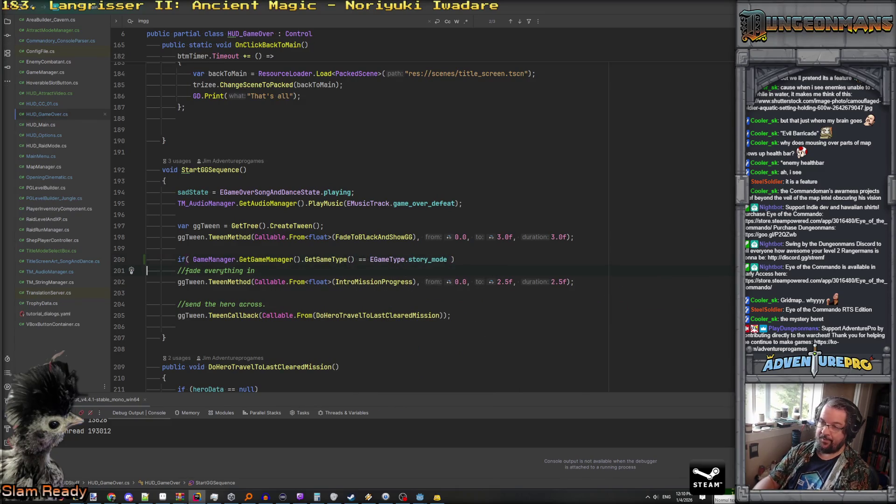
text({)
key(Return)
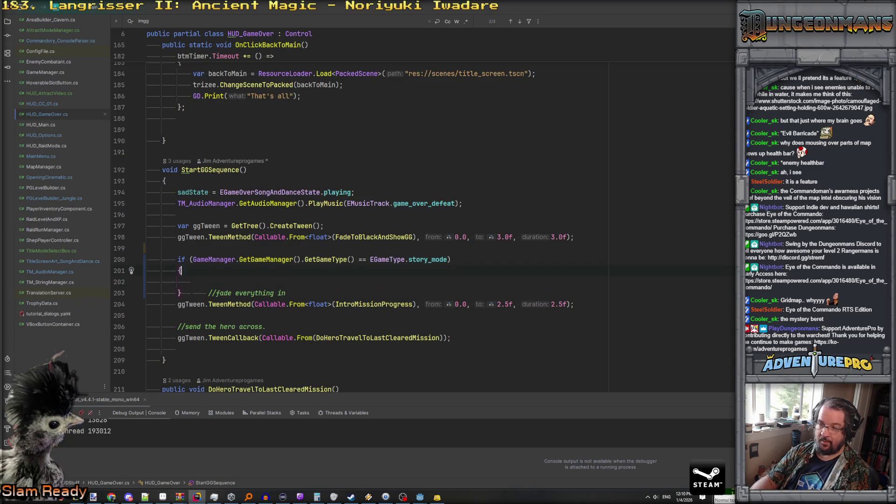
key(BackSpace)
key(BackSpace)
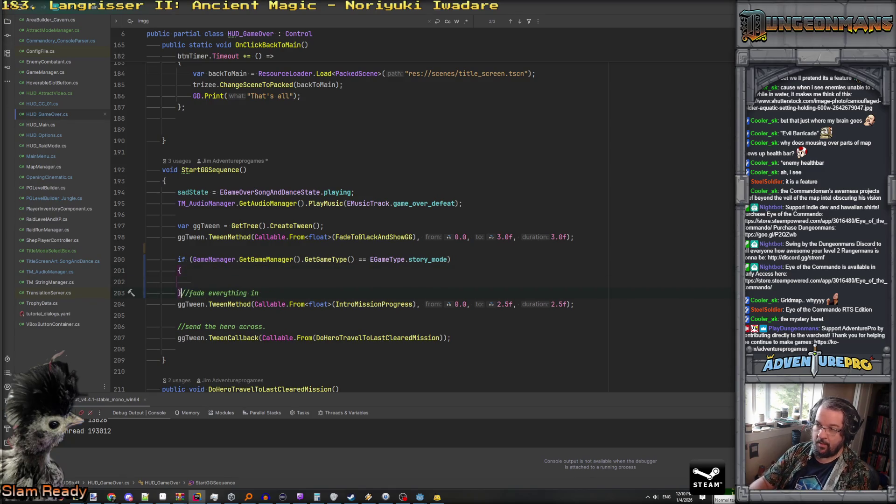
key(BackSpace)
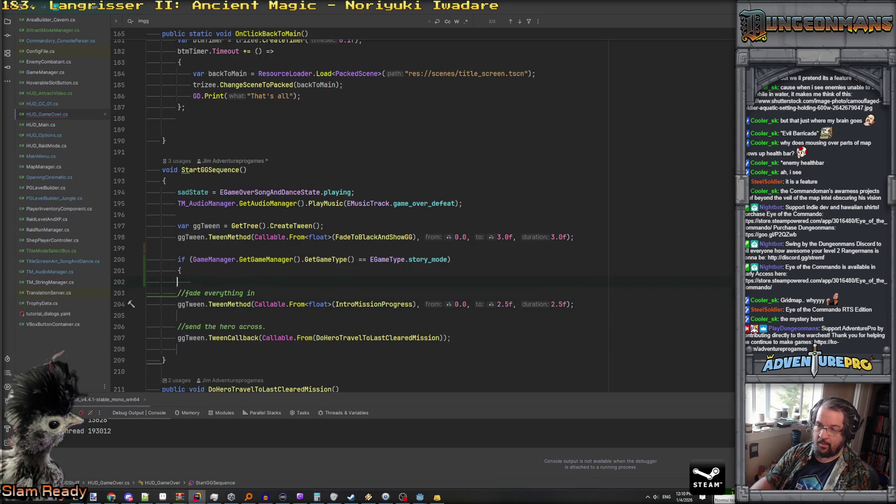
click(147, 282)
key(Delete)
key(shift+Down)
key(shift+Down)
key(shift+Down)
key(Tab)
click(466, 326)
key(Return)
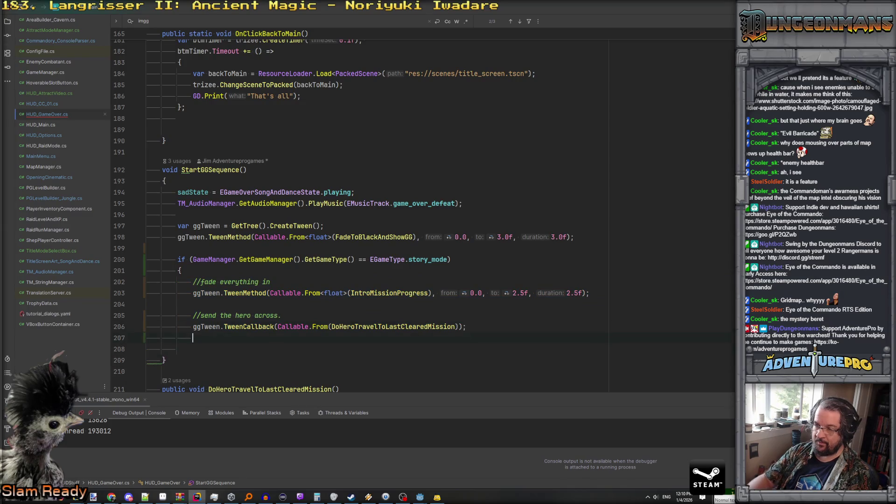
text(})
Add an empty else branch after the story_mode if block.
key(Down)
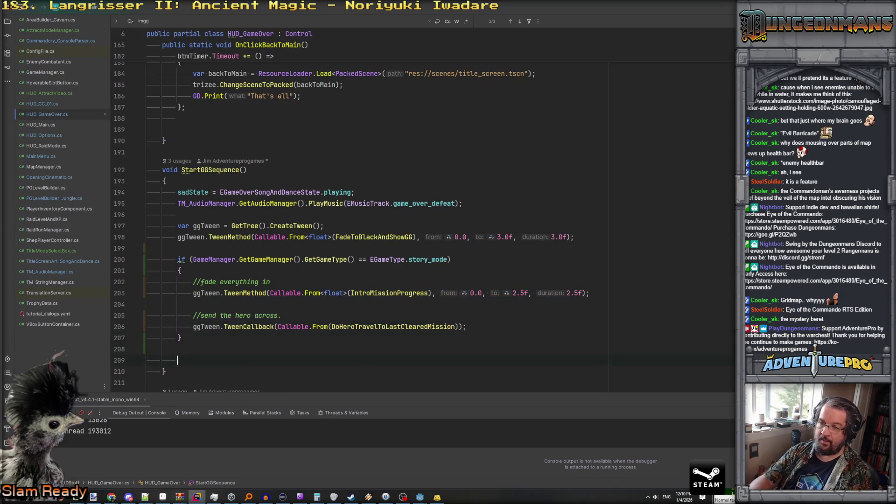
text(else)
key(Return)
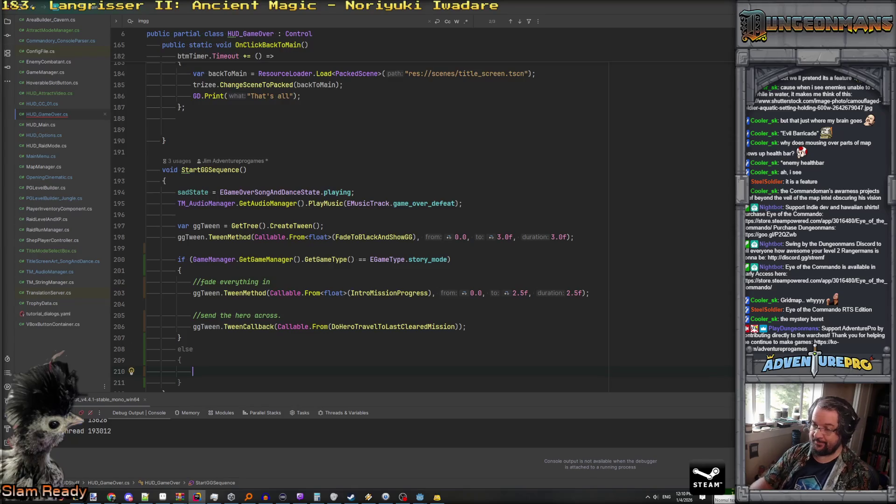
scroll(280, 186, down, 6)
Go to the DoHeroTravelToLastClearedMission definition and read down through it.
scroll(280, 187, up, 3)
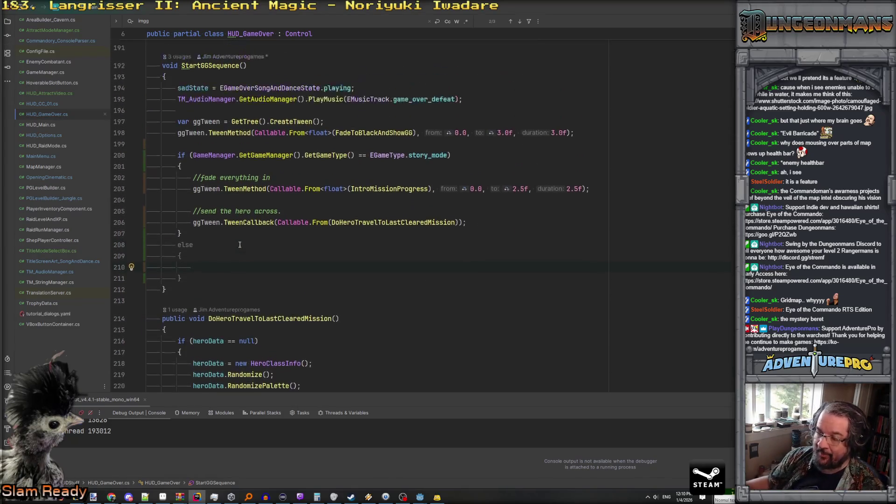
scroll(280, 187, down, 3)
click(397, 126)
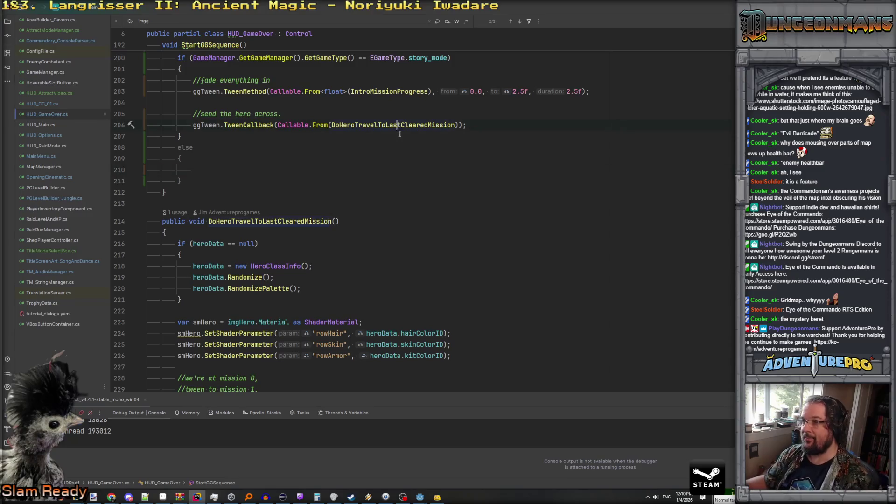
ctrl+click(382, 129)
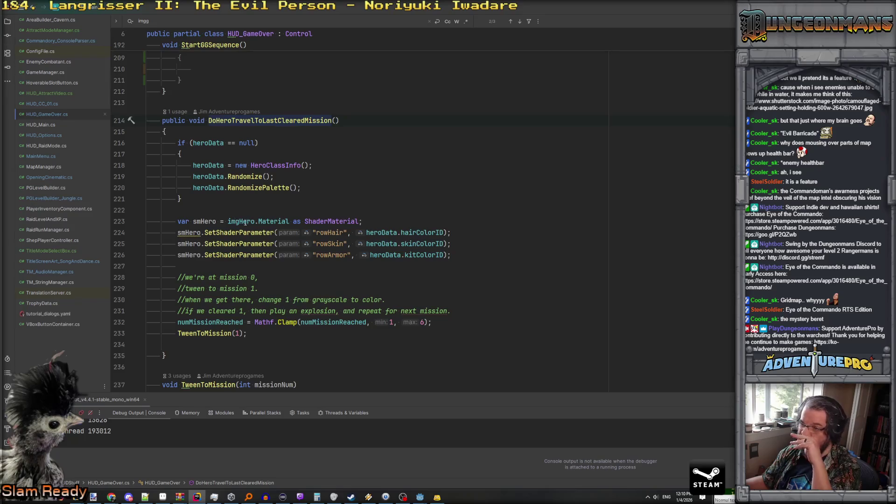
scroll(252, 229, down, 1)
scroll(228, 290, down, 1)
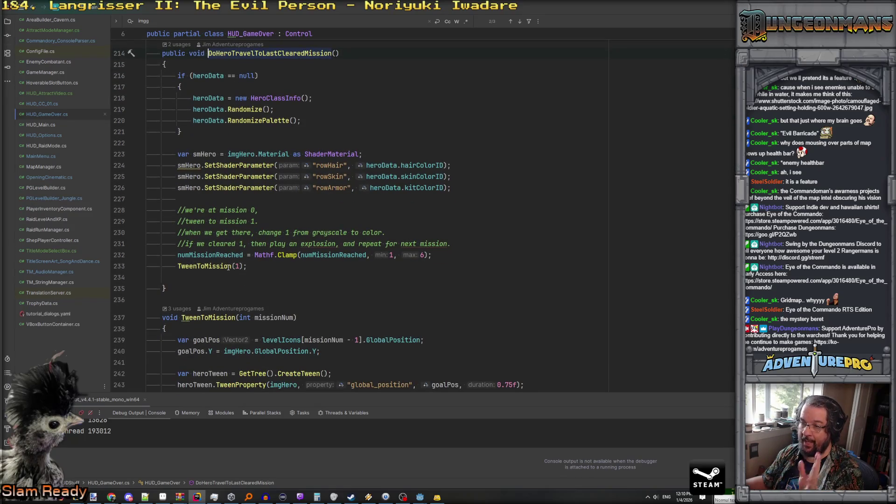
scroll(223, 255, down, 1)
scroll(215, 235, down, 8)
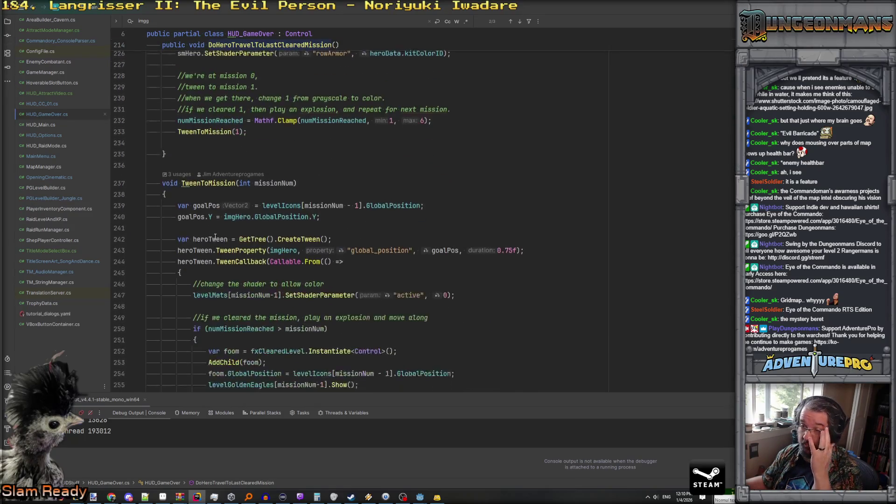
scroll(213, 254, down, 6)
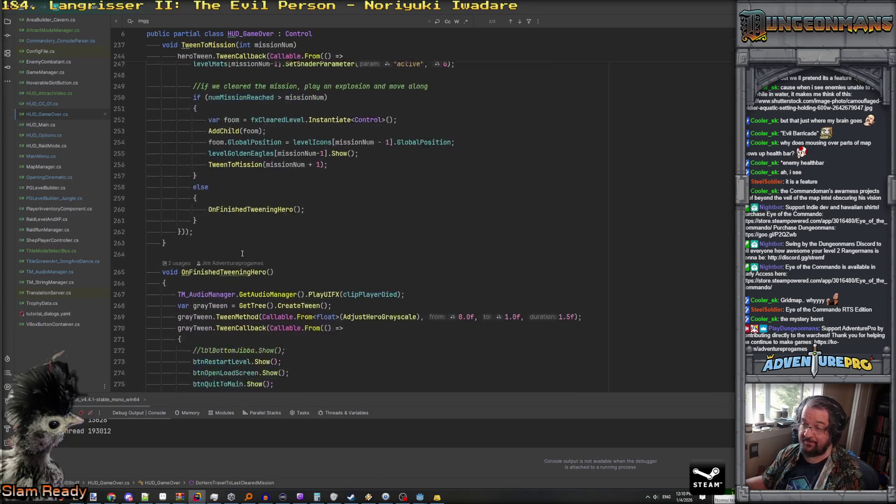
Above OnFinishedTweeningHero, begin a new method line 'void JustShowQuitButton('.
click(205, 223)
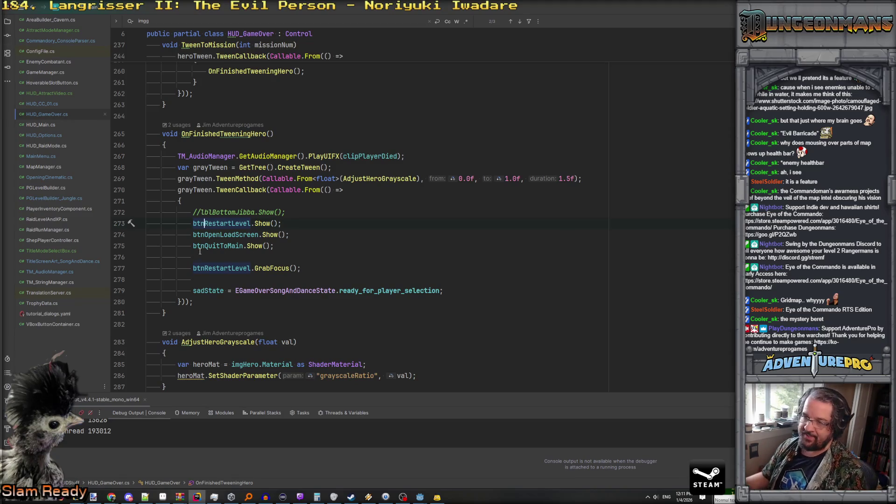
scroll(201, 248, down, 2)
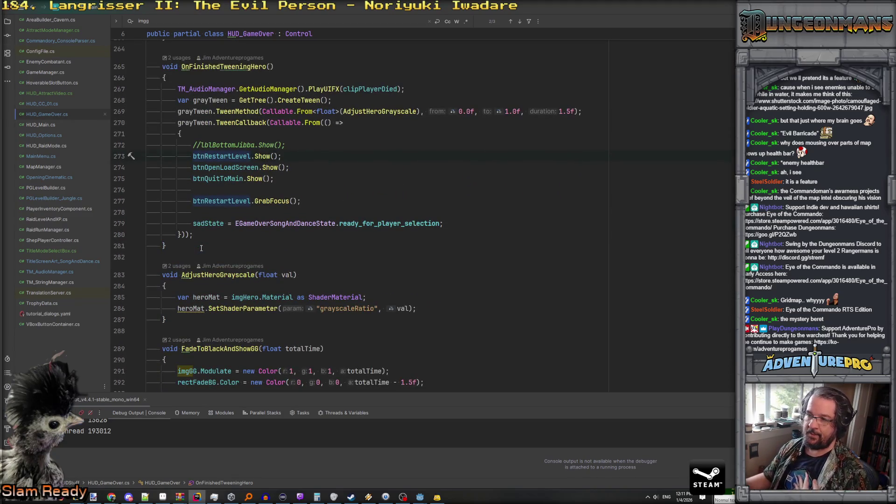
scroll(201, 248, down, 2)
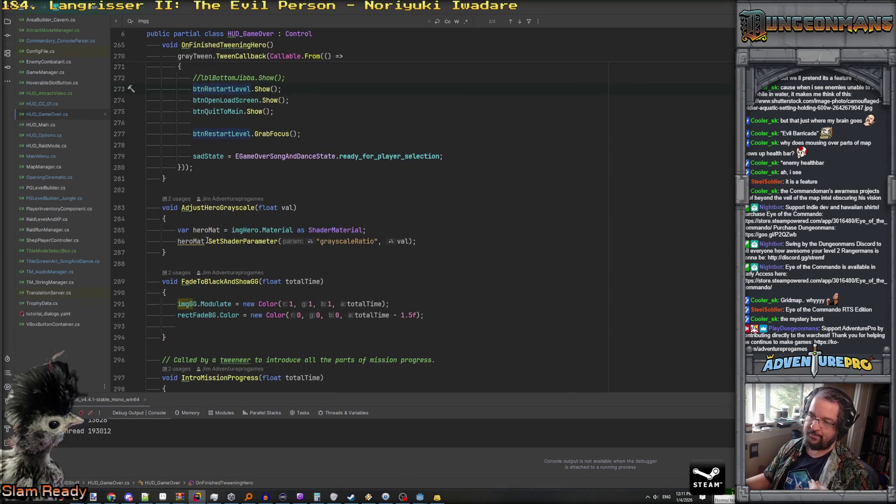
scroll(207, 241, down, 3)
scroll(227, 174, up, 4)
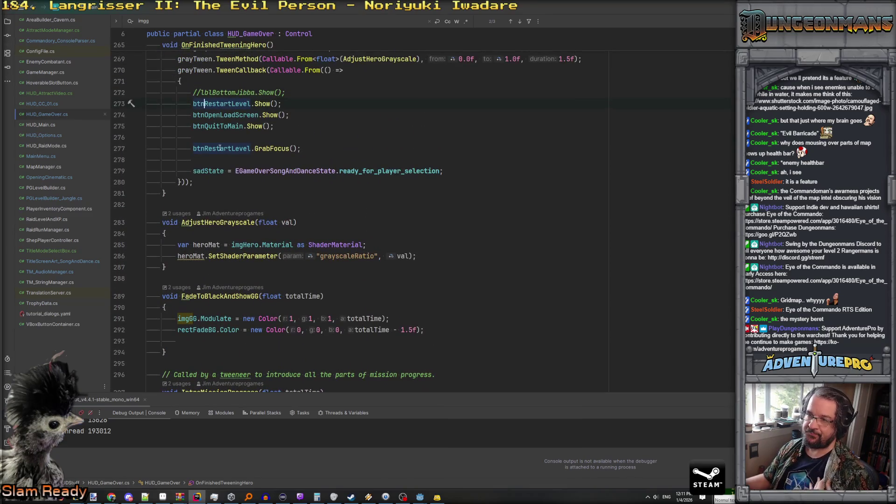
mouse_move(219, 148)
scroll(220, 148, up, 5)
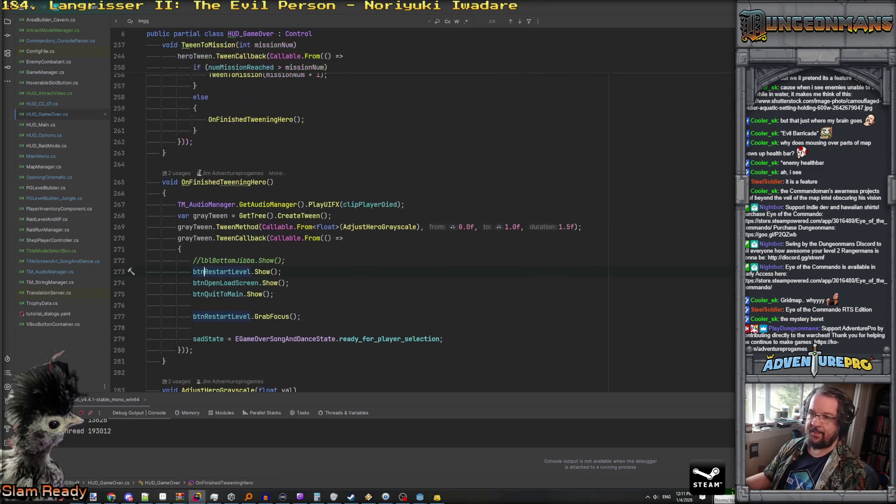
key(Return)
key(Return)
text(void )
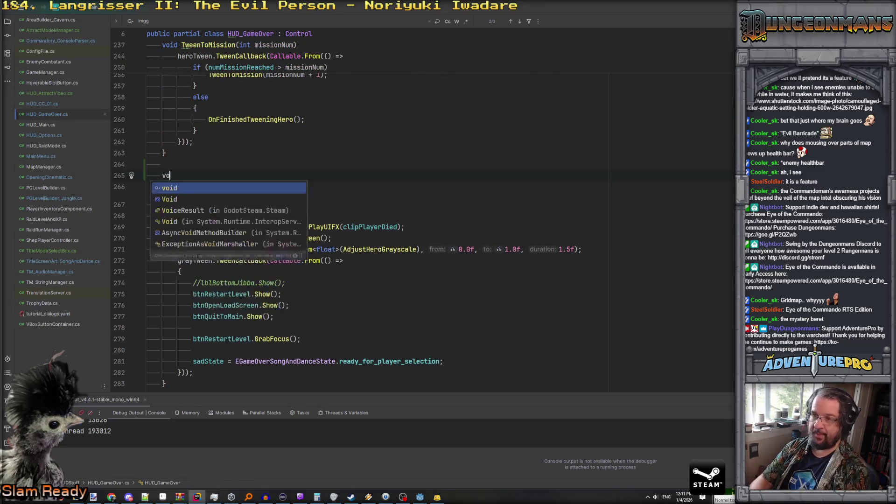
text(JustShowQuit)
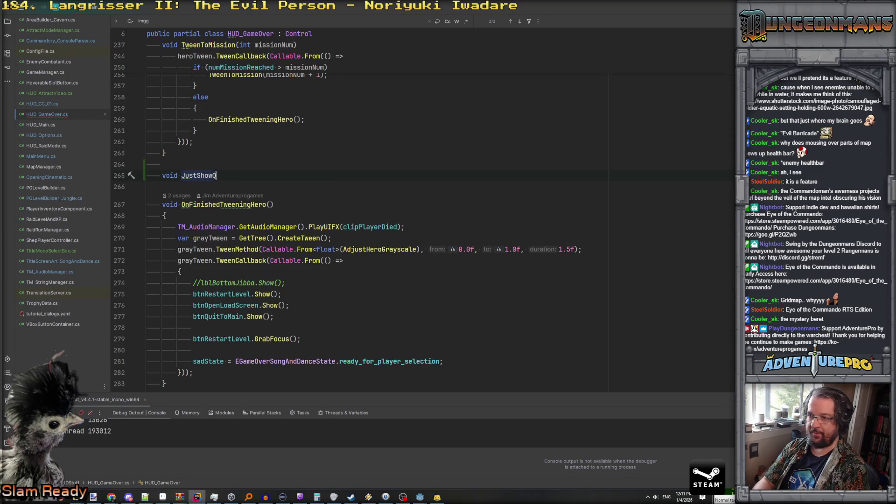